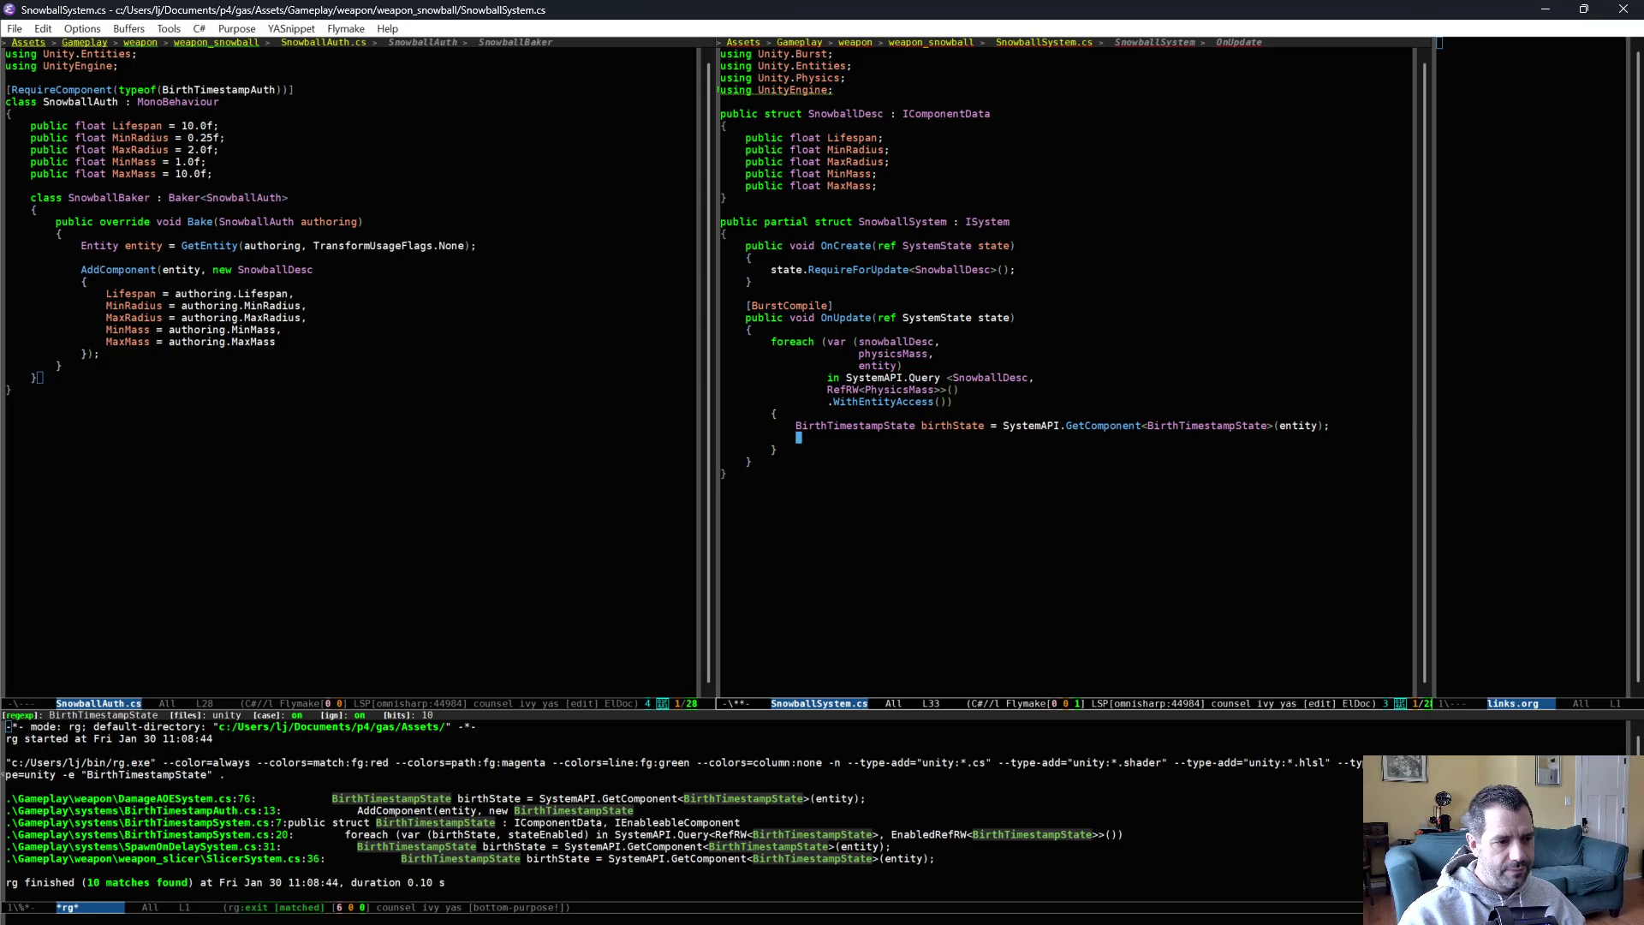
Begin the elapsed line and copy the timeNow line from MobCollisionHitSystem.cs into the top of OnUpdate.
{"action": "type", "text": "float elapsed ="}
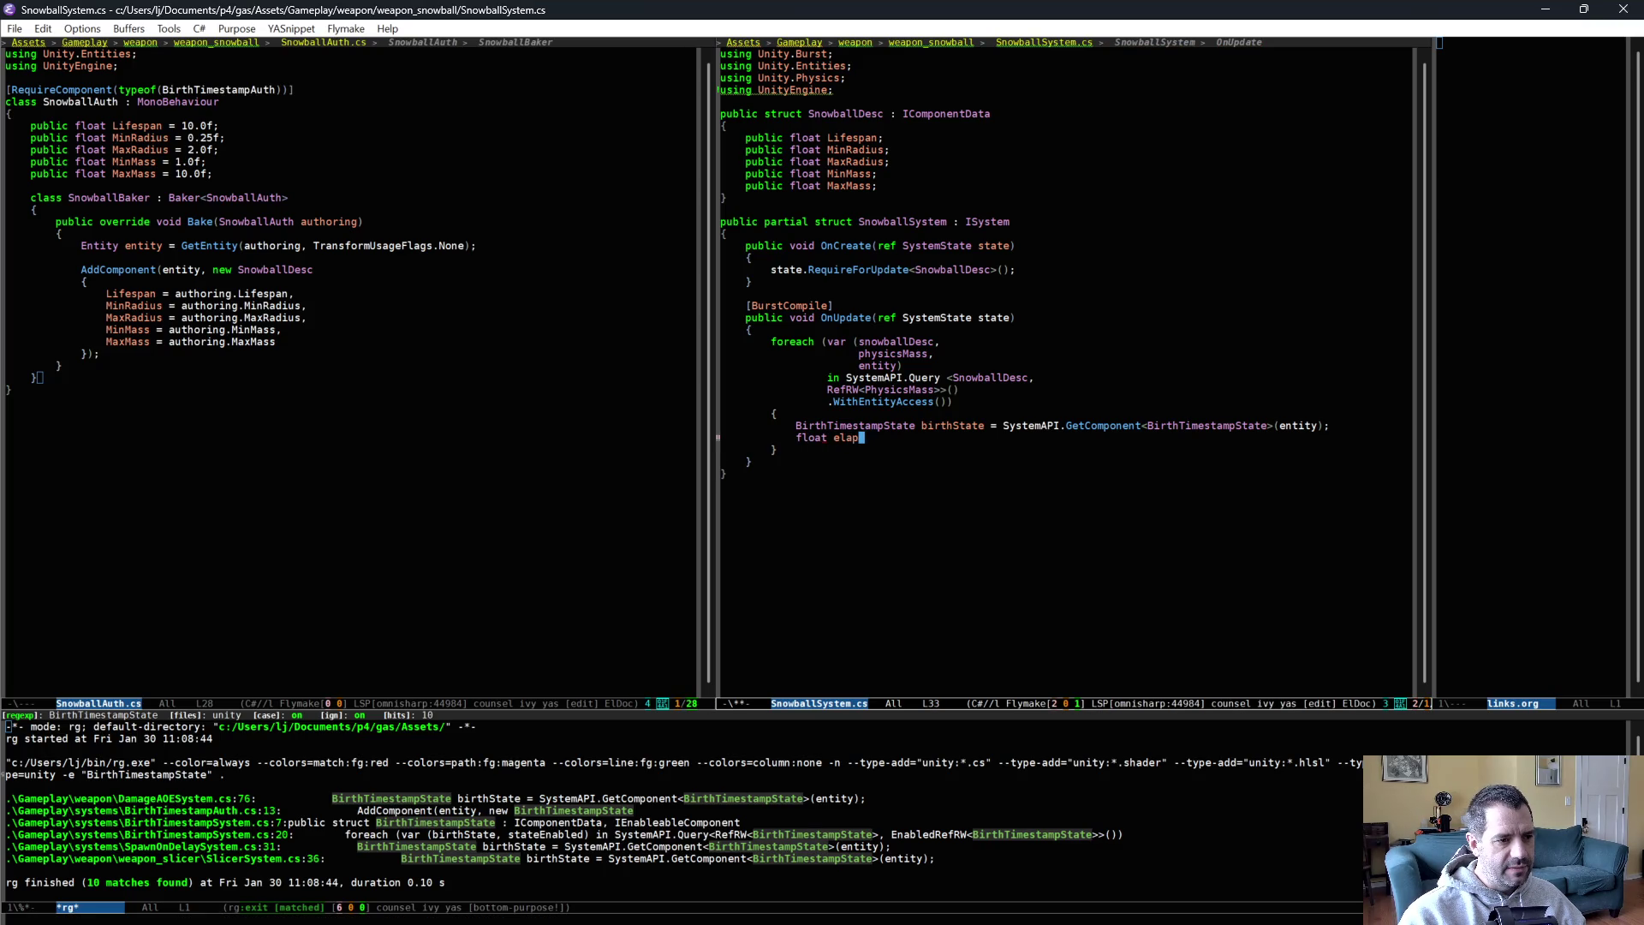
{"action": "left_click", "coordinate": [478, 445]}
{"action": "key", "text": "ctrl+x"}
{"action": "key", "text": "b"}
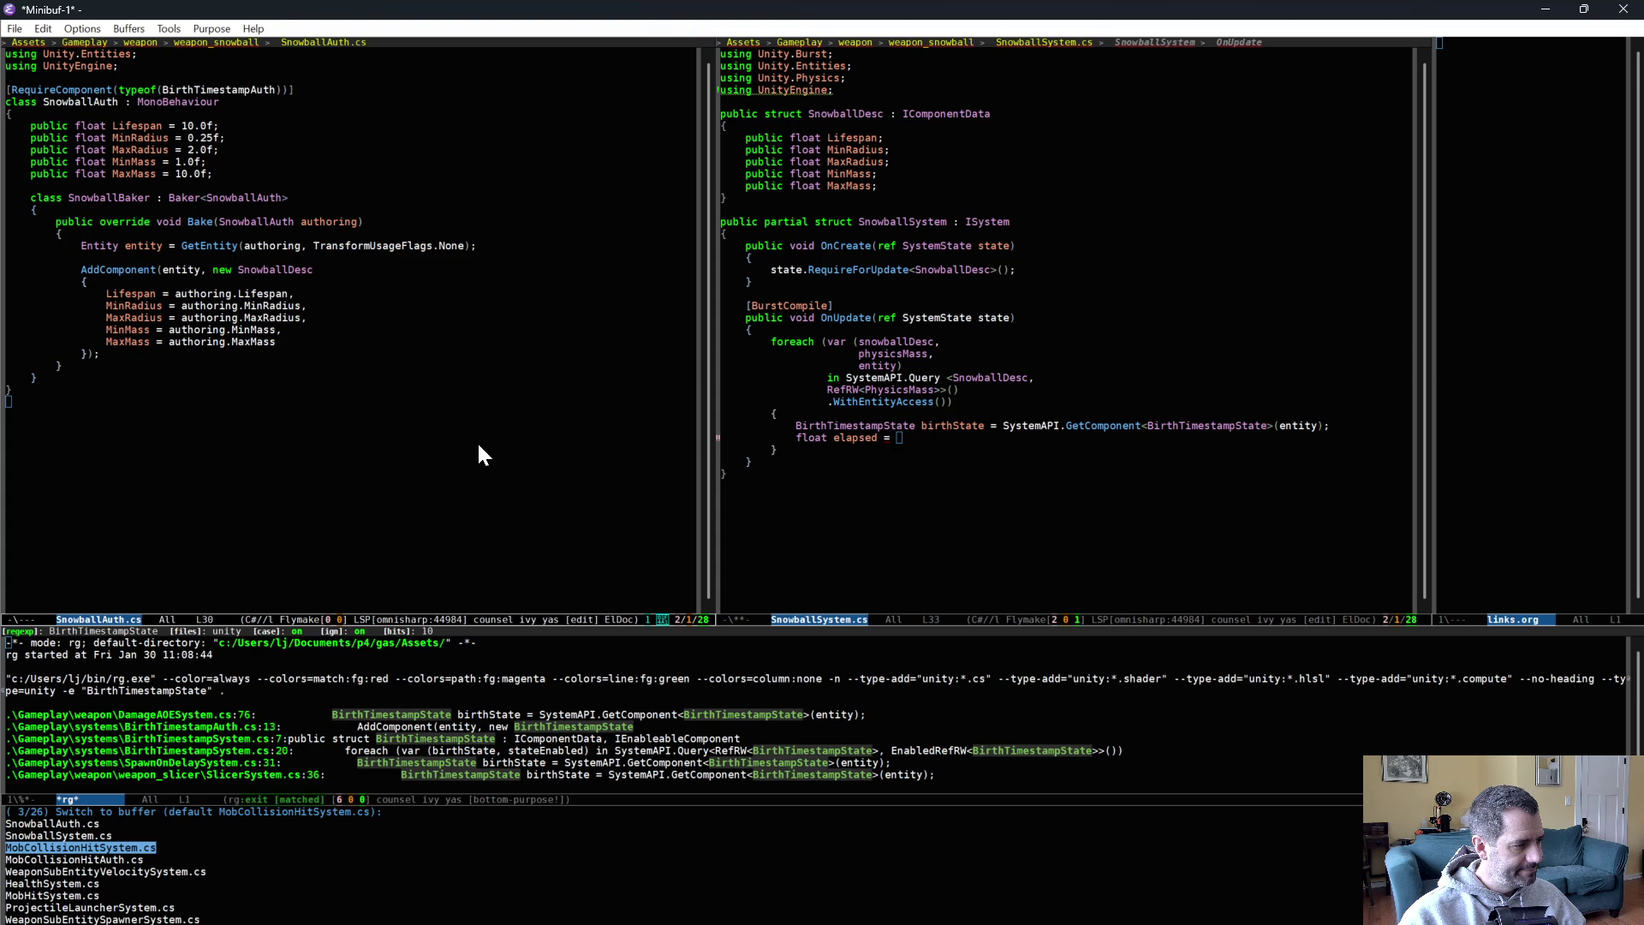
{"action": "key", "text": "Return"}
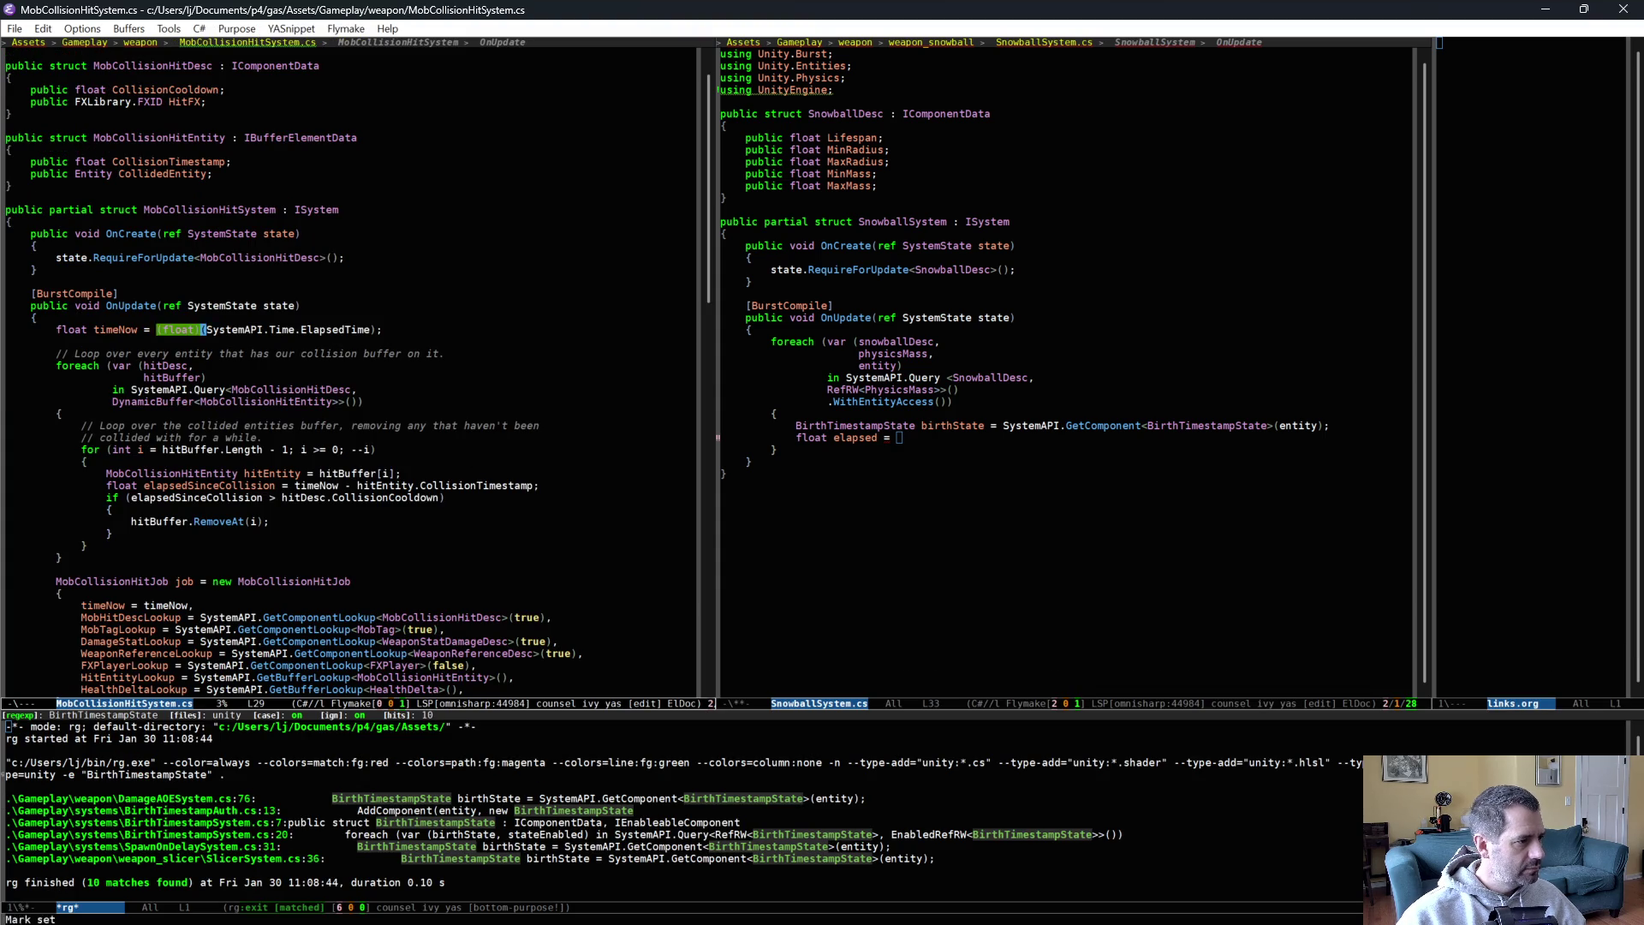
{"action": "left_click", "coordinate": [866, 423]}
{"action": "left_click", "coordinate": [846, 332]}
{"action": "key", "text": "Return"}
{"action": "key", "text": "ctrl+y"}
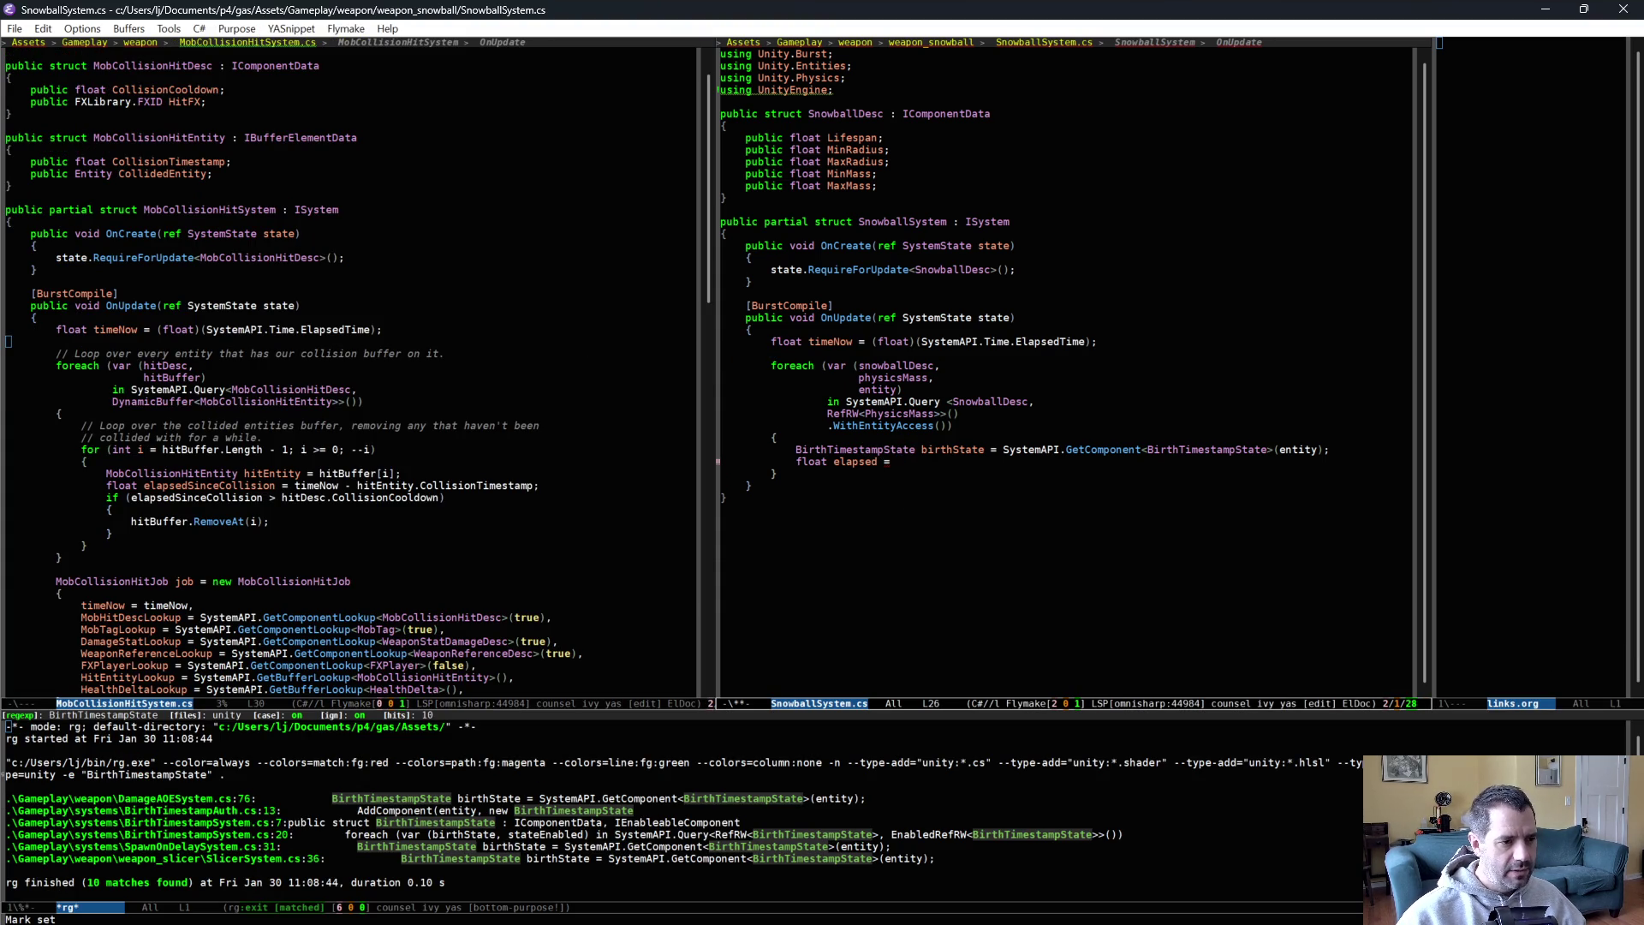
Finish the line float elapsed = timeNow - birthState.BirthTimestamp;.
{"action": "left_click", "coordinate": [962, 462]}
{"action": "type", "text": "timeNow - birthState."}
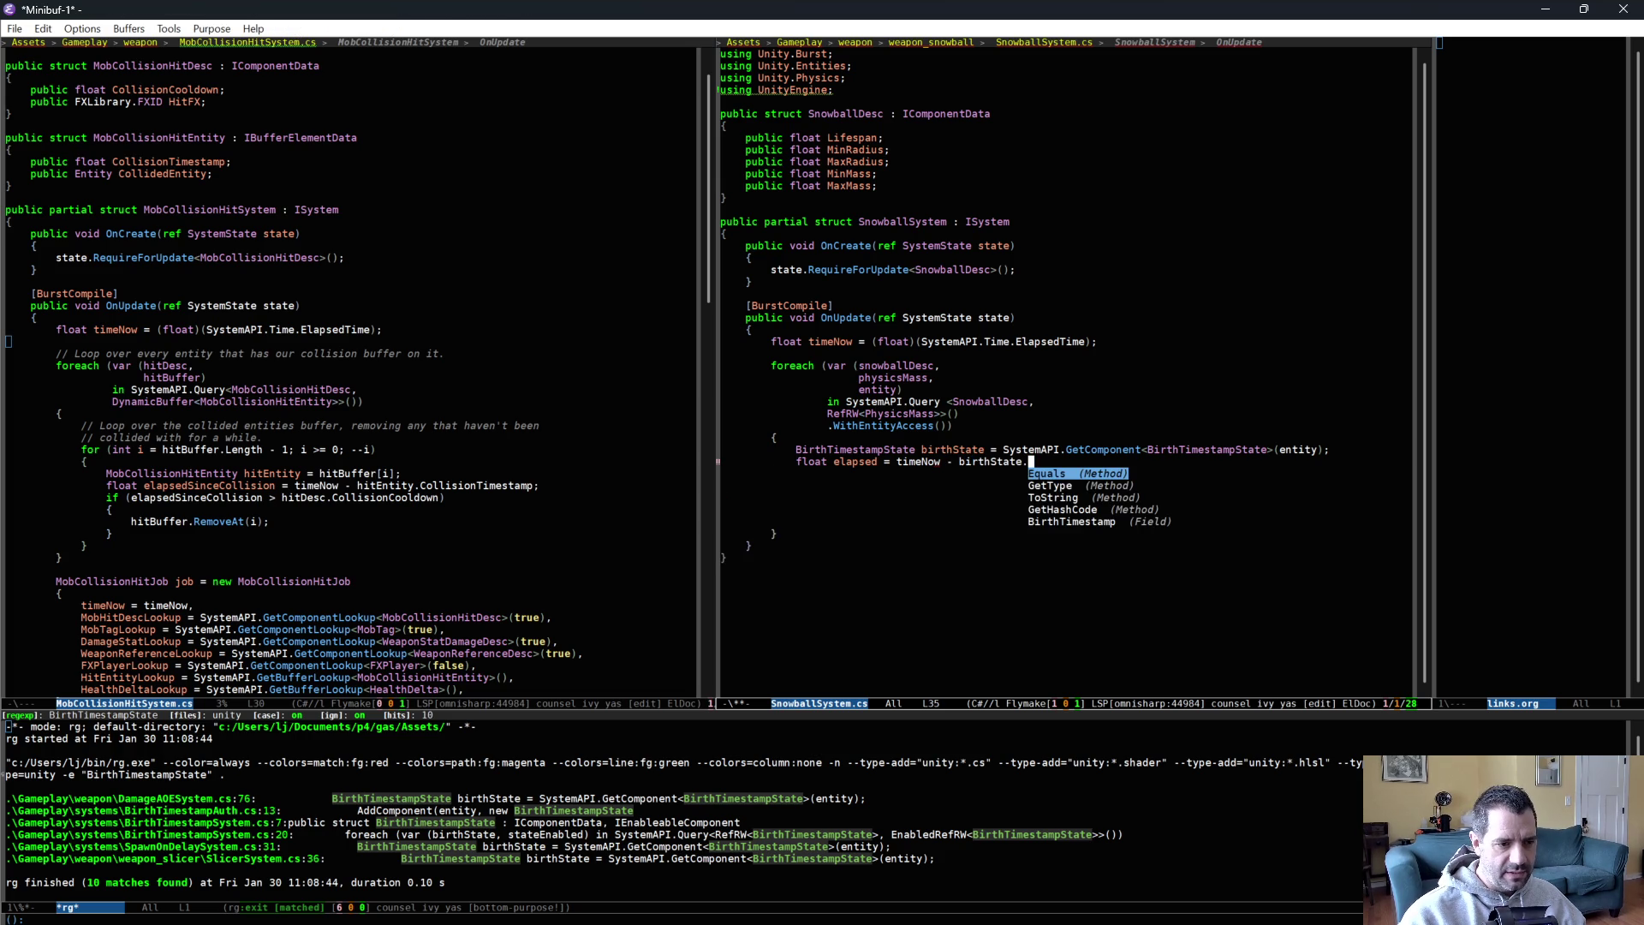
{"action": "key", "text": "Return"}
{"action": "type", "text": ";"}
{"action": "key", "text": "Return"}
{"action": "key", "text": "Return"}
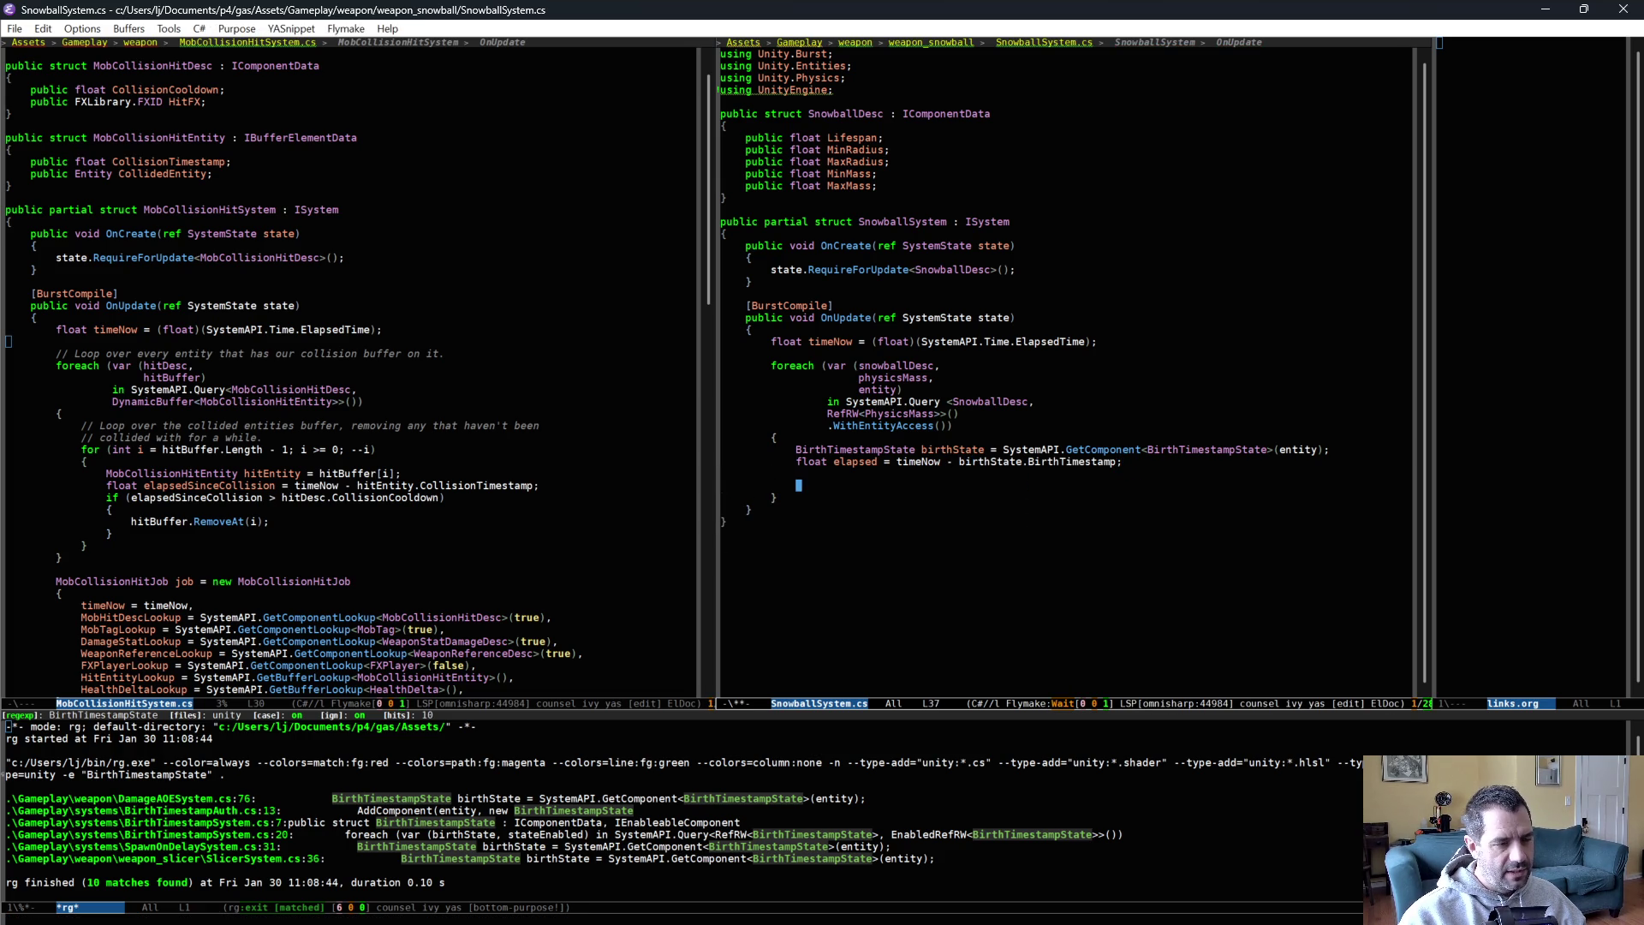
Add an if (elapsed > snowballDesc.Lifespan) block containing the comment 'This snowball is too old. Kill it.'.
{"action": "type", "text": "if ("}
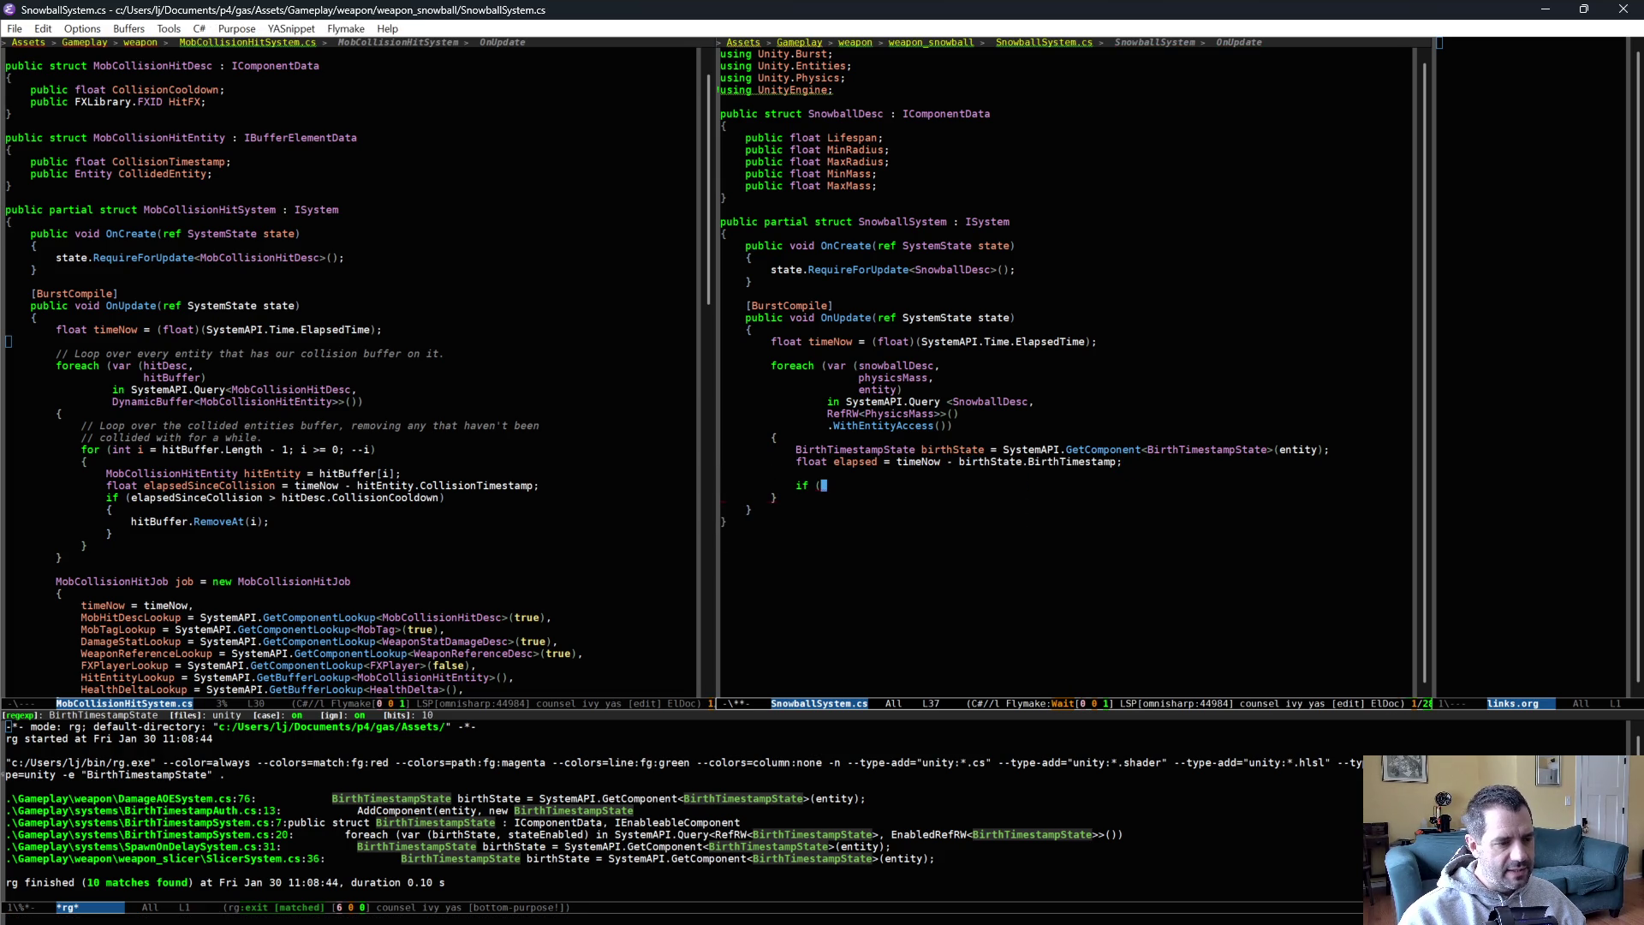
{"action": "type", "text": "elapsed"}
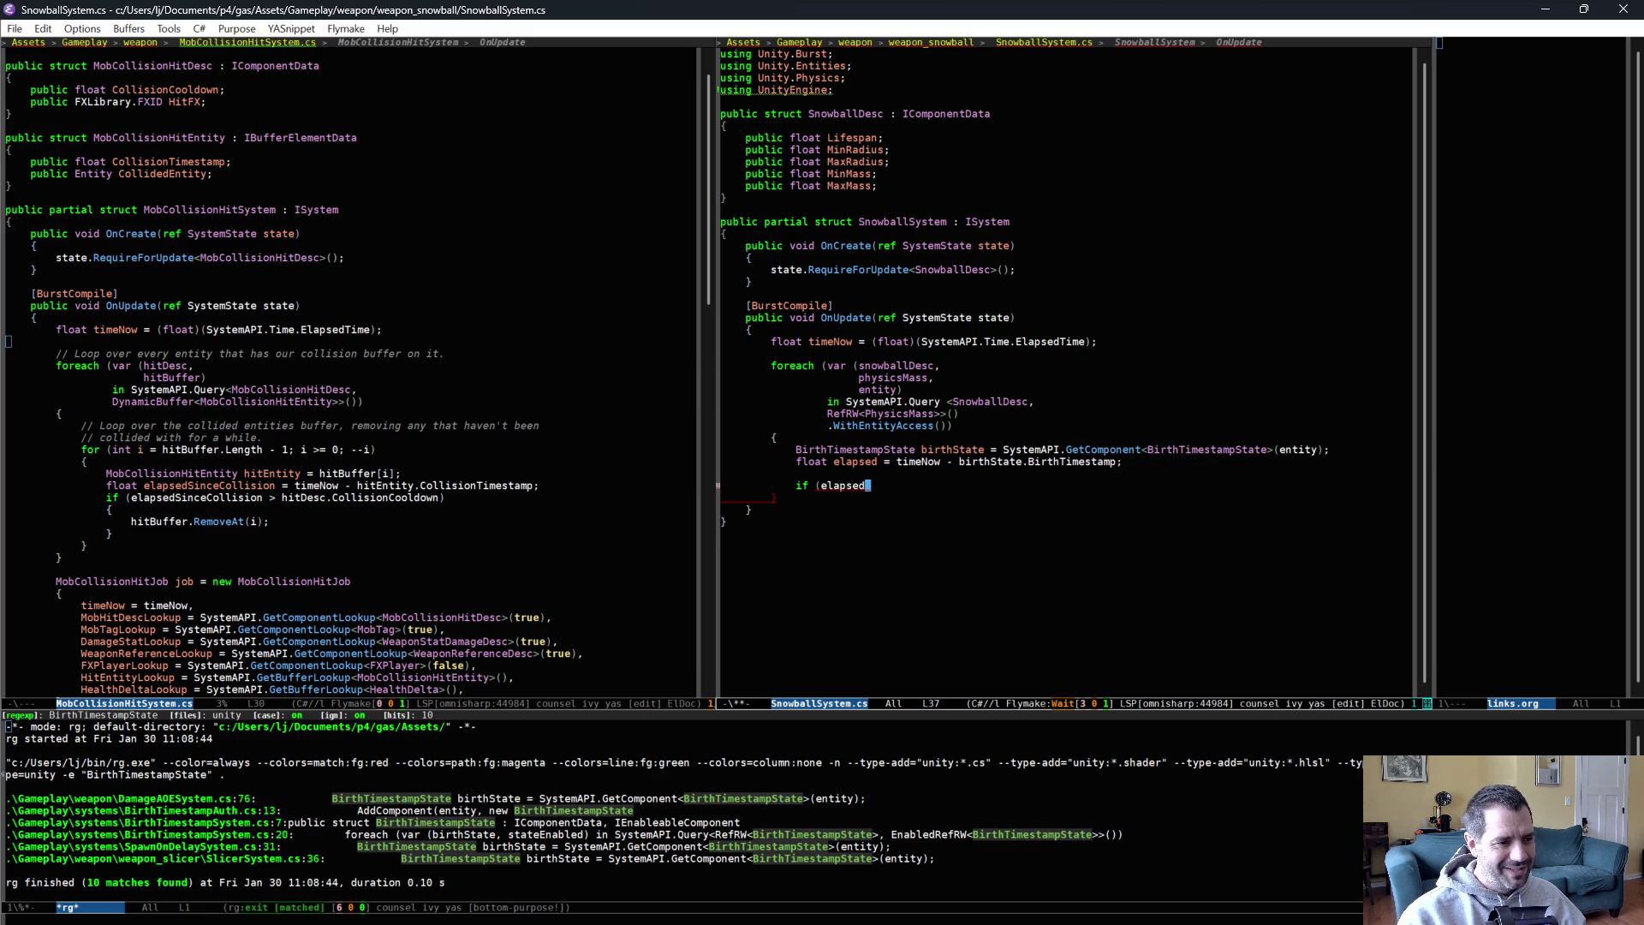
{"action": "type", "text": " > snowballDesc.L"}
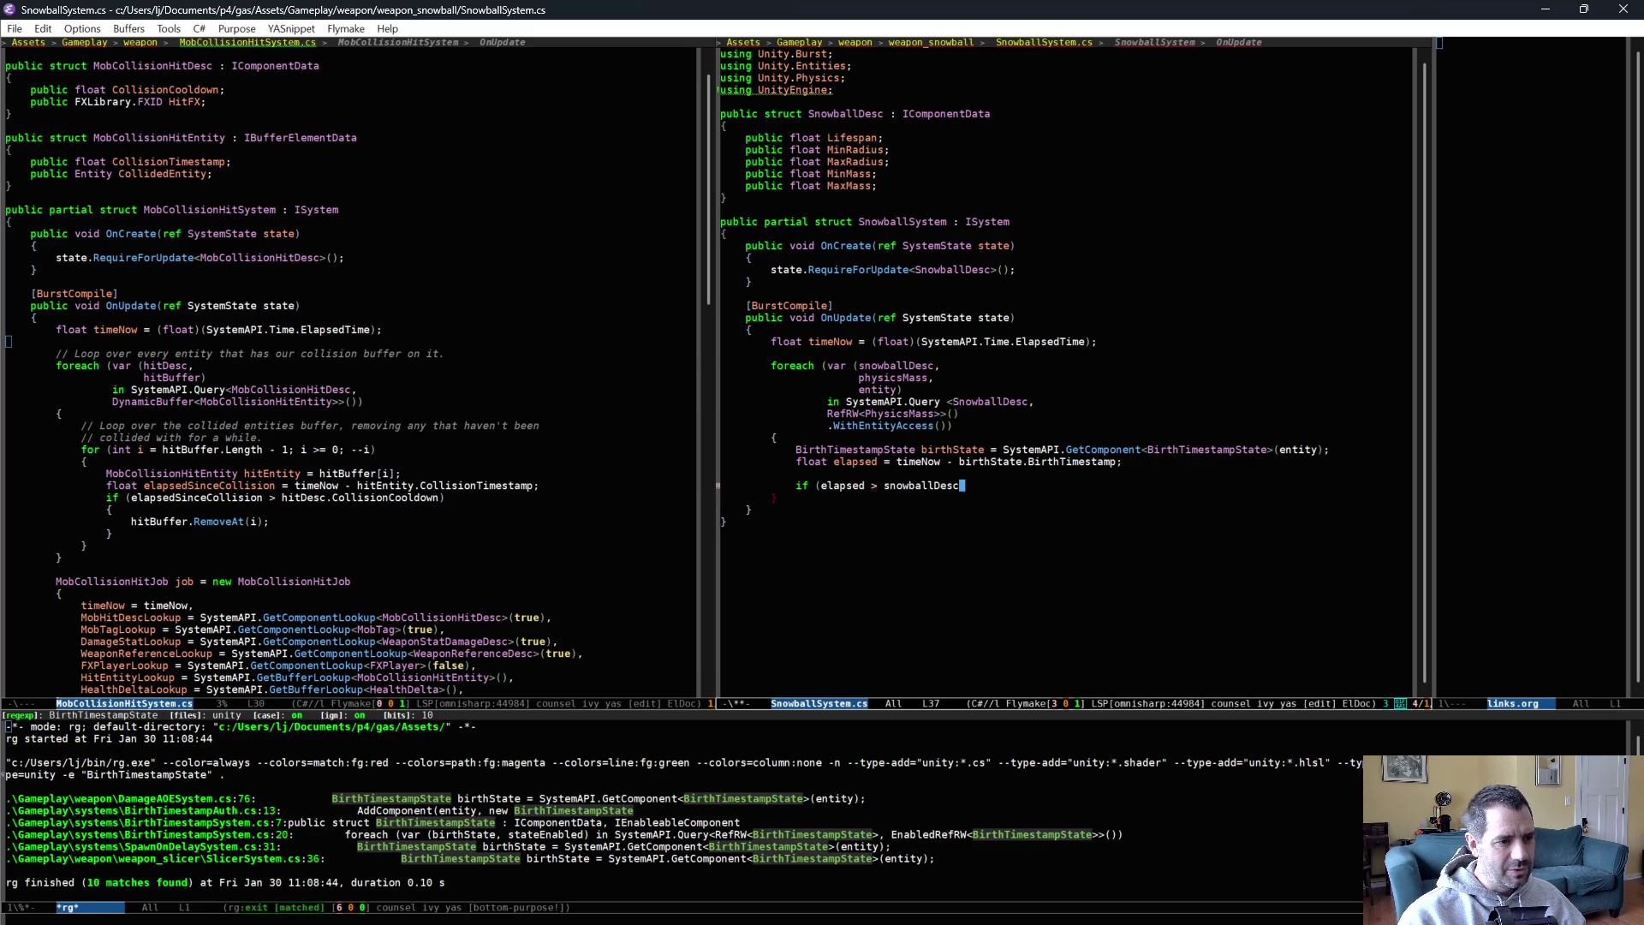
{"action": "key", "text": "Tab"}
{"action": "type", "text": ")"}
{"action": "key", "text": "Return"}
{"action": "type", "text": "{"}
{"action": "key", "text": "Return"}
{"action": "type", "text": "// This"}
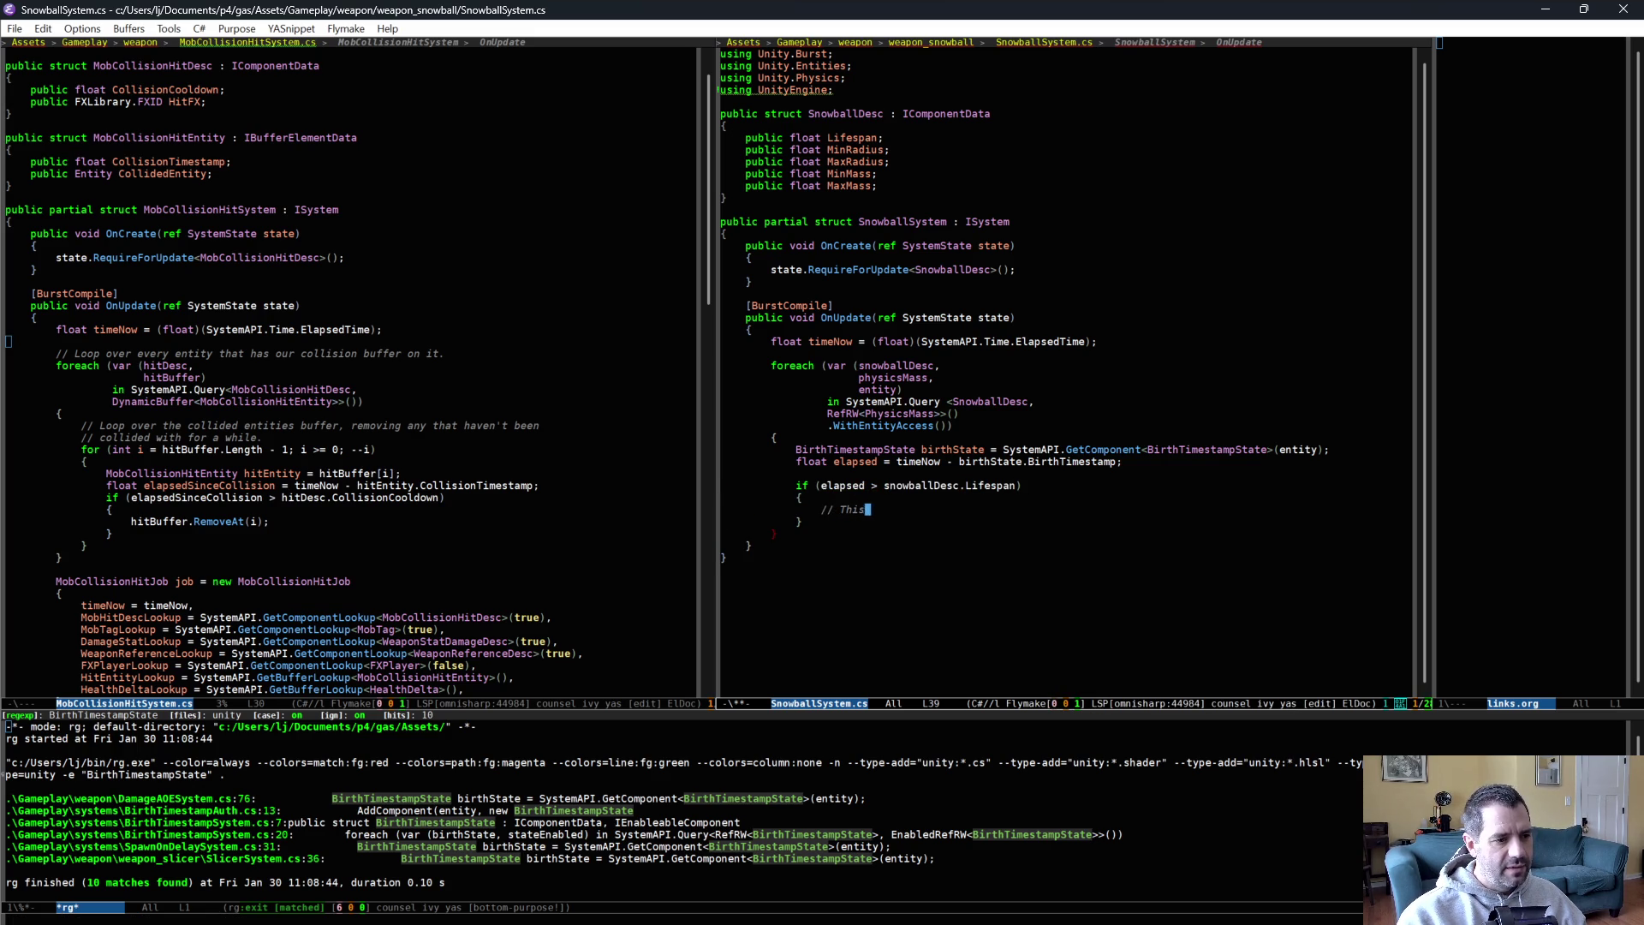
{"action": "type", "text": " snowball is too ol"}
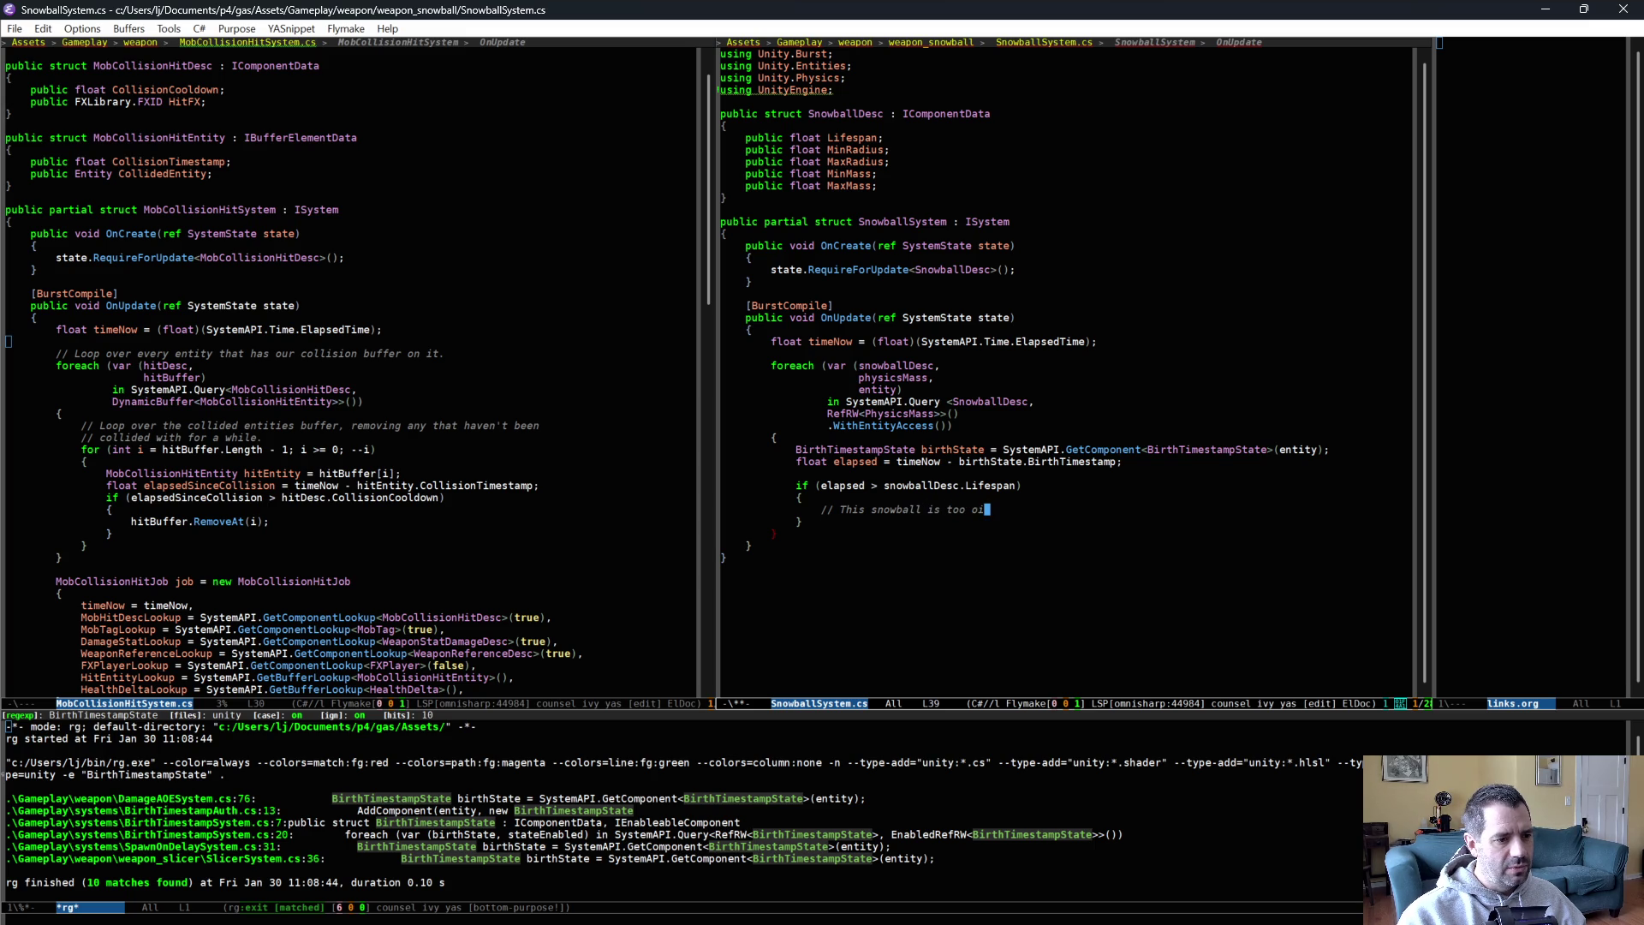
{"action": "type", "text": "d. Kill it."}
{"action": "key", "text": "Return"}
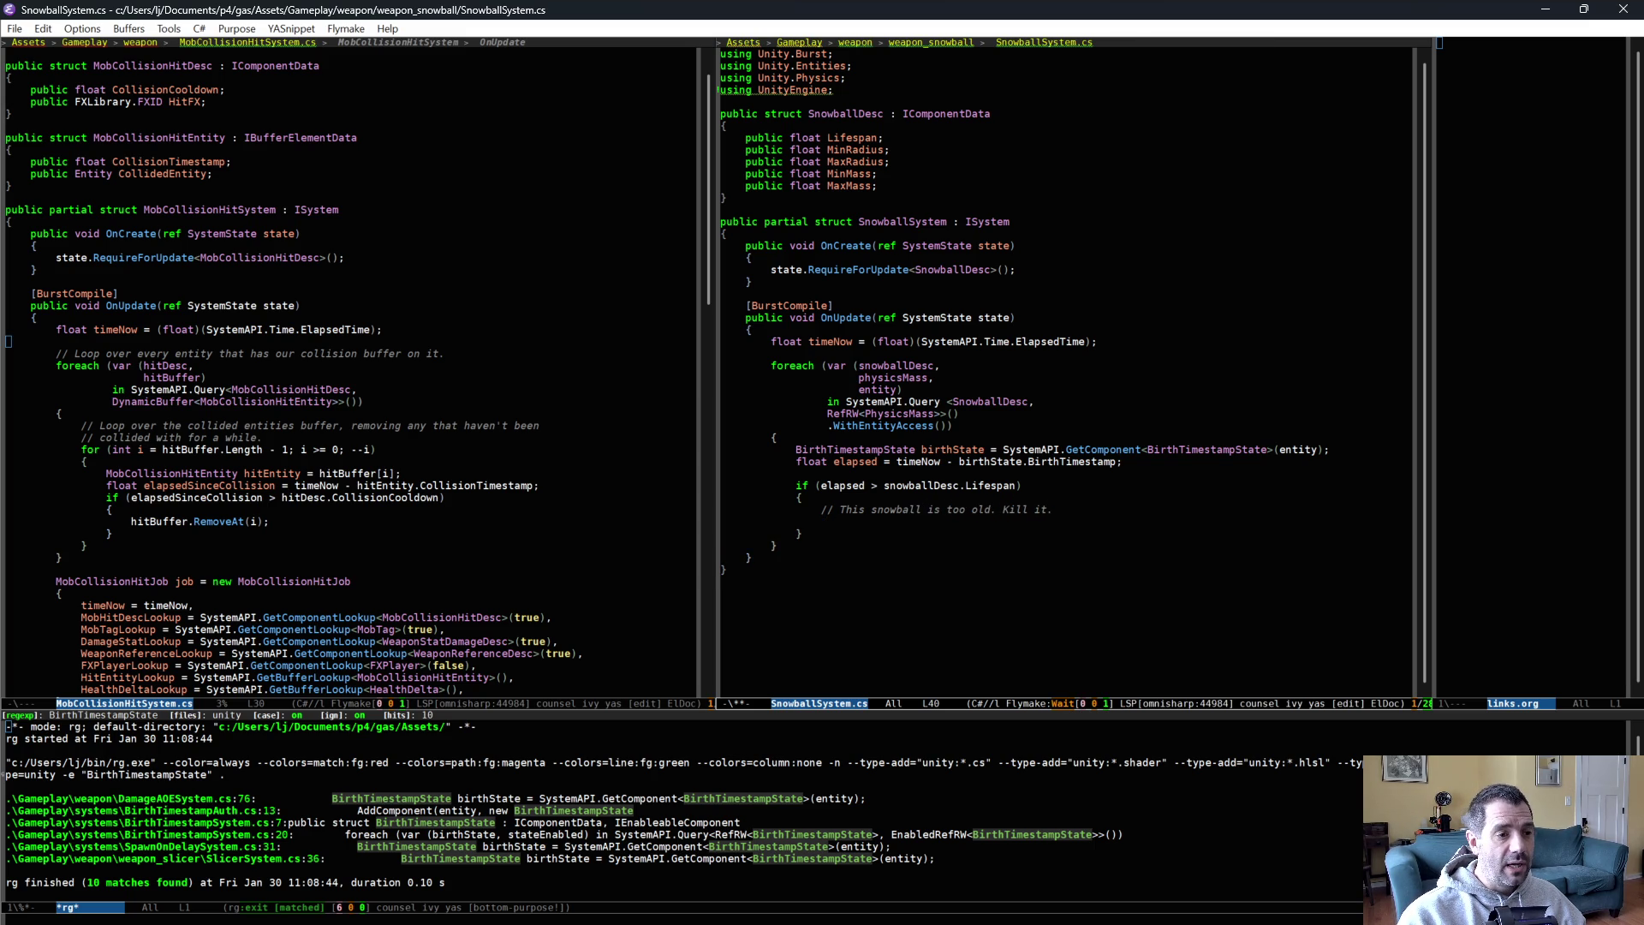
{"action": "left_click", "coordinate": [475, 469]}
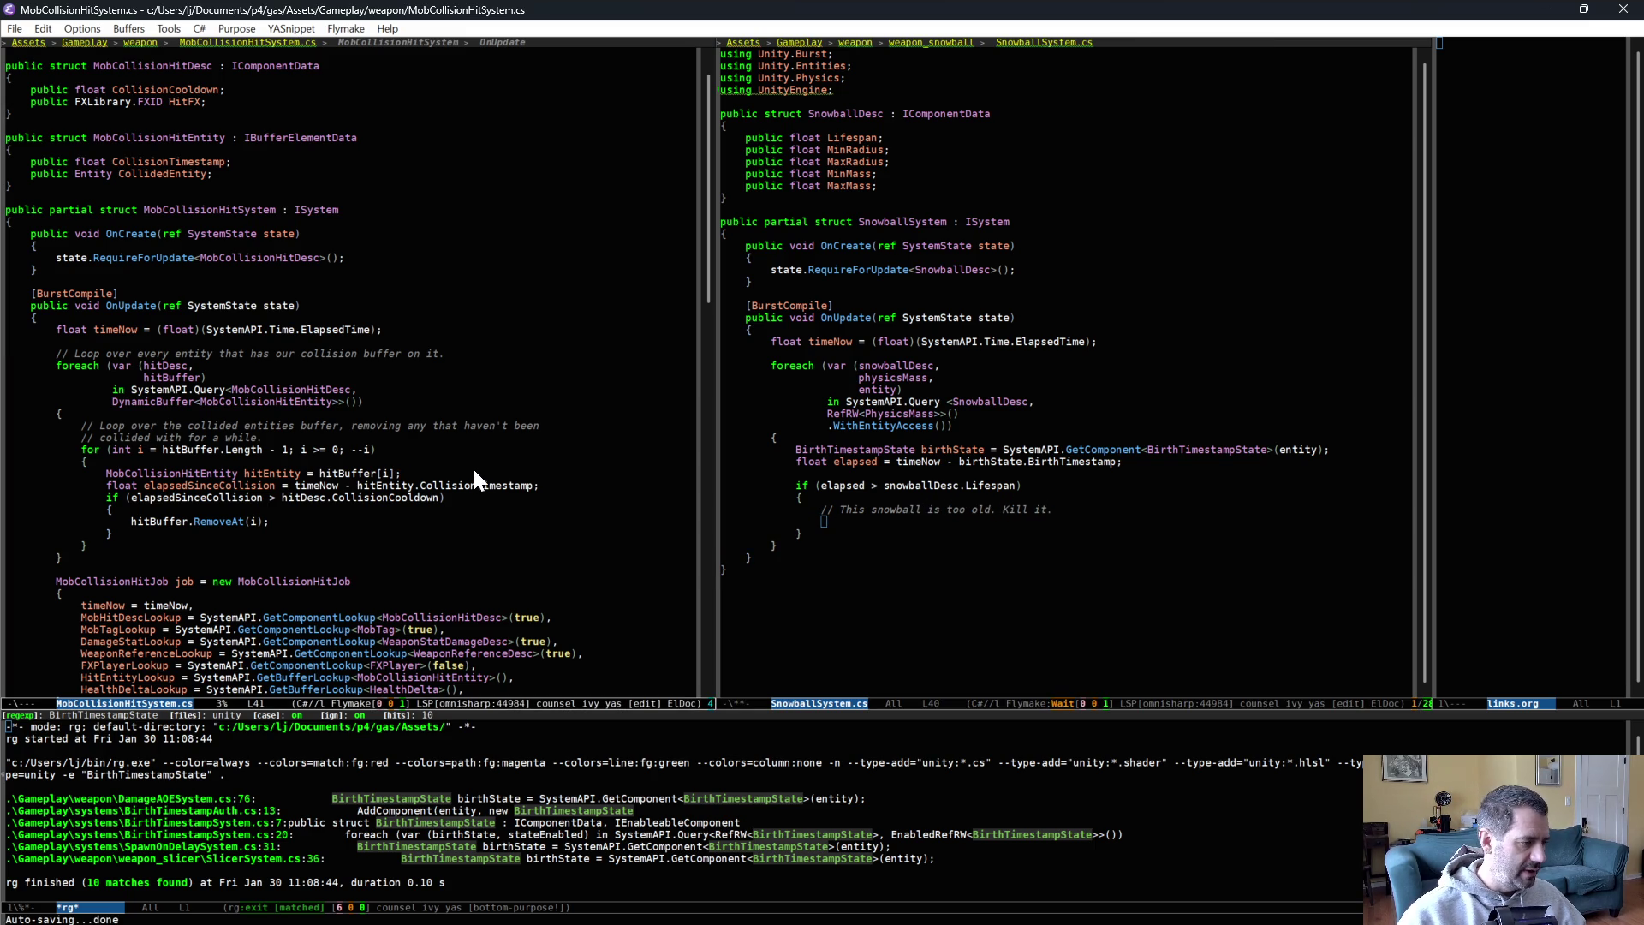
Open SlicerSystem.cs at its search match, passing through BirthTimestampSystem.cs's results.
{"action": "key", "text": "ctrl+x"}
{"action": "key", "text": "ctrl+f"}
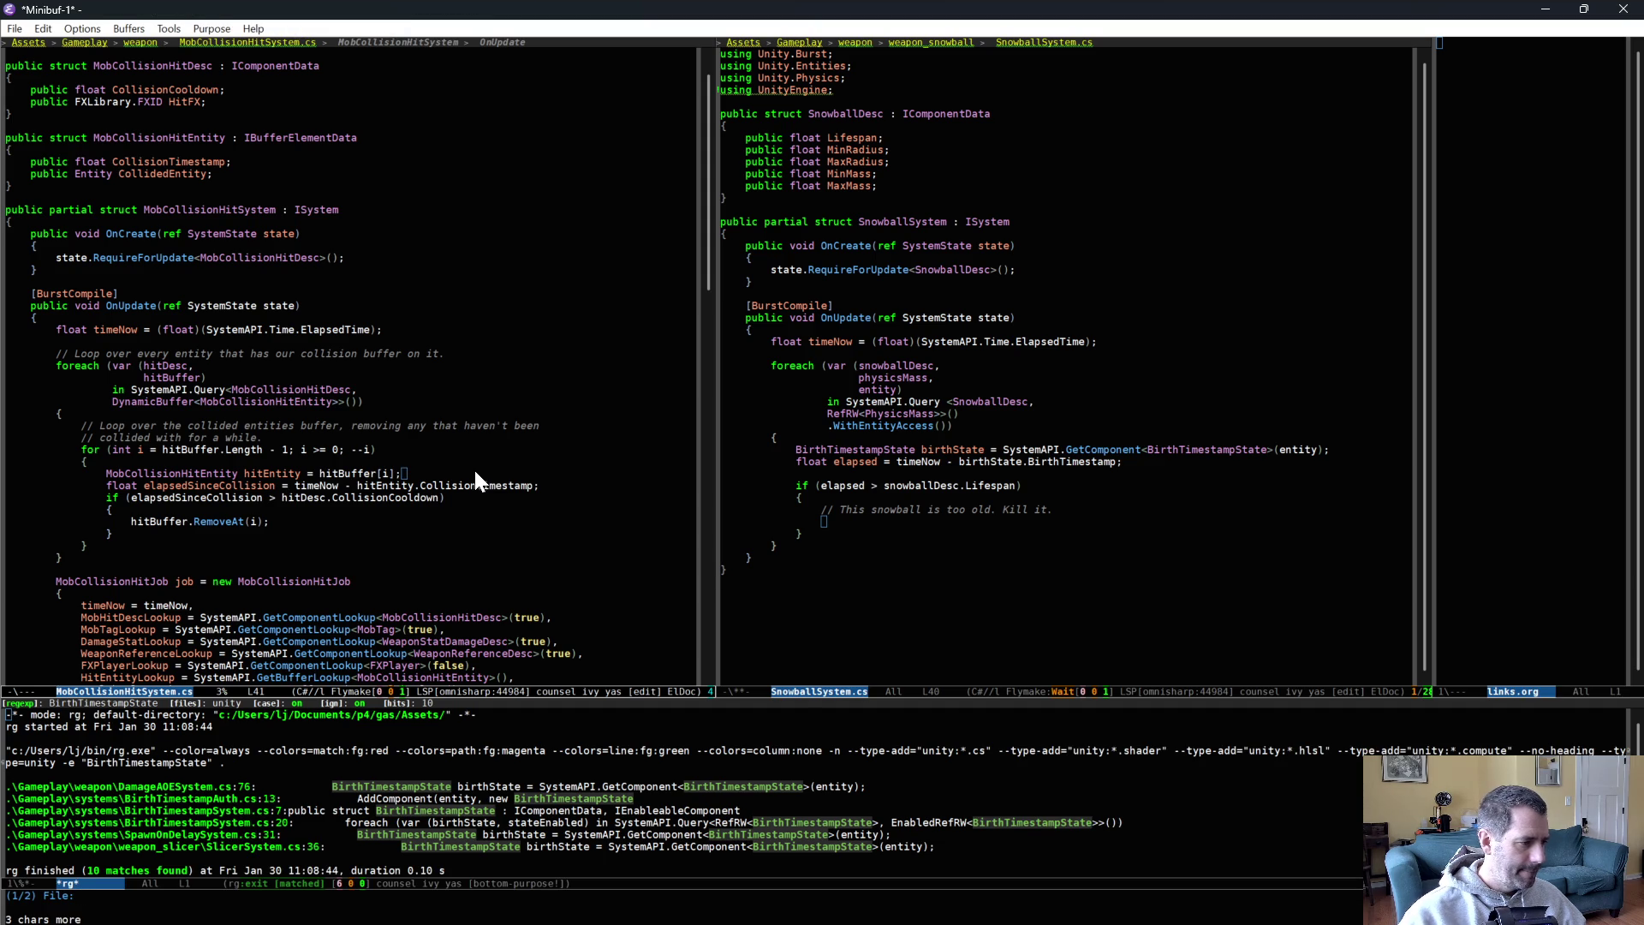
{"action": "key", "text": "ctrl+g"}
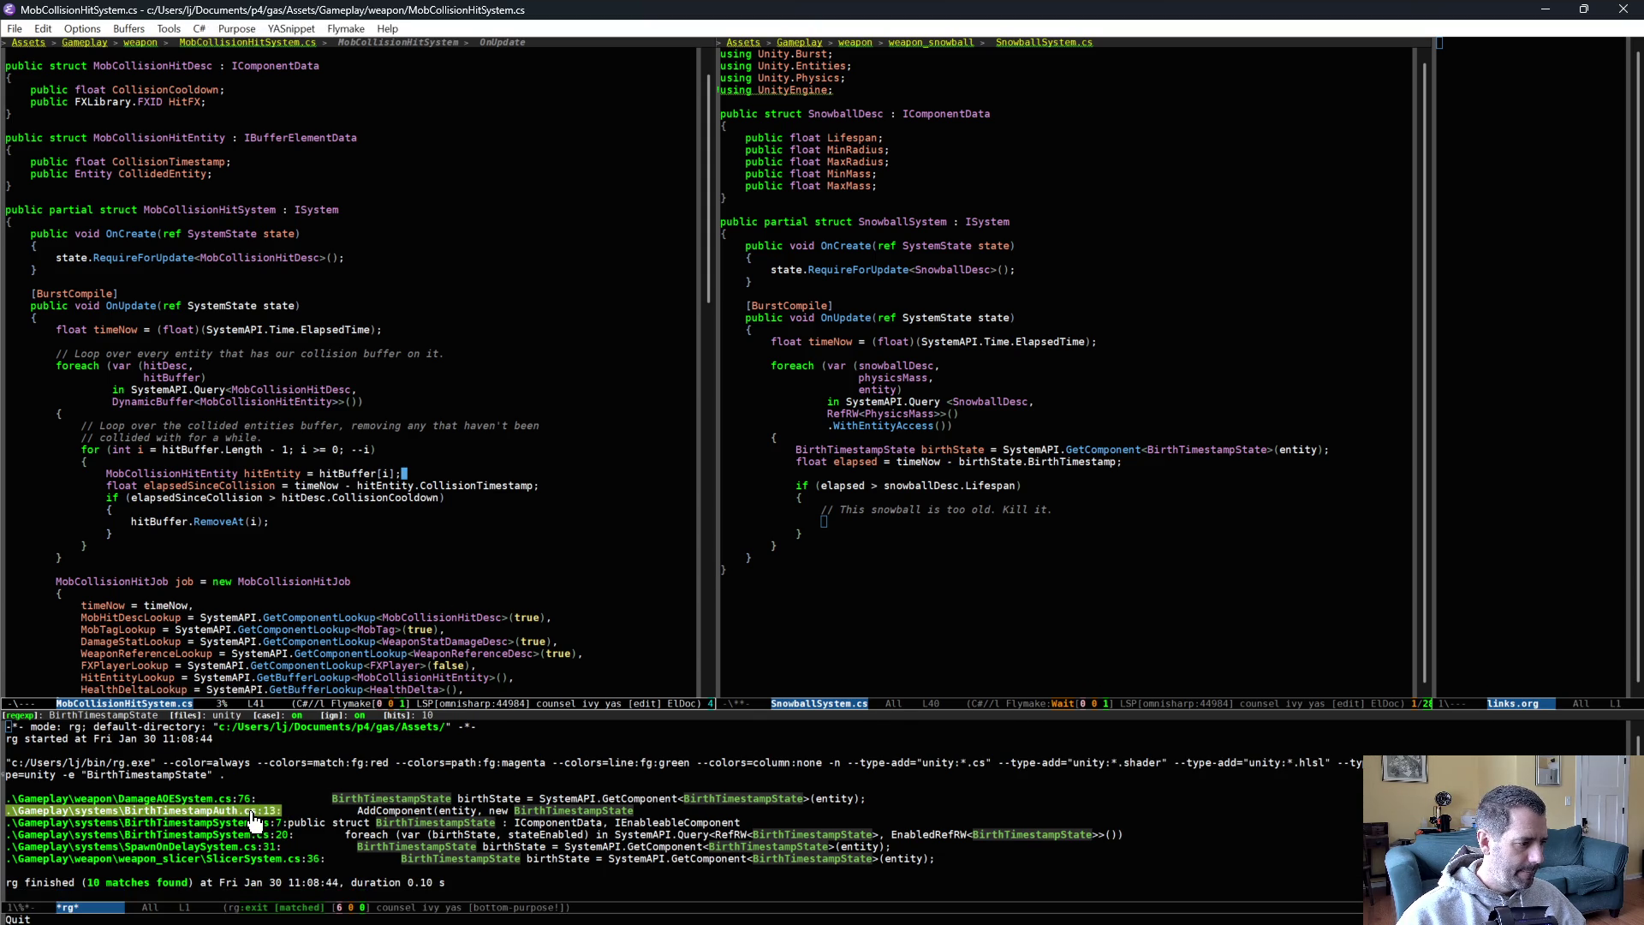
{"action": "left_click", "coordinate": [255, 823]}
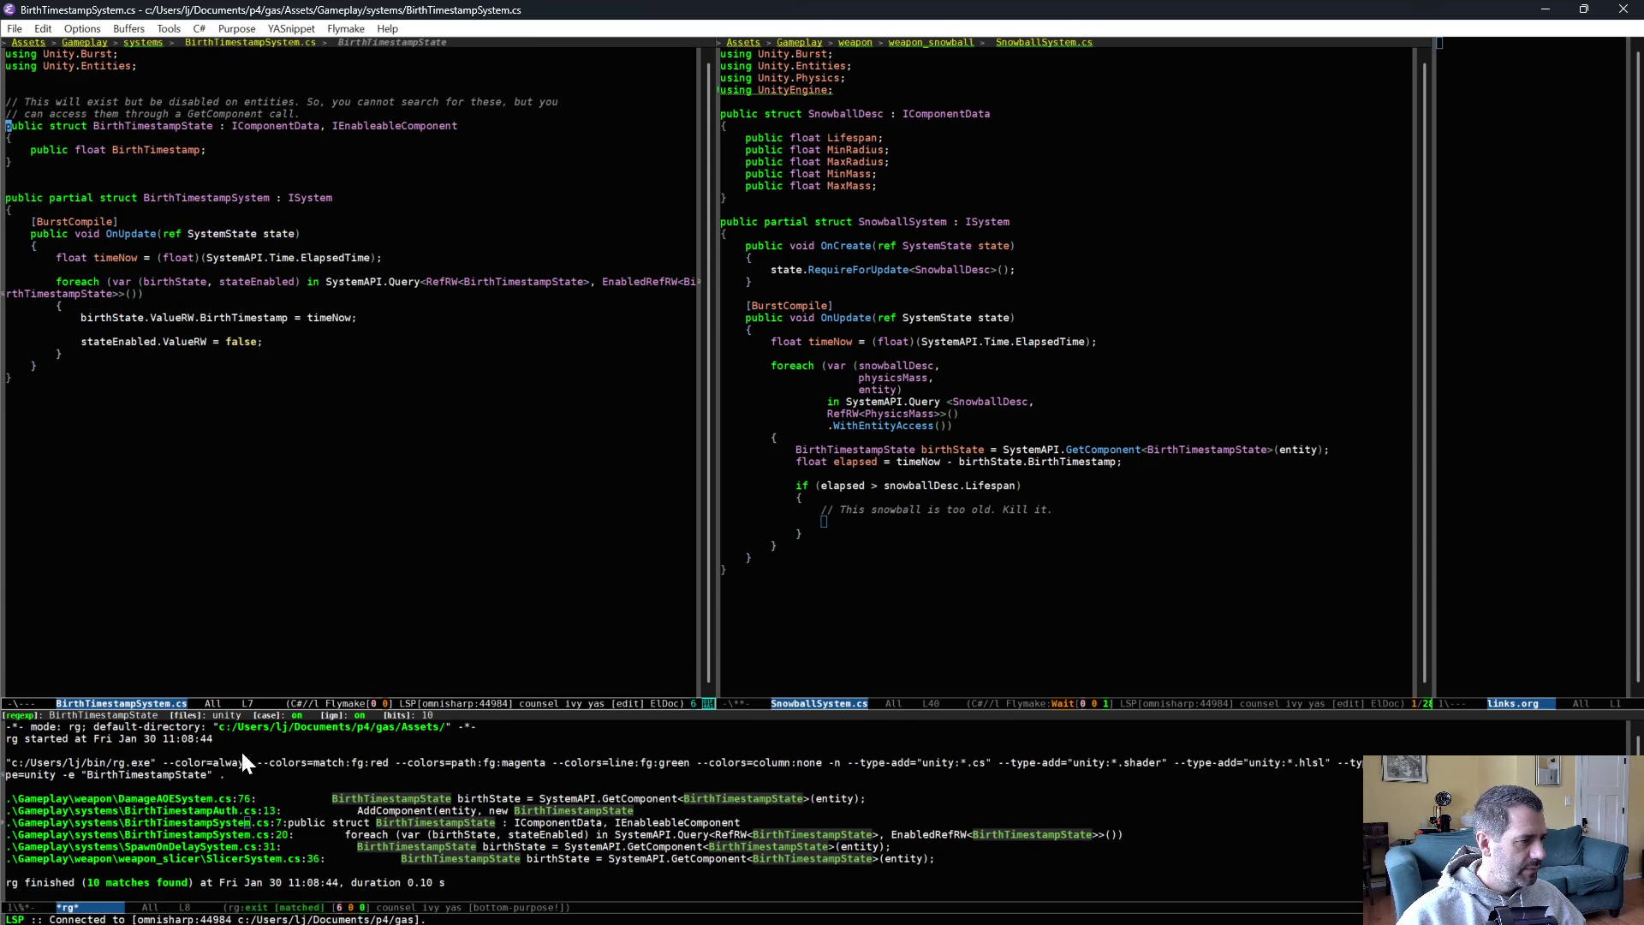
{"action": "left_click", "coordinate": [218, 835]}
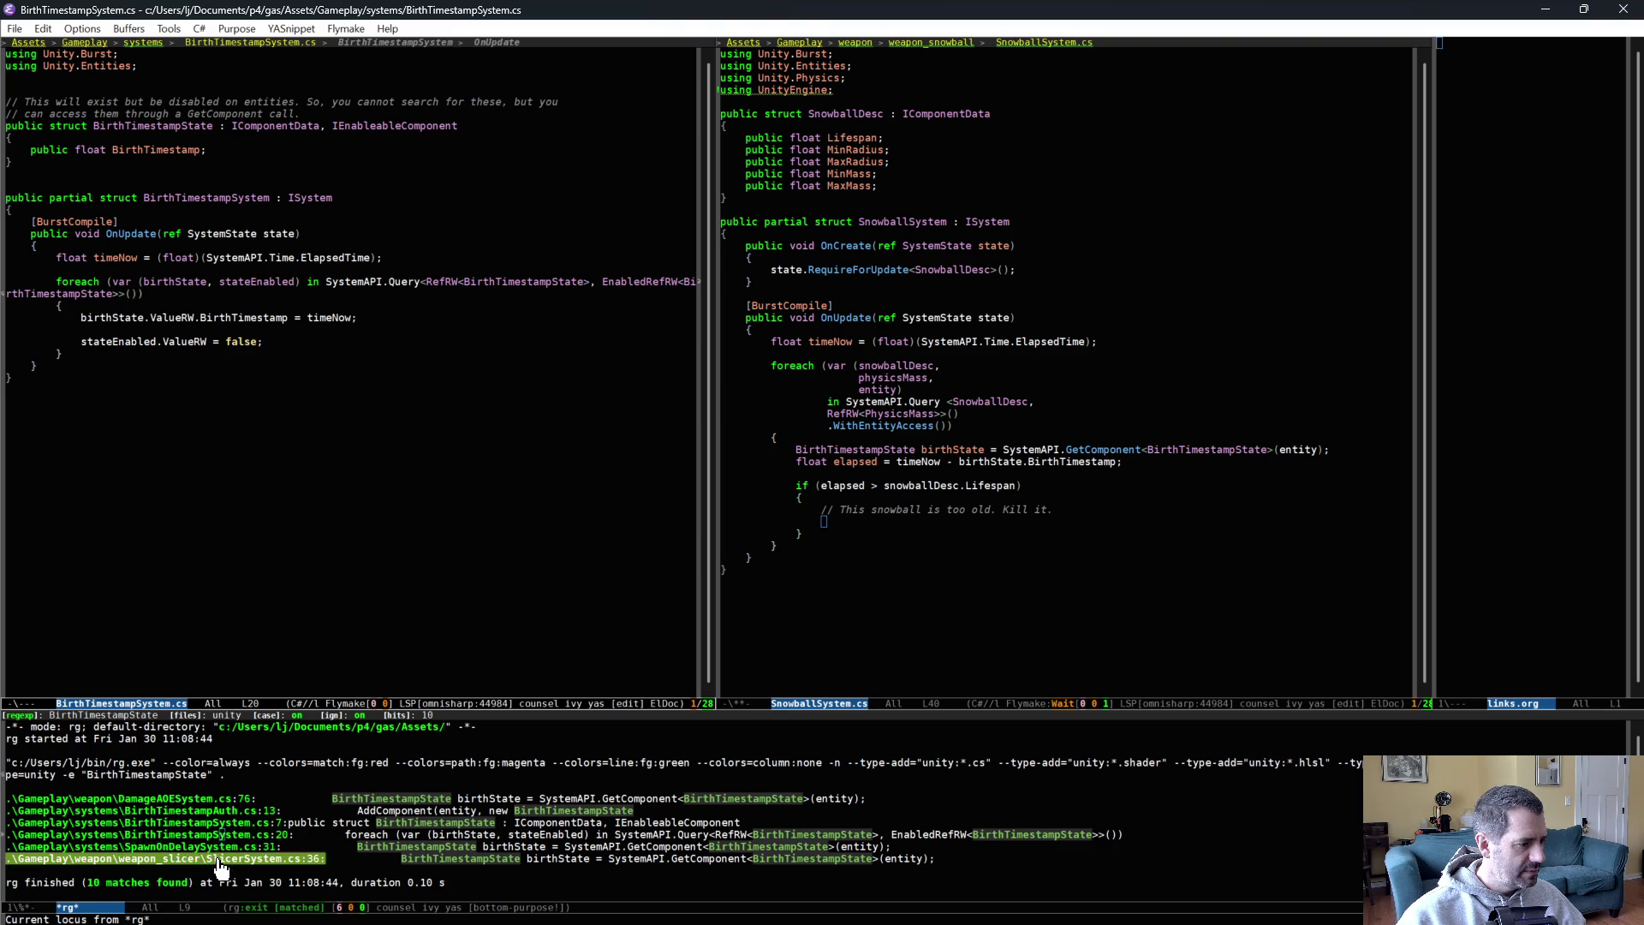
{"action": "left_click", "coordinate": [218, 859]}
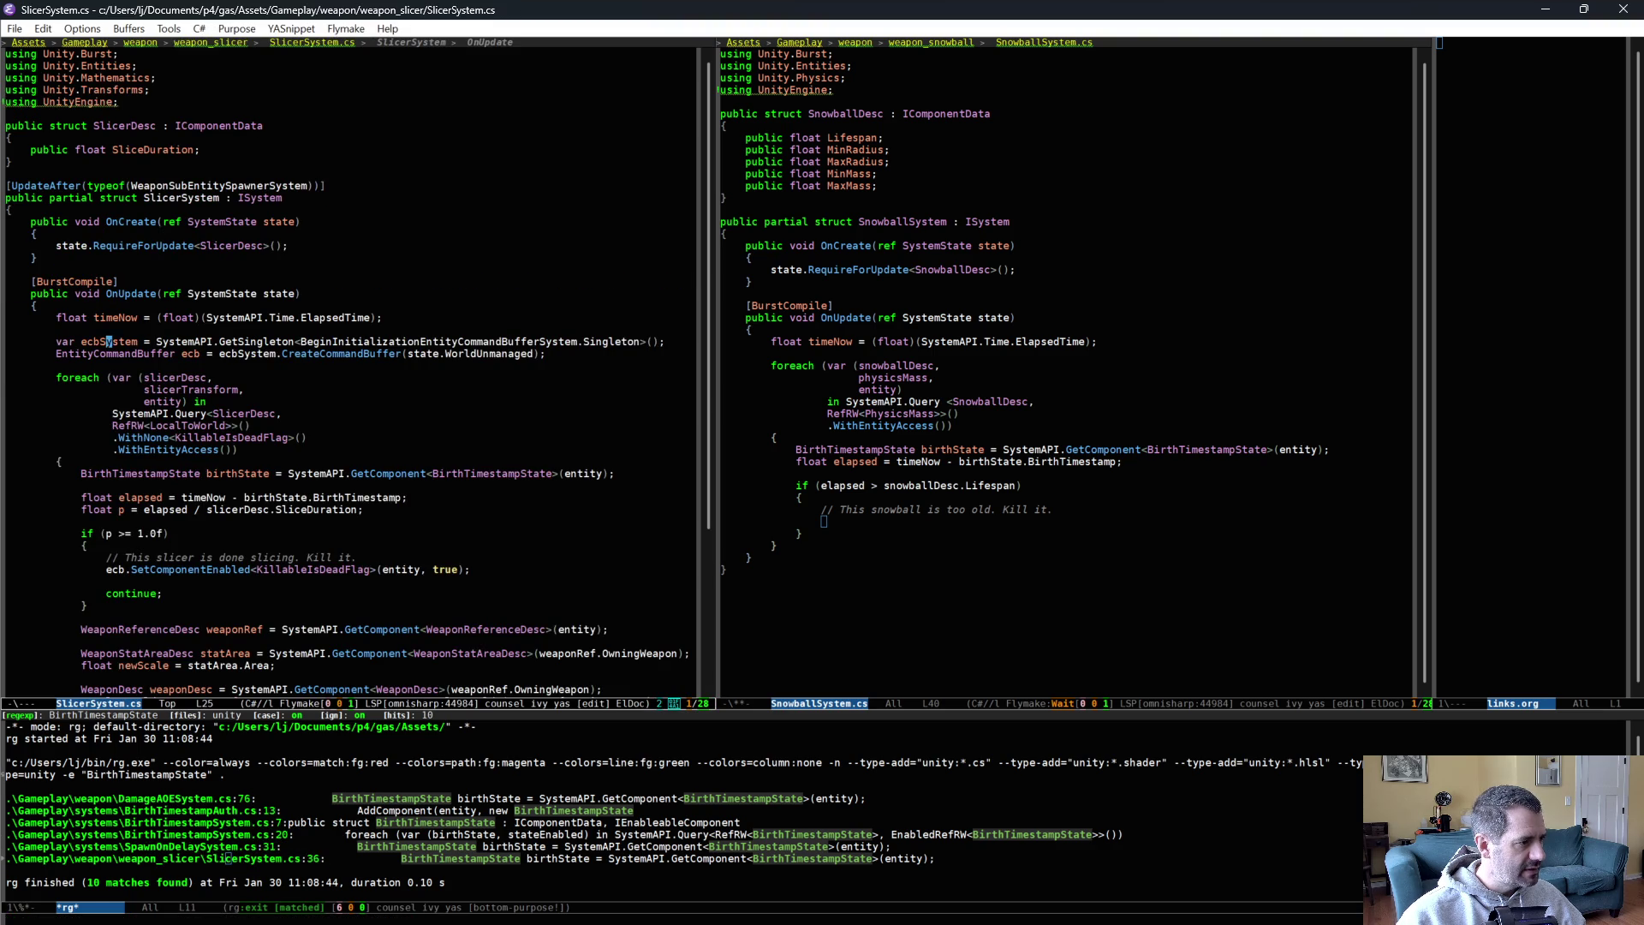
Copy SlicerSystem's ecbSystem and EntityCommandBuffer ecb setup lines.
{"action": "key", "text": "ctrl+a"}
{"action": "key", "text": "ctrl+space"}
{"action": "key", "text": "Down"}
{"action": "key", "text": "Down"}
{"action": "key", "text": "Down"}
{"action": "key", "text": "alt+w"}
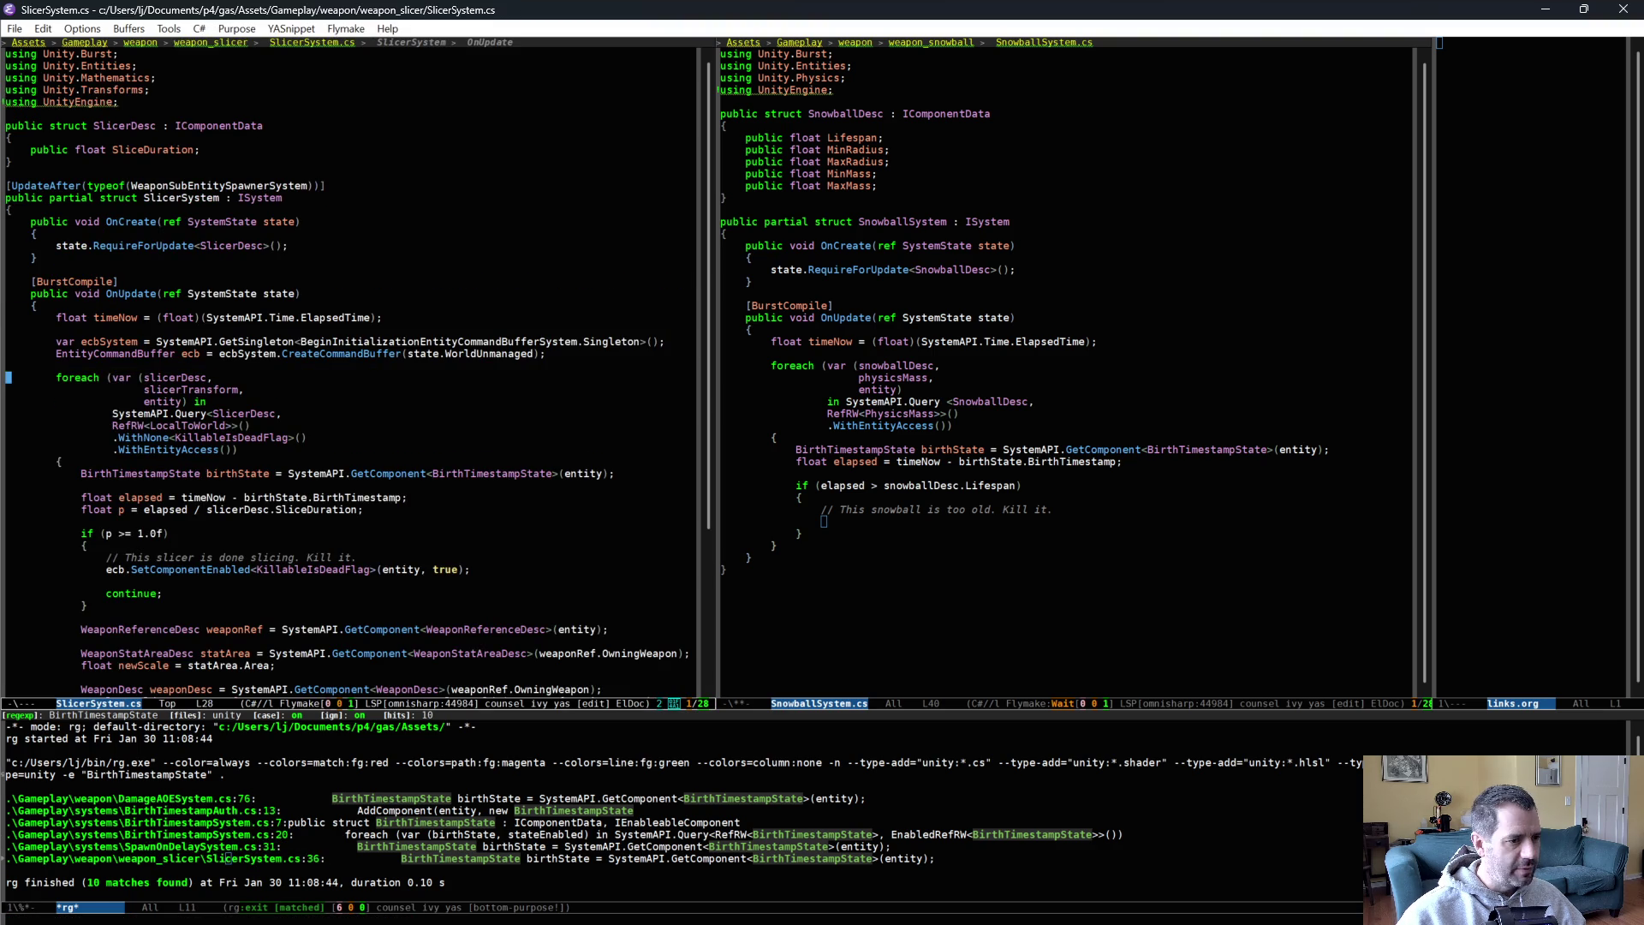
{"action": "left_click", "coordinate": [943, 354]}
Paste the ecb setup lines above the snowball foreach and save SnowballSystem.cs.
{"action": "key", "text": "Tab"}
{"action": "key", "text": "ctrl+y"}
{"action": "key", "text": "ctrl+x"}
{"action": "key", "text": "ctrl+s"}
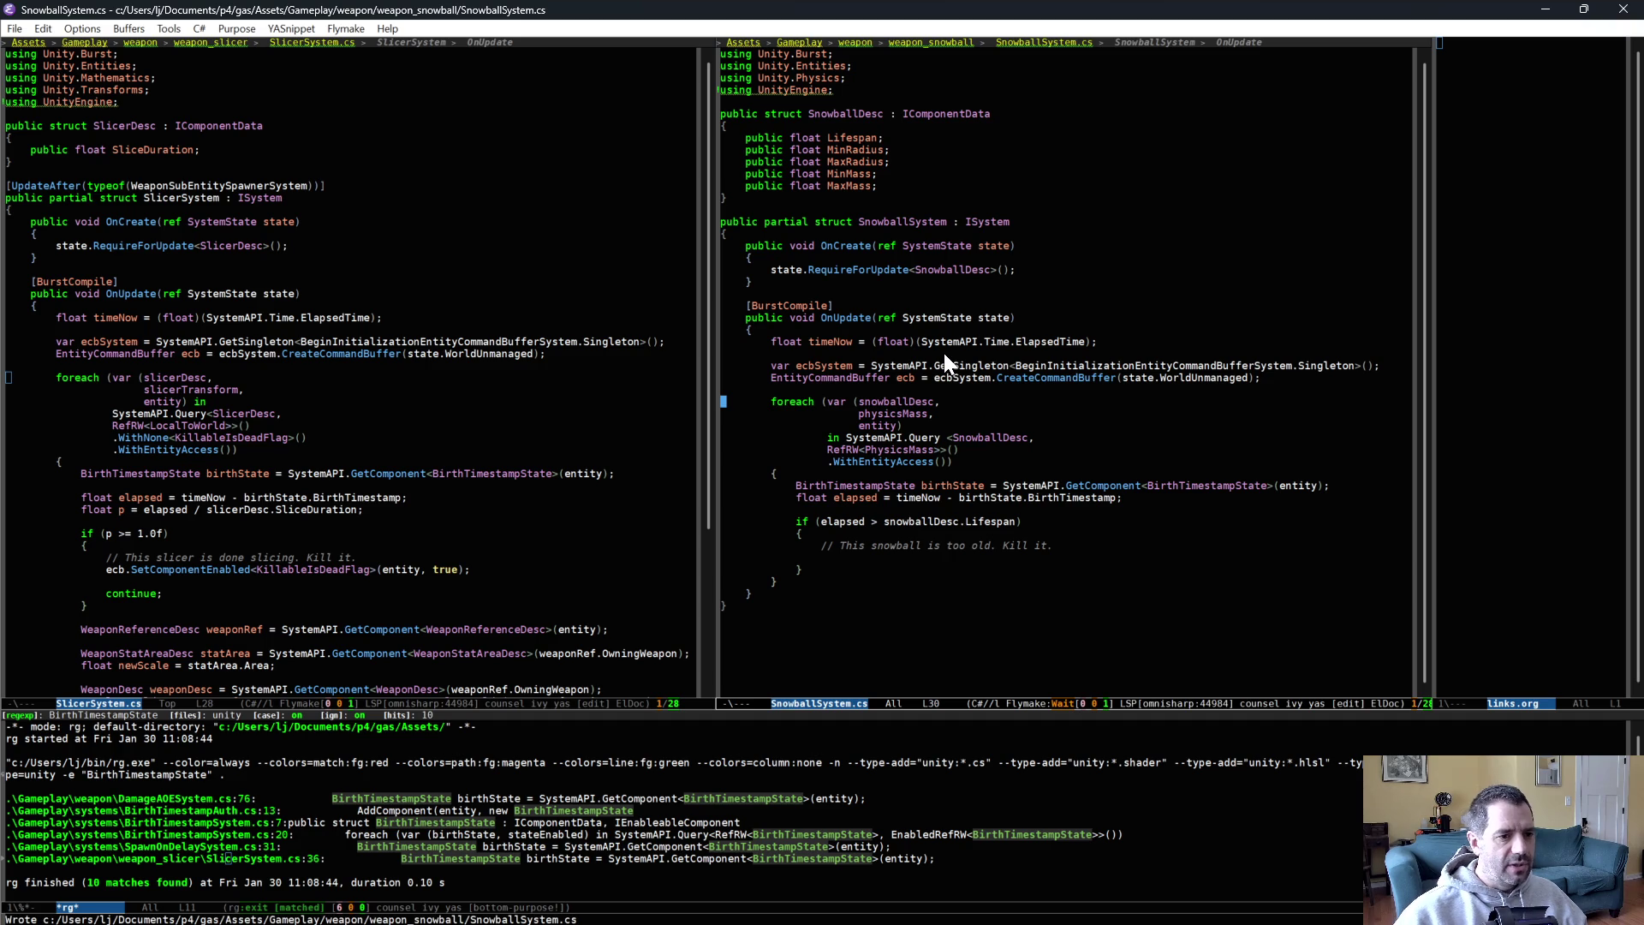
Add ecb.SetComponentEnabled<KillableIsDeadFlag>(entity, true); under the kill comment, save, and return to Unity.
{"action": "left_click", "coordinate": [933, 558]}
{"action": "type", "text": "ecb.SetCo"}
{"action": "key", "text": "alt+slash"}
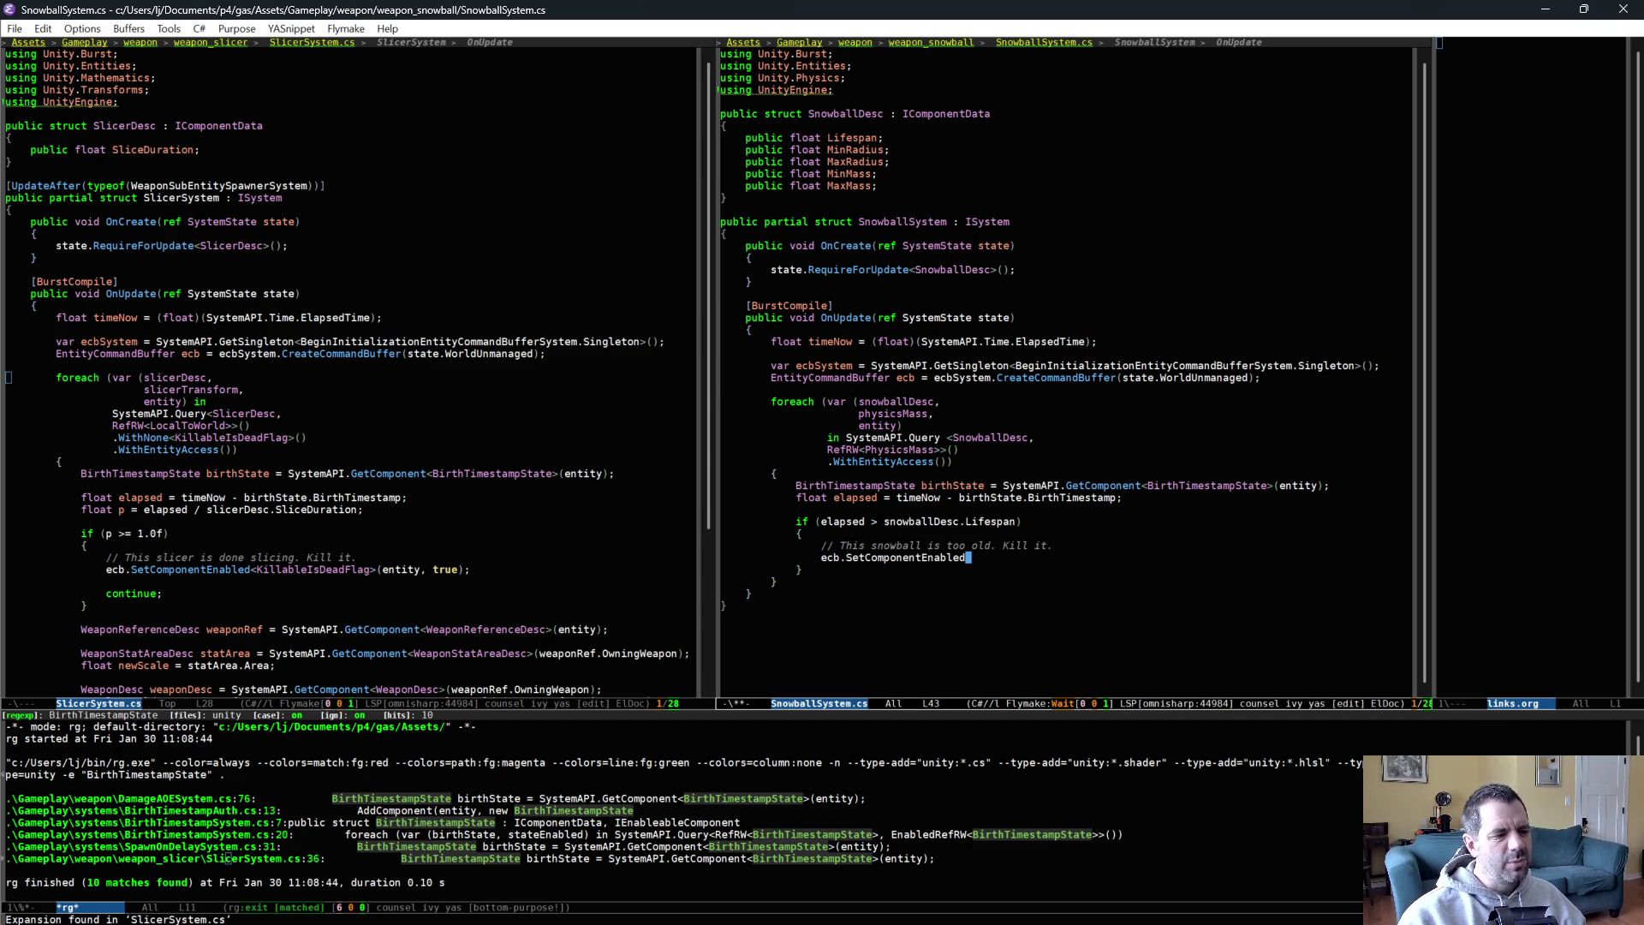
{"action": "type", "text": "<Kill"}
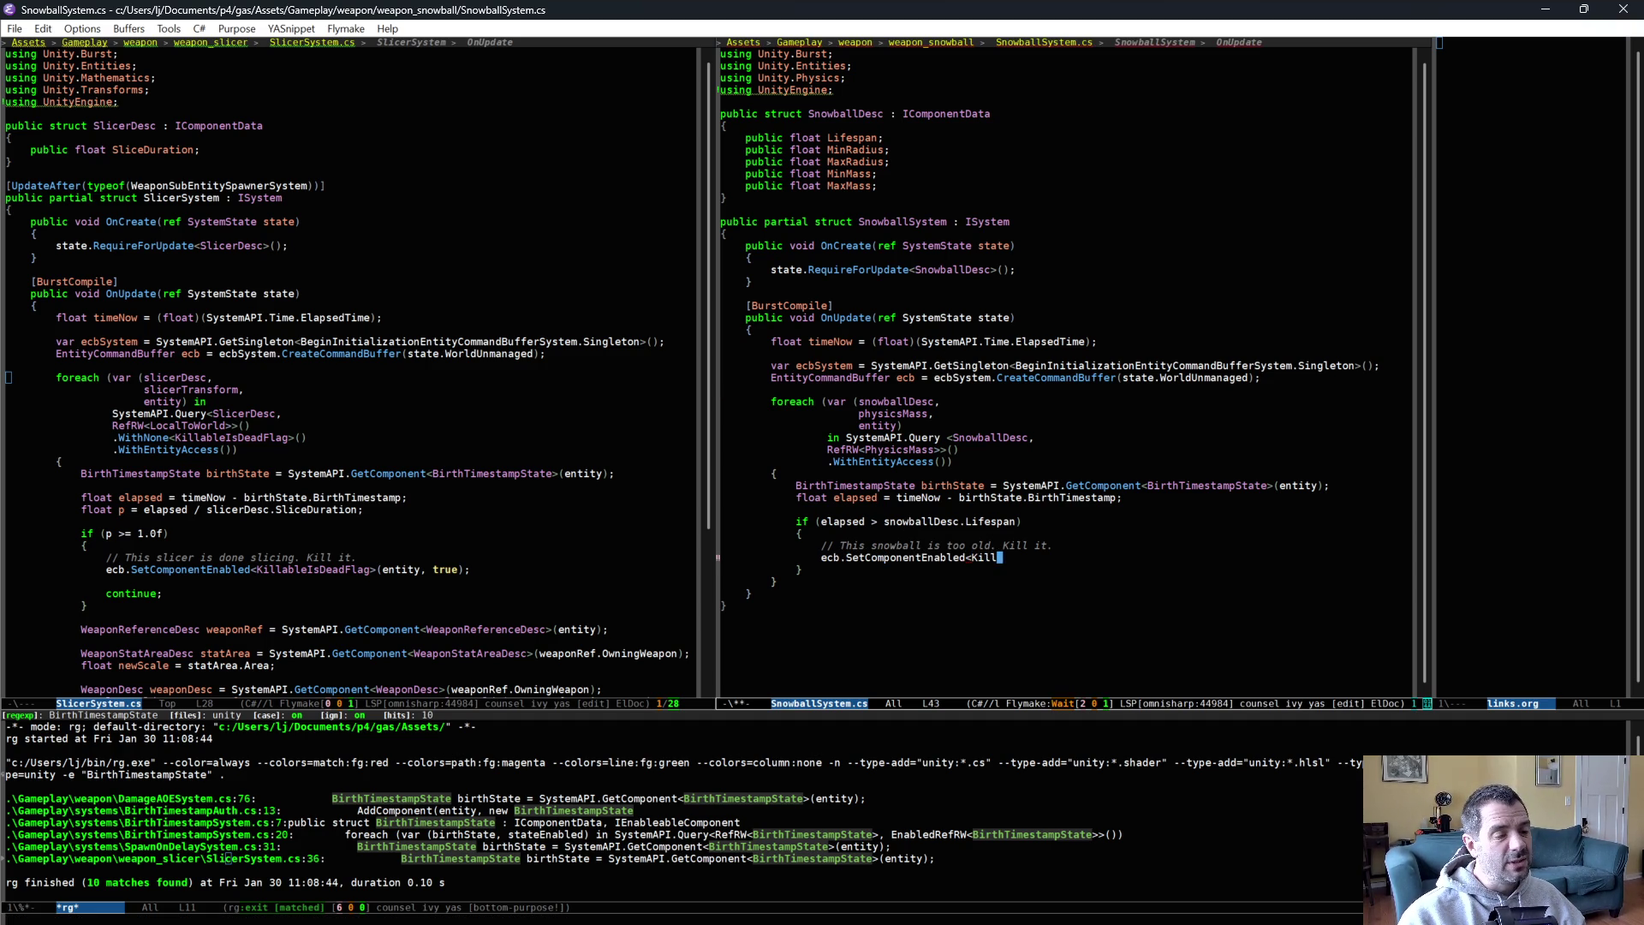
{"action": "type", "text": "ableI"}
{"action": "key", "text": "alt+slash"}
{"action": "type", "text": ">"}
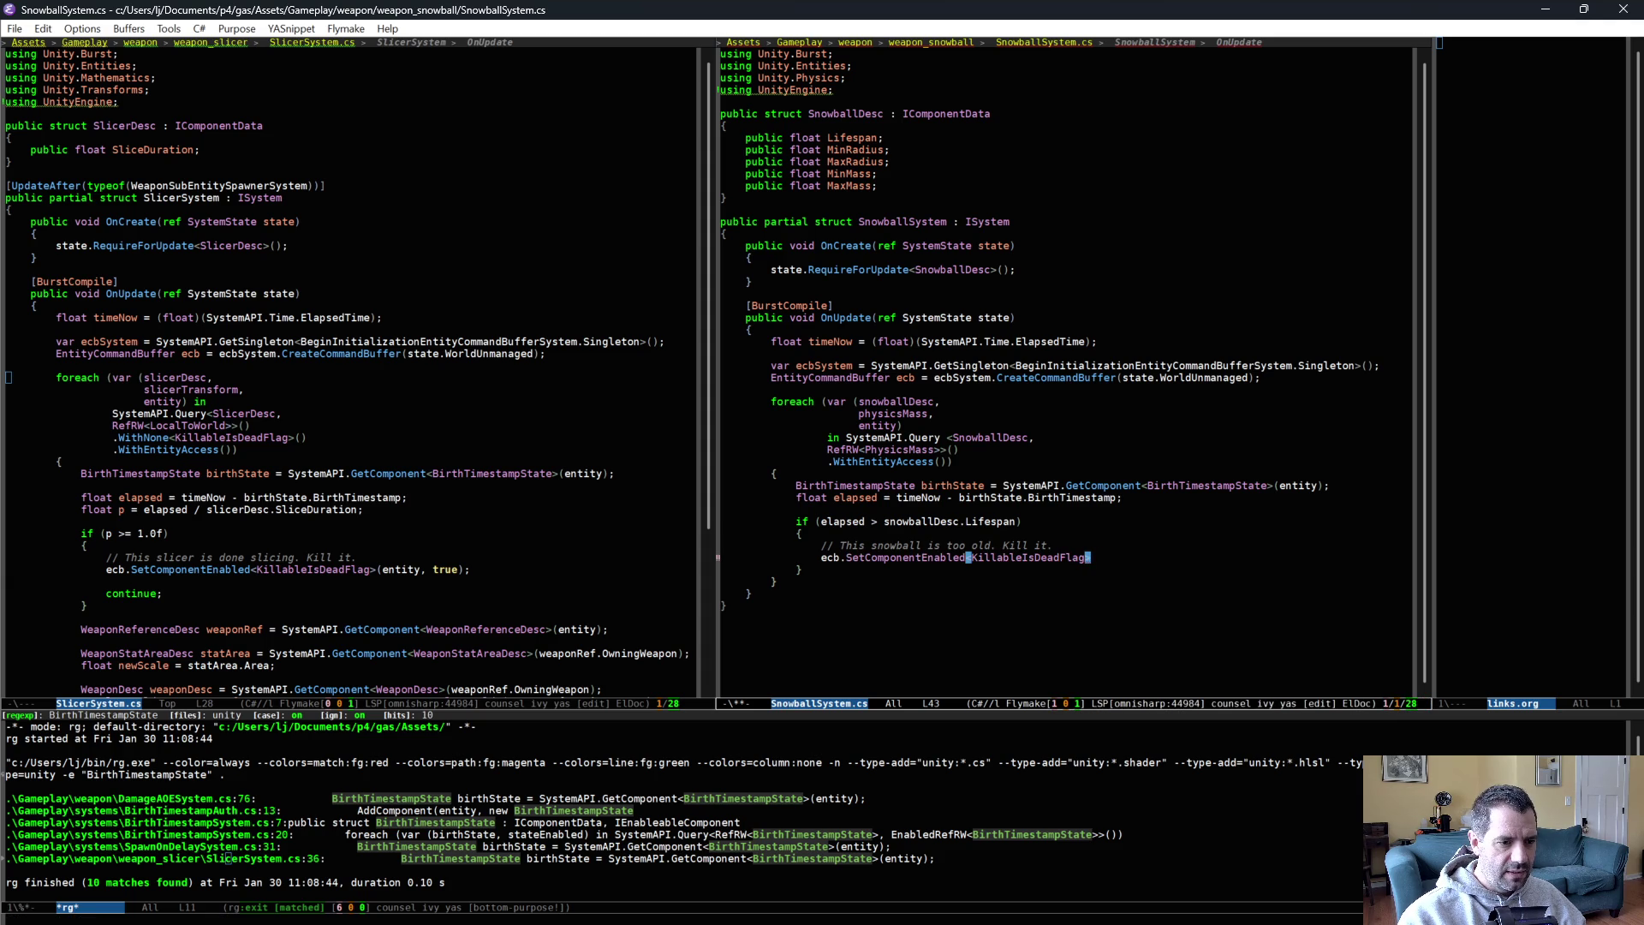
{"action": "type", "text": "(entity, true);"}
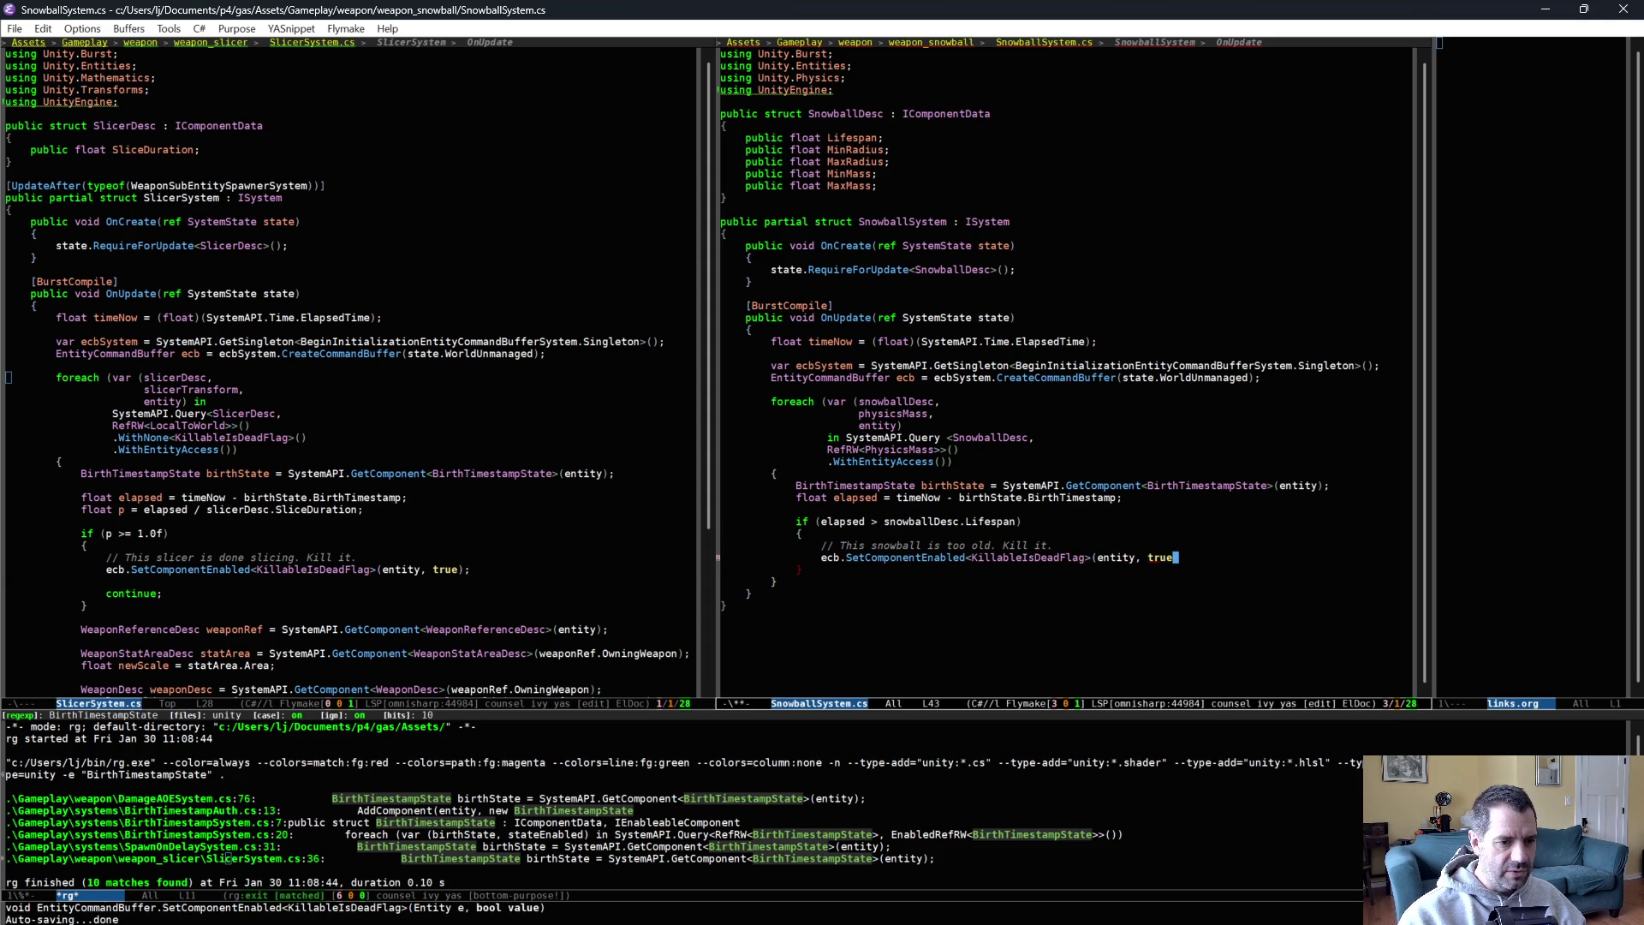
{"action": "key", "text": "ctrl+x"}
{"action": "key", "text": "ctrl+s"}
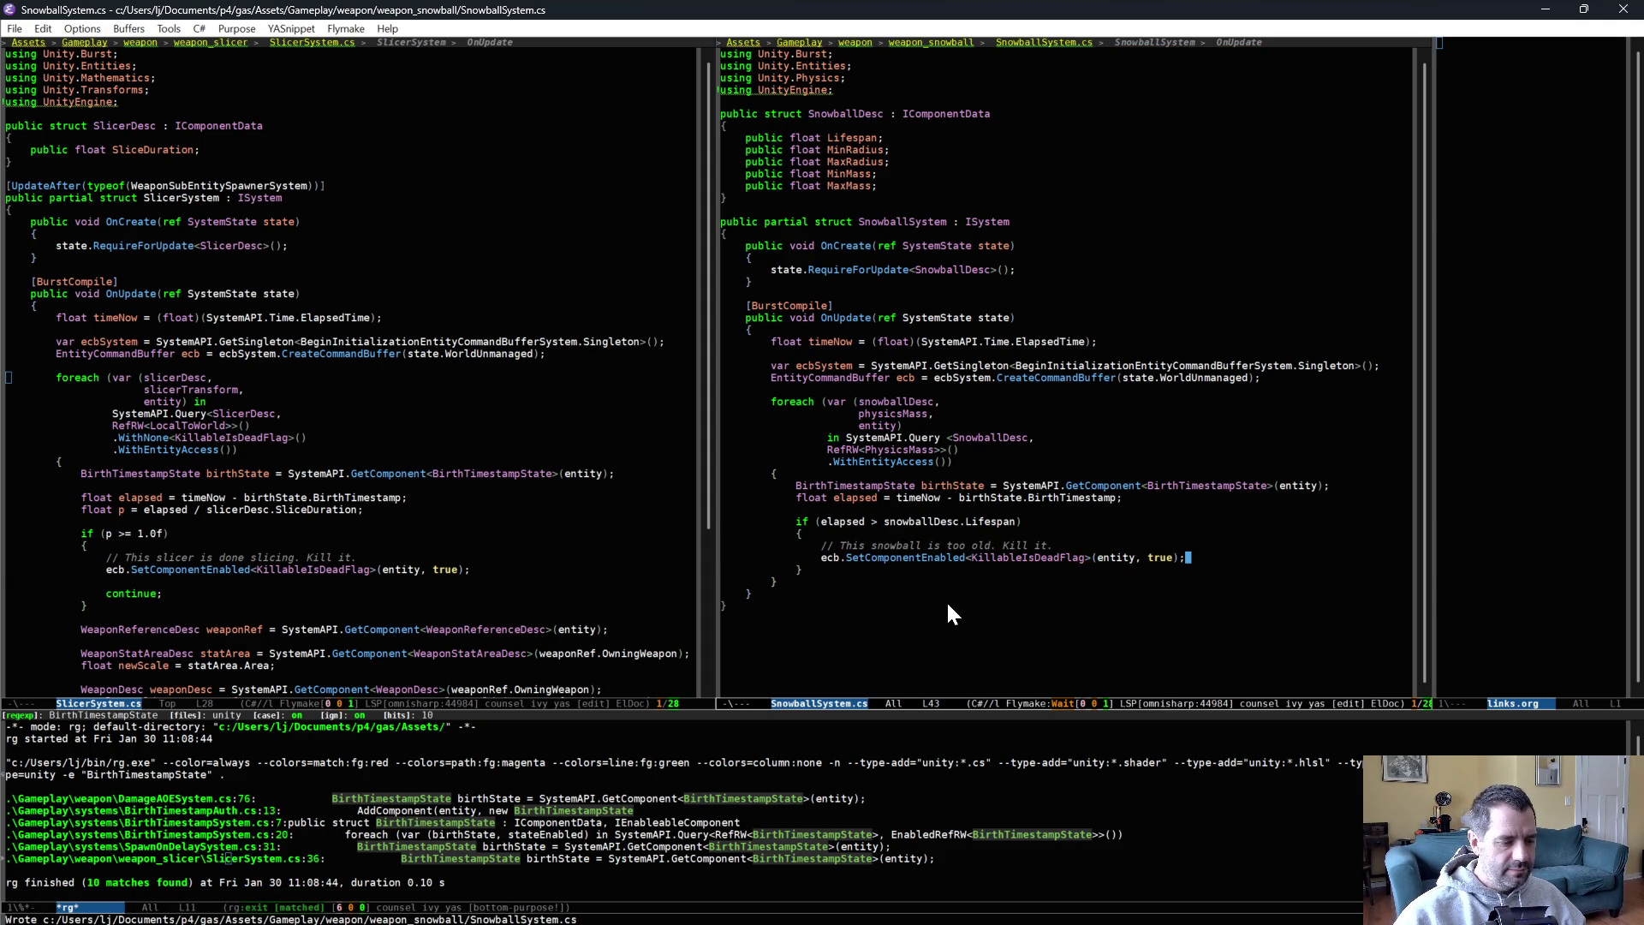
{"action": "key", "text": "alt+Tab"}
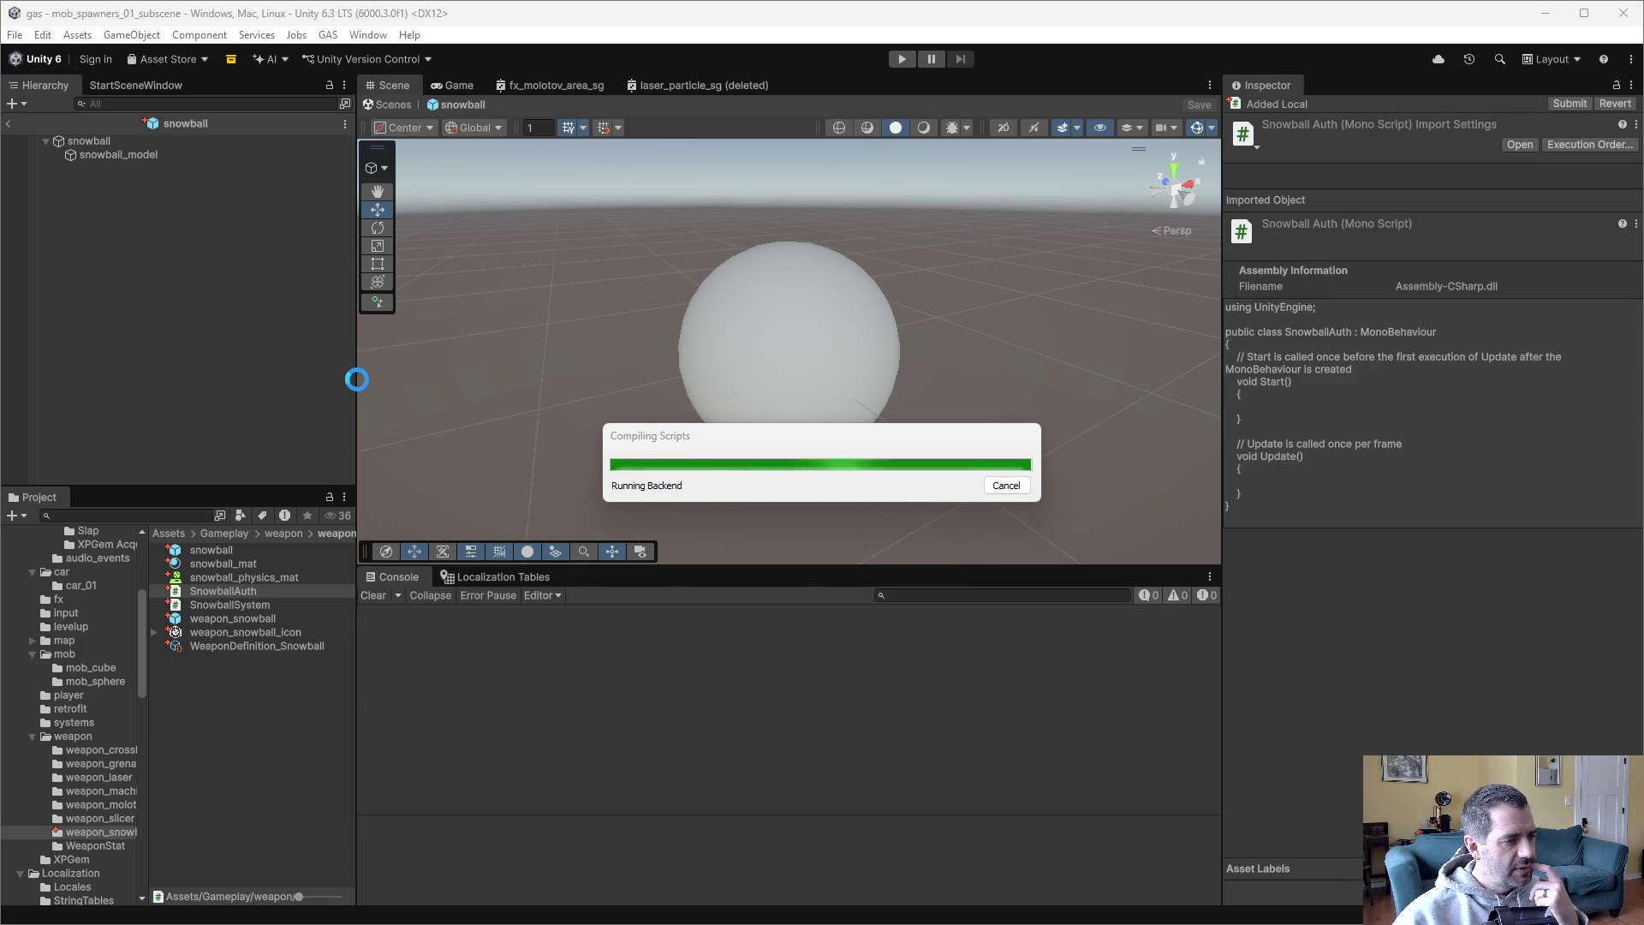
On the snowball object, replace the Kill After Auth component with Snowball Auth.
{"action": "left_click", "coordinate": [91, 141]}
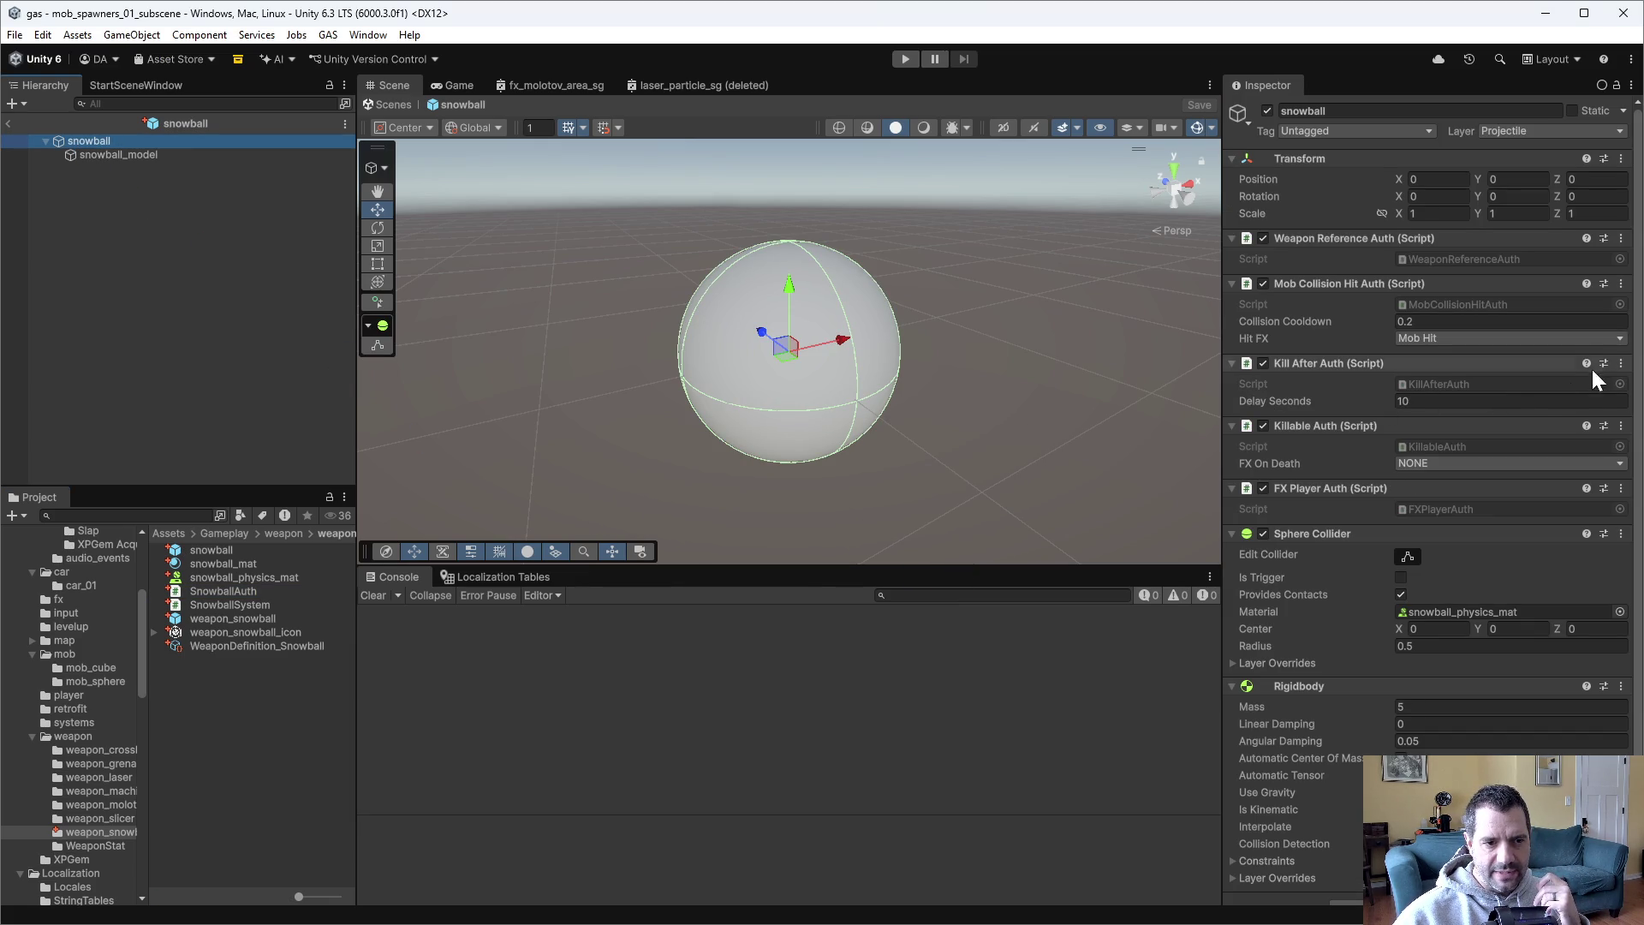
{"action": "left_click", "coordinate": [1619, 365]}
{"action": "left_click", "coordinate": [1532, 408]}
{"action": "left_click", "coordinate": [1432, 848]}
{"action": "type", "text": "sno"}
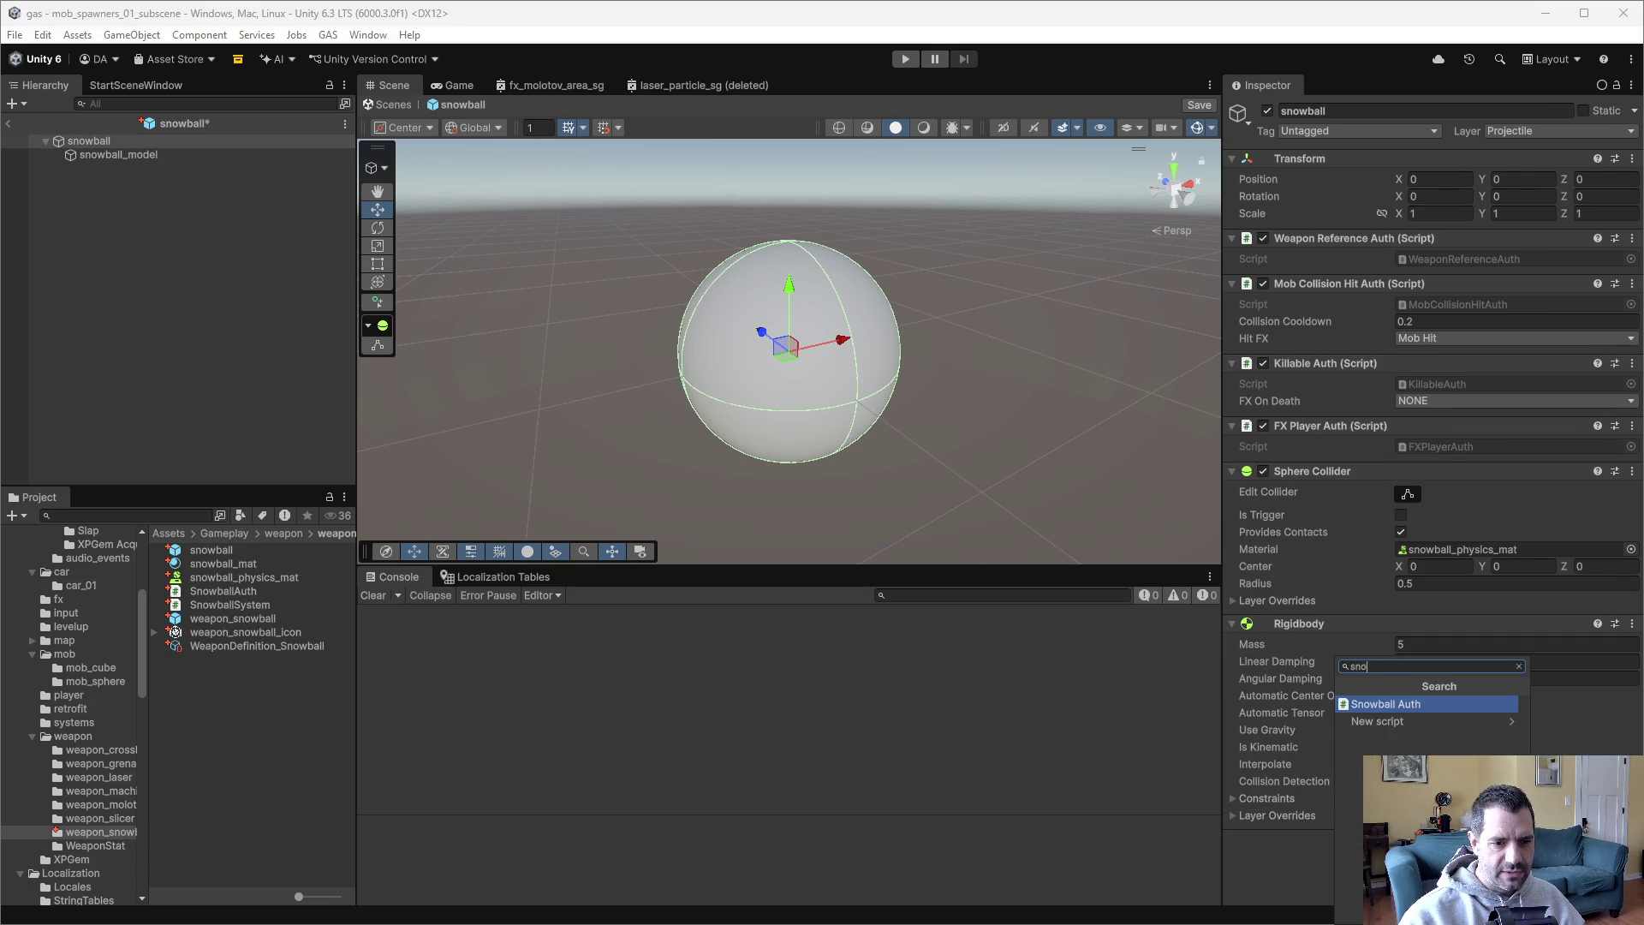
{"action": "key", "text": "Return"}
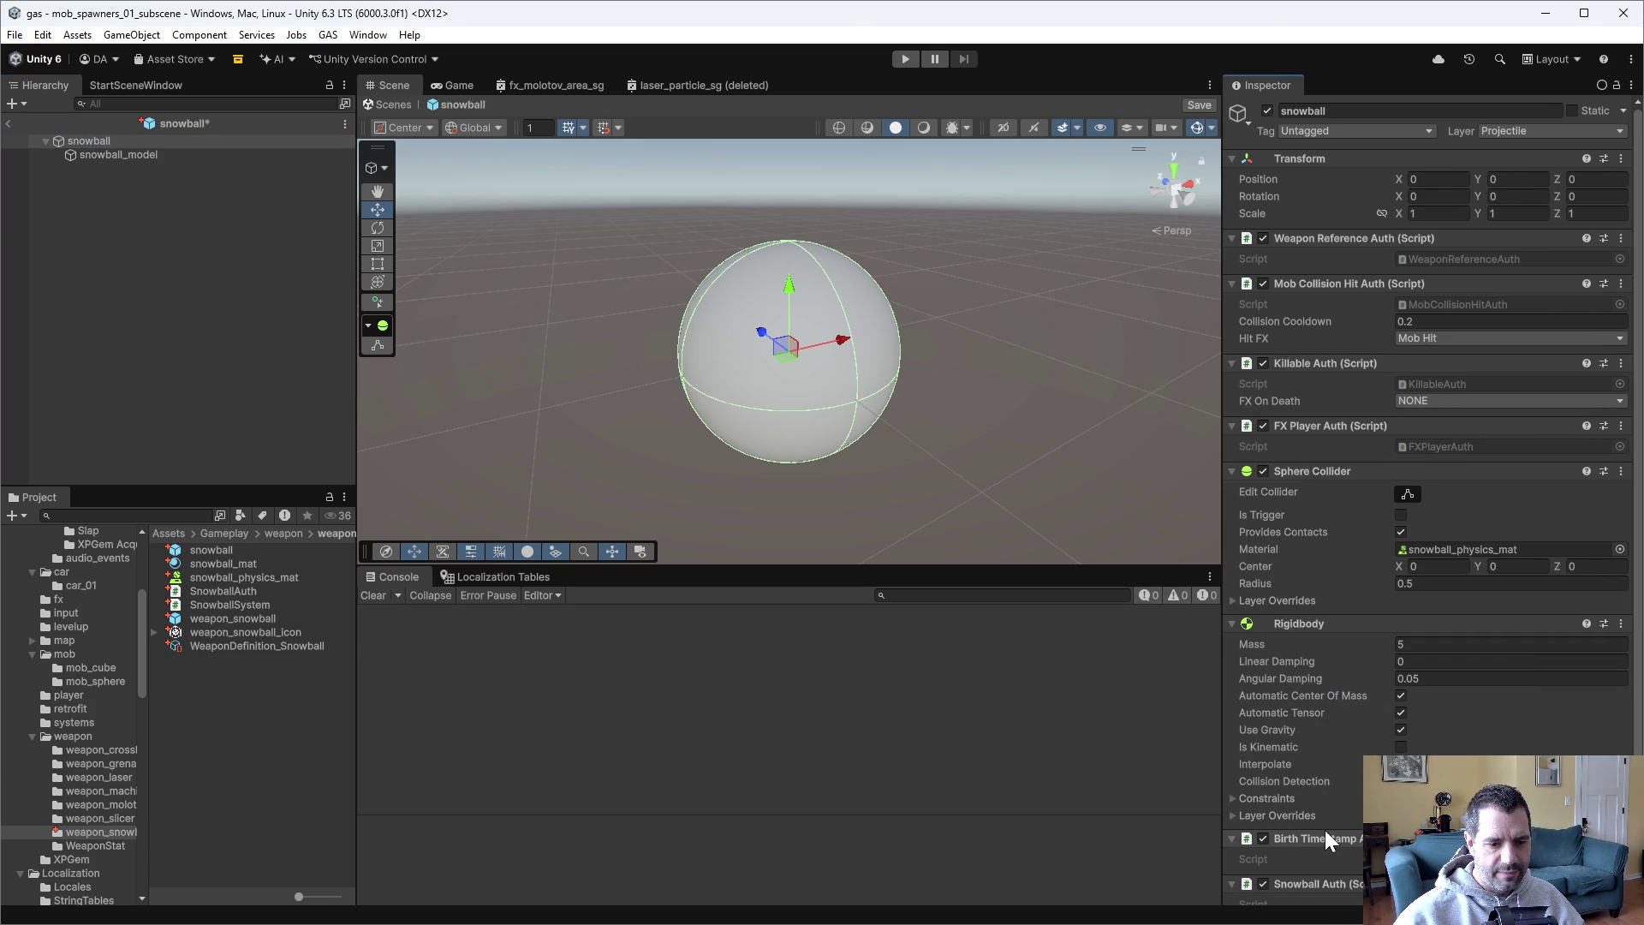
Move Birth Timestamp Auth above Sphere Collider and Snowball Auth under Transform, then save the prefab.
{"action": "left_click_drag", "start_coordinate": [1326, 831], "coordinate": [1353, 459]}
{"action": "left_click_drag", "start_coordinate": [1322, 835], "coordinate": [1339, 225]}
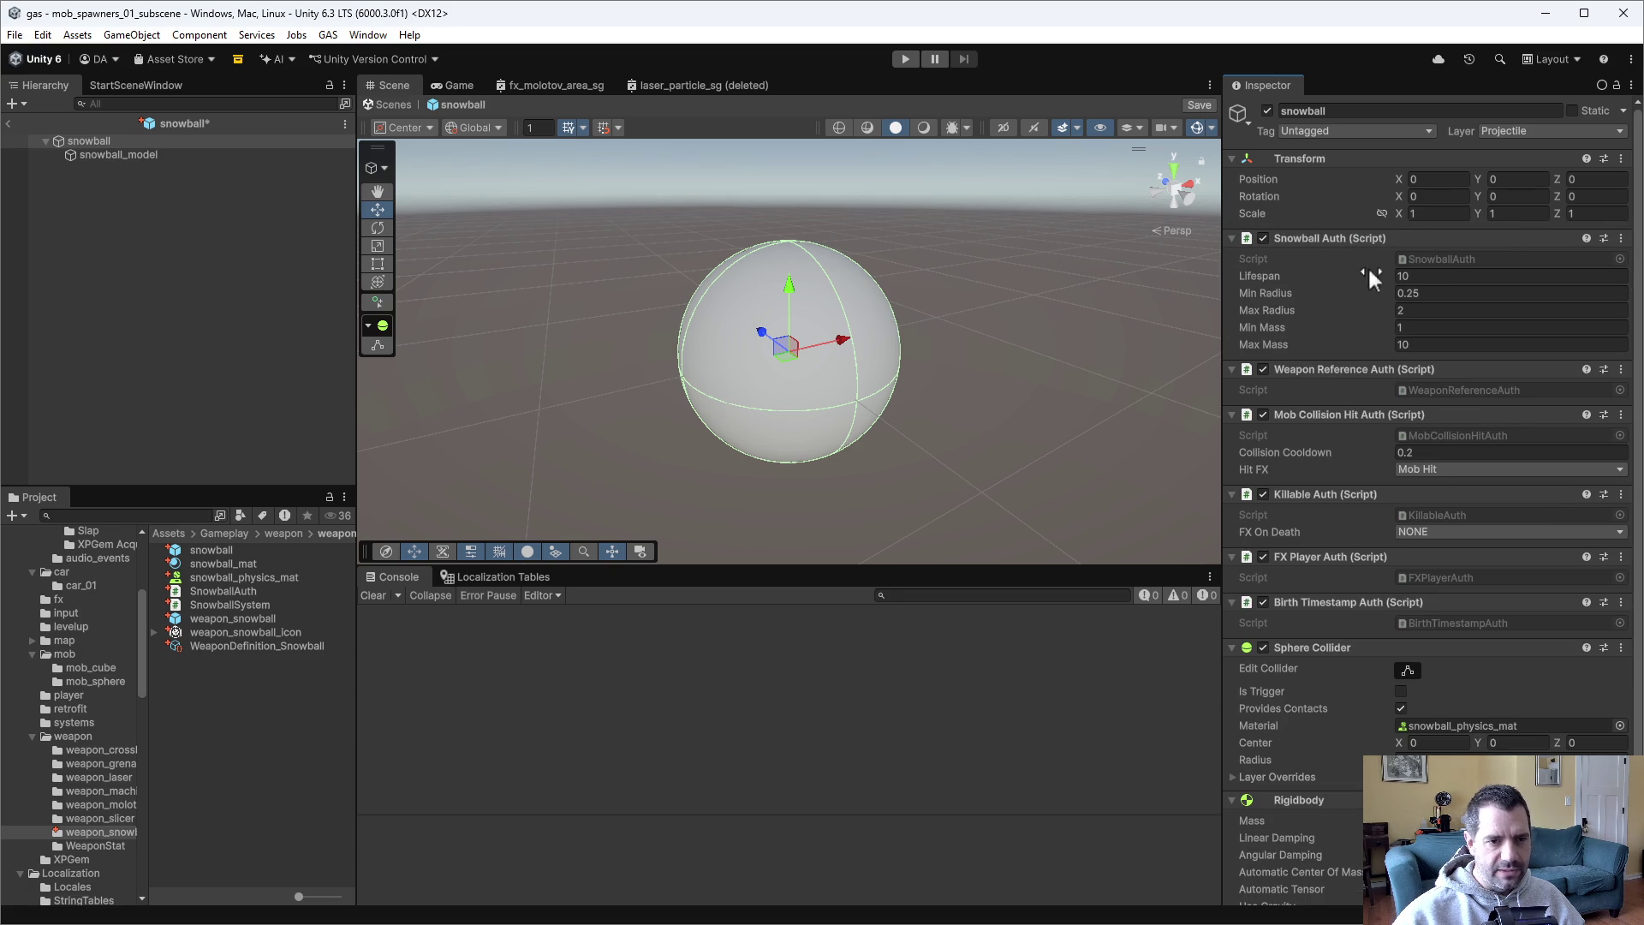
{"action": "key", "text": "ctrl+s"}
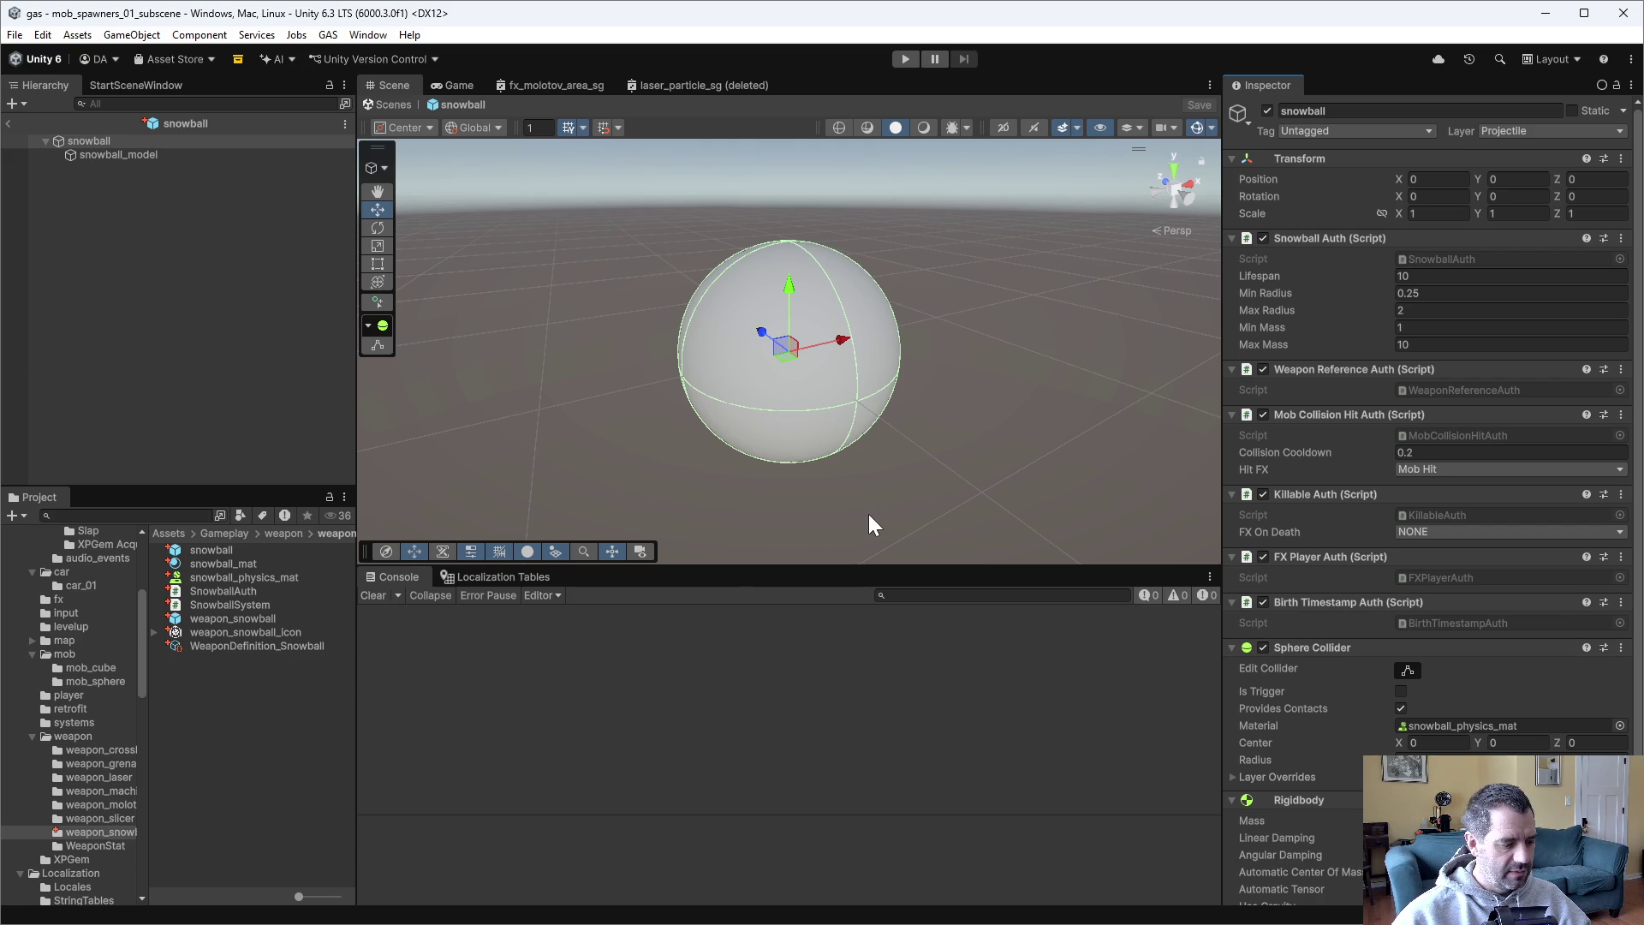
{"action": "key", "text": "alt+Tab"}
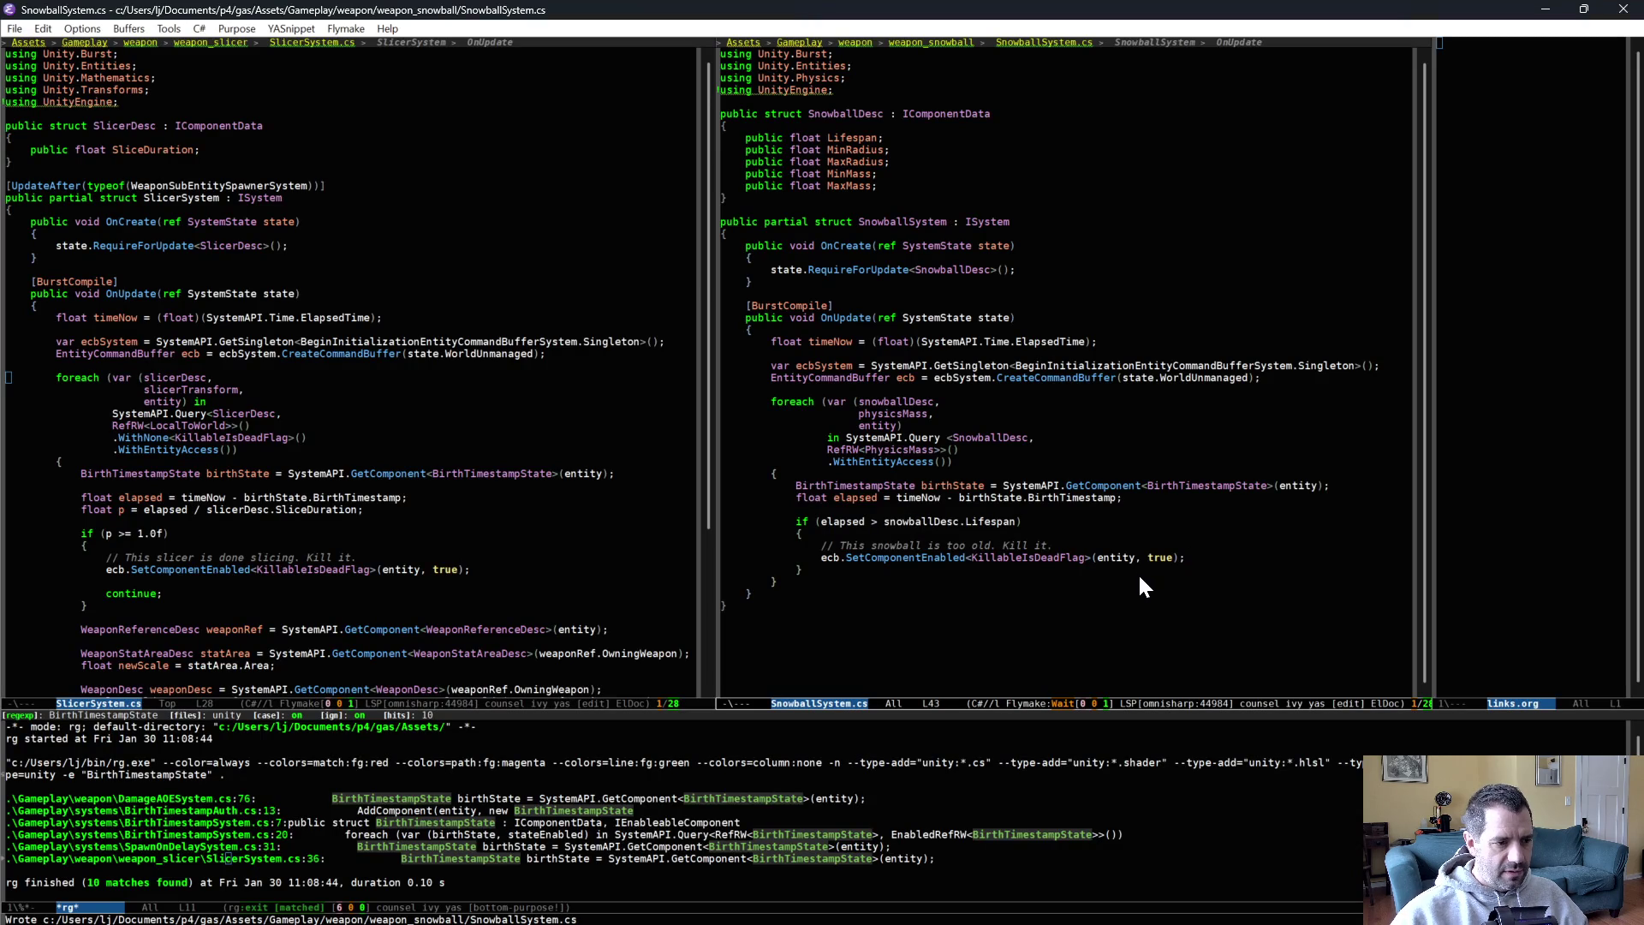
Add return; after the kill call and save.
{"action": "key", "text": "Return"}
{"action": "type", "text": "return;"}
{"action": "key", "text": "ctrl+x"}
{"action": "key", "text": "ctrl+s"}
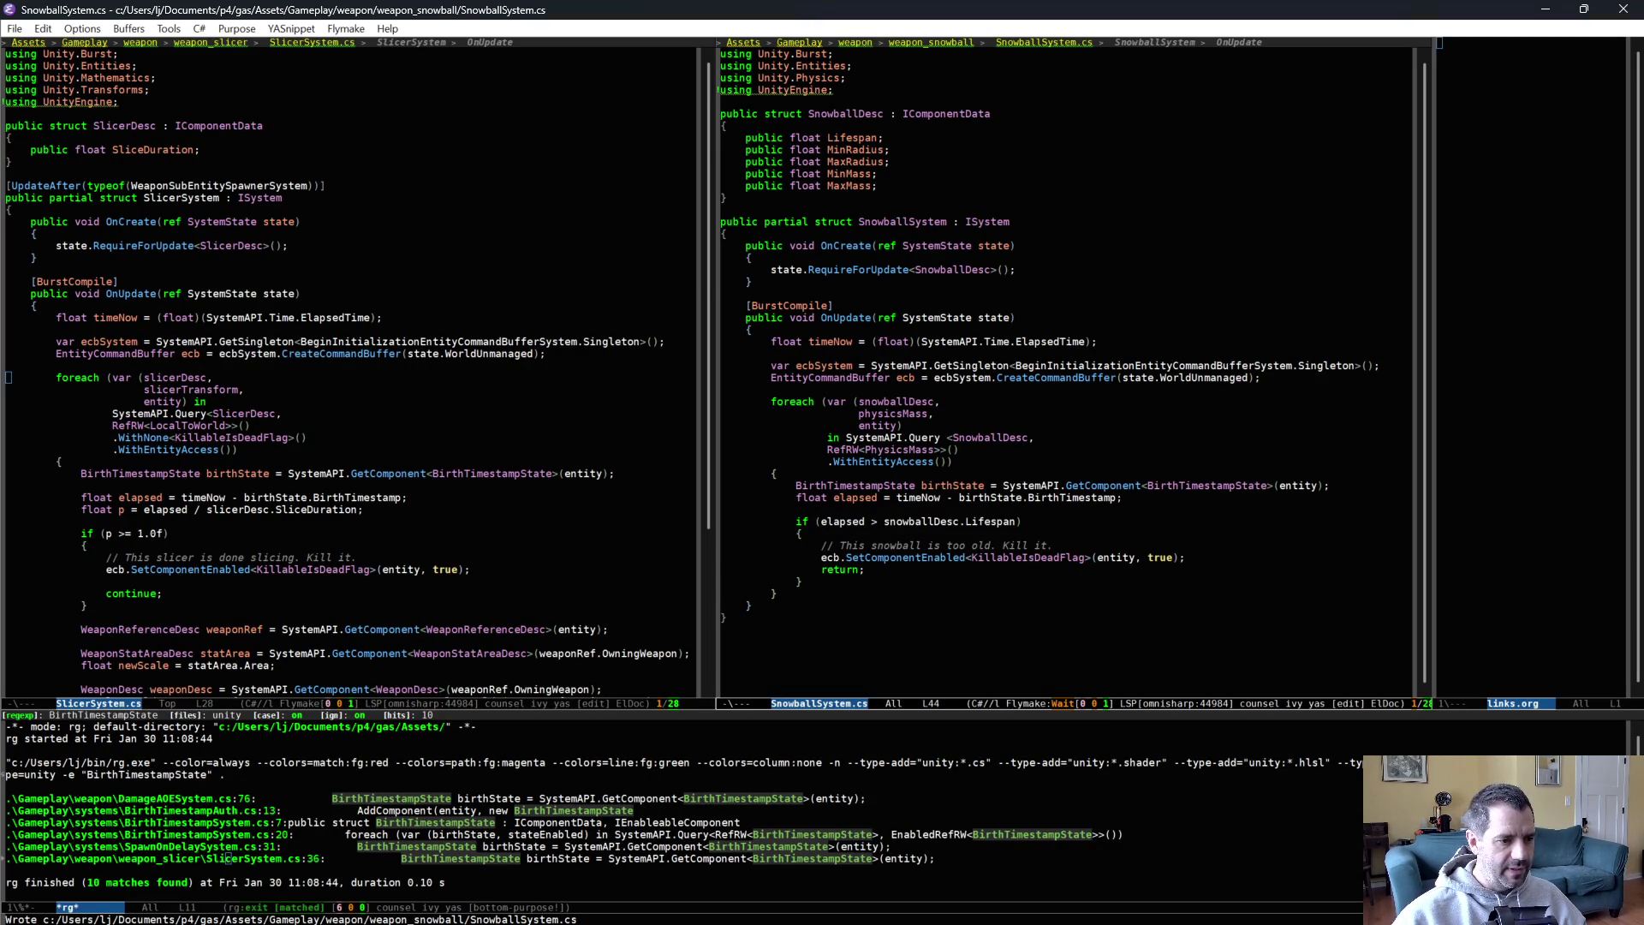
After the if-block, compute progress p = elapsed / snowballDesc.Lifespan and save.
{"action": "left_click", "coordinate": [1028, 591]}
{"action": "scroll", "coordinate": [1113, 582], "scroll_direction": "down", "scroll_amount": 2}
{"action": "left_click", "coordinate": [1031, 531]}
{"action": "key", "text": "Return"}
{"action": "key", "text": "Return"}
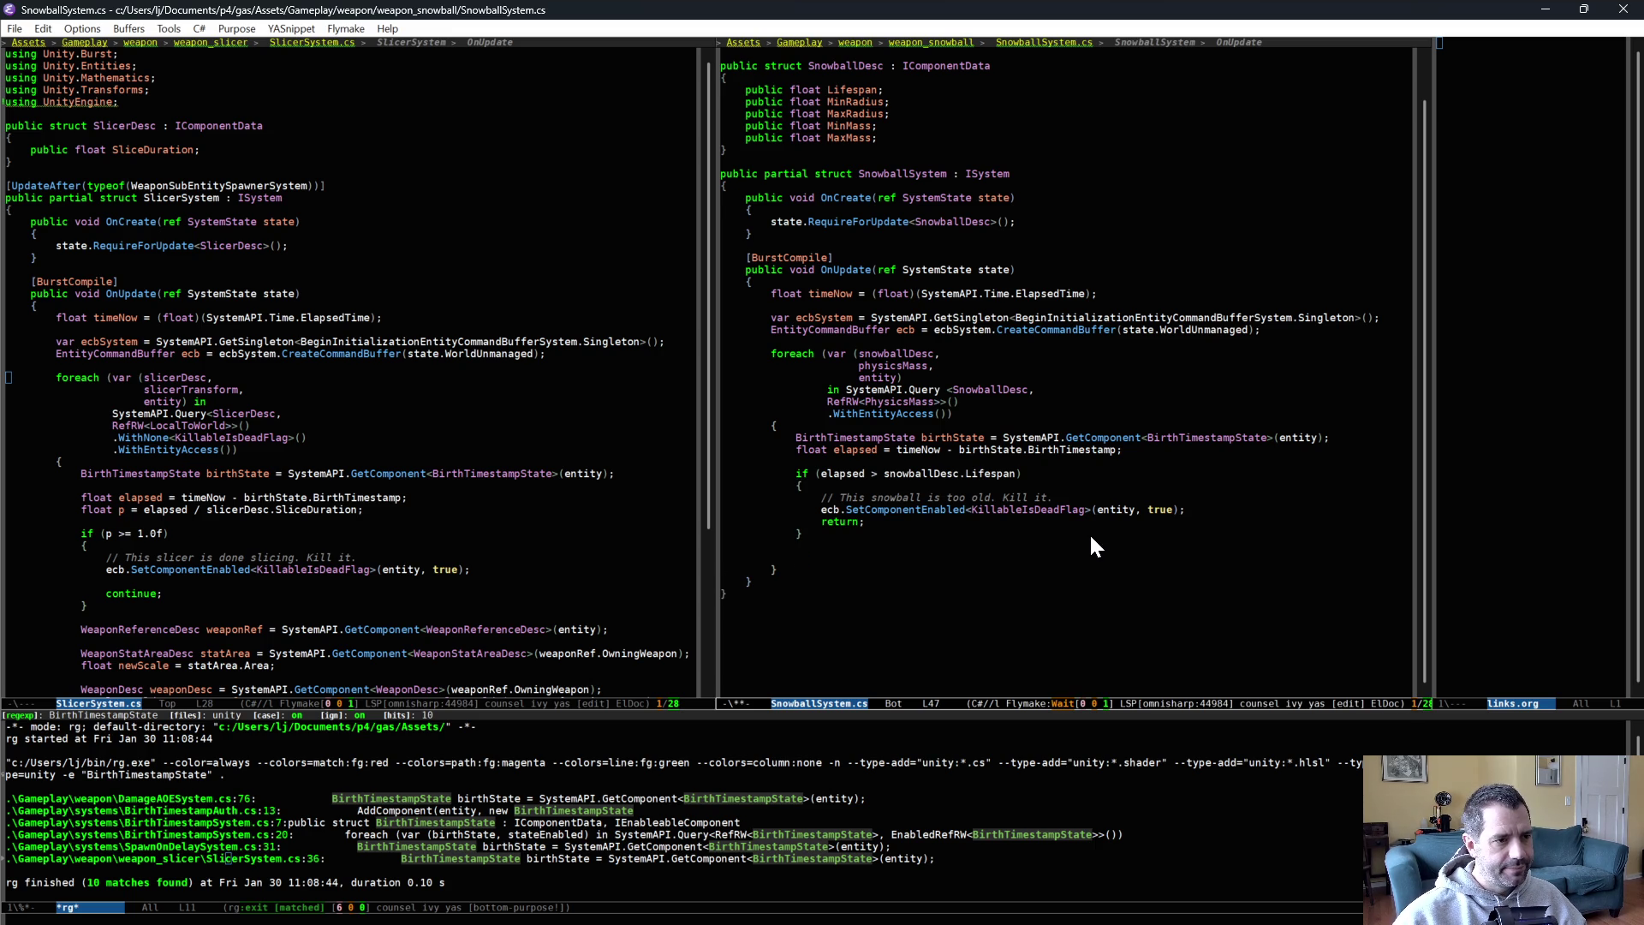
{"action": "scroll", "coordinate": [1092, 546], "scroll_direction": "up", "scroll_amount": 1}
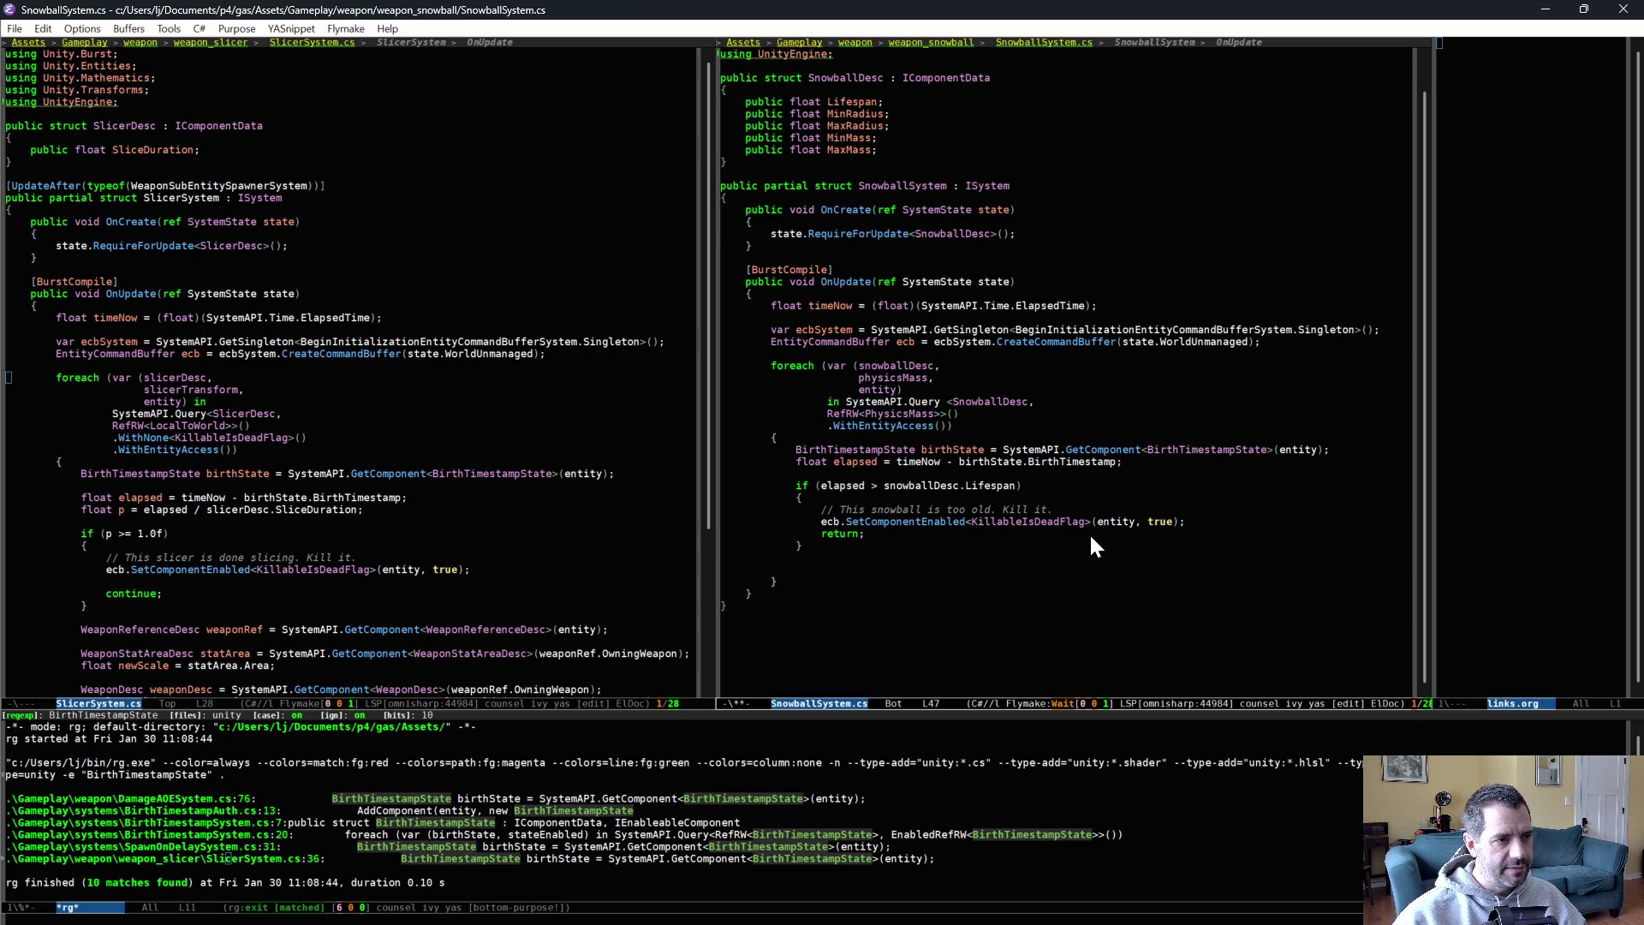
{"action": "type", "text": "float ="}
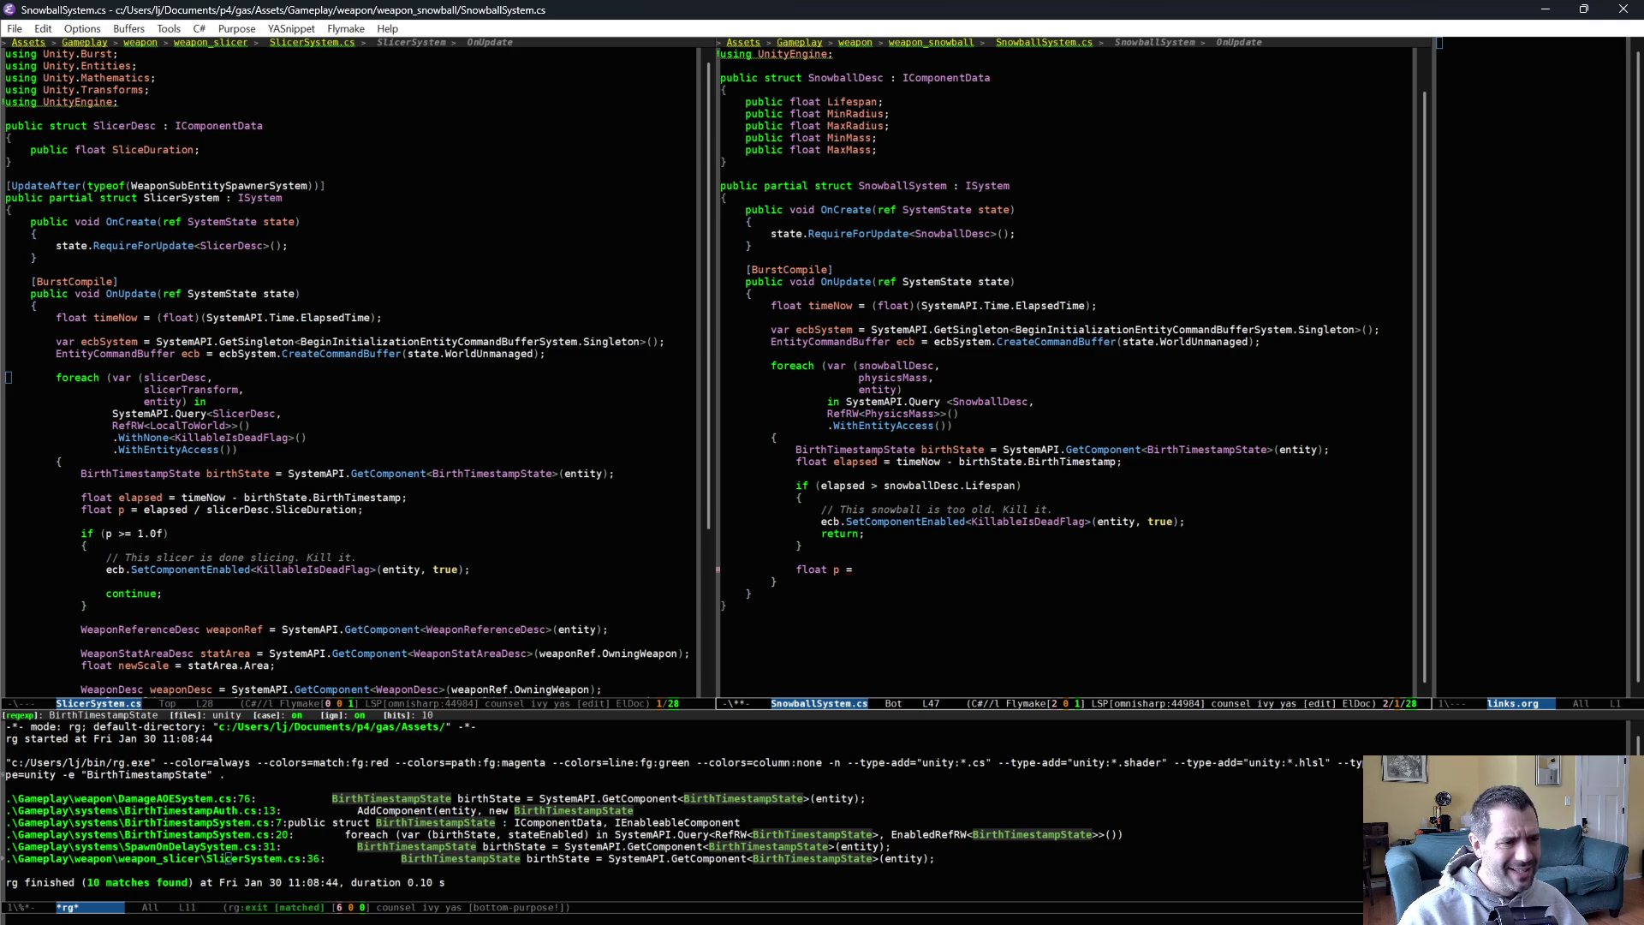
{"action": "type", "text": "apsed"}
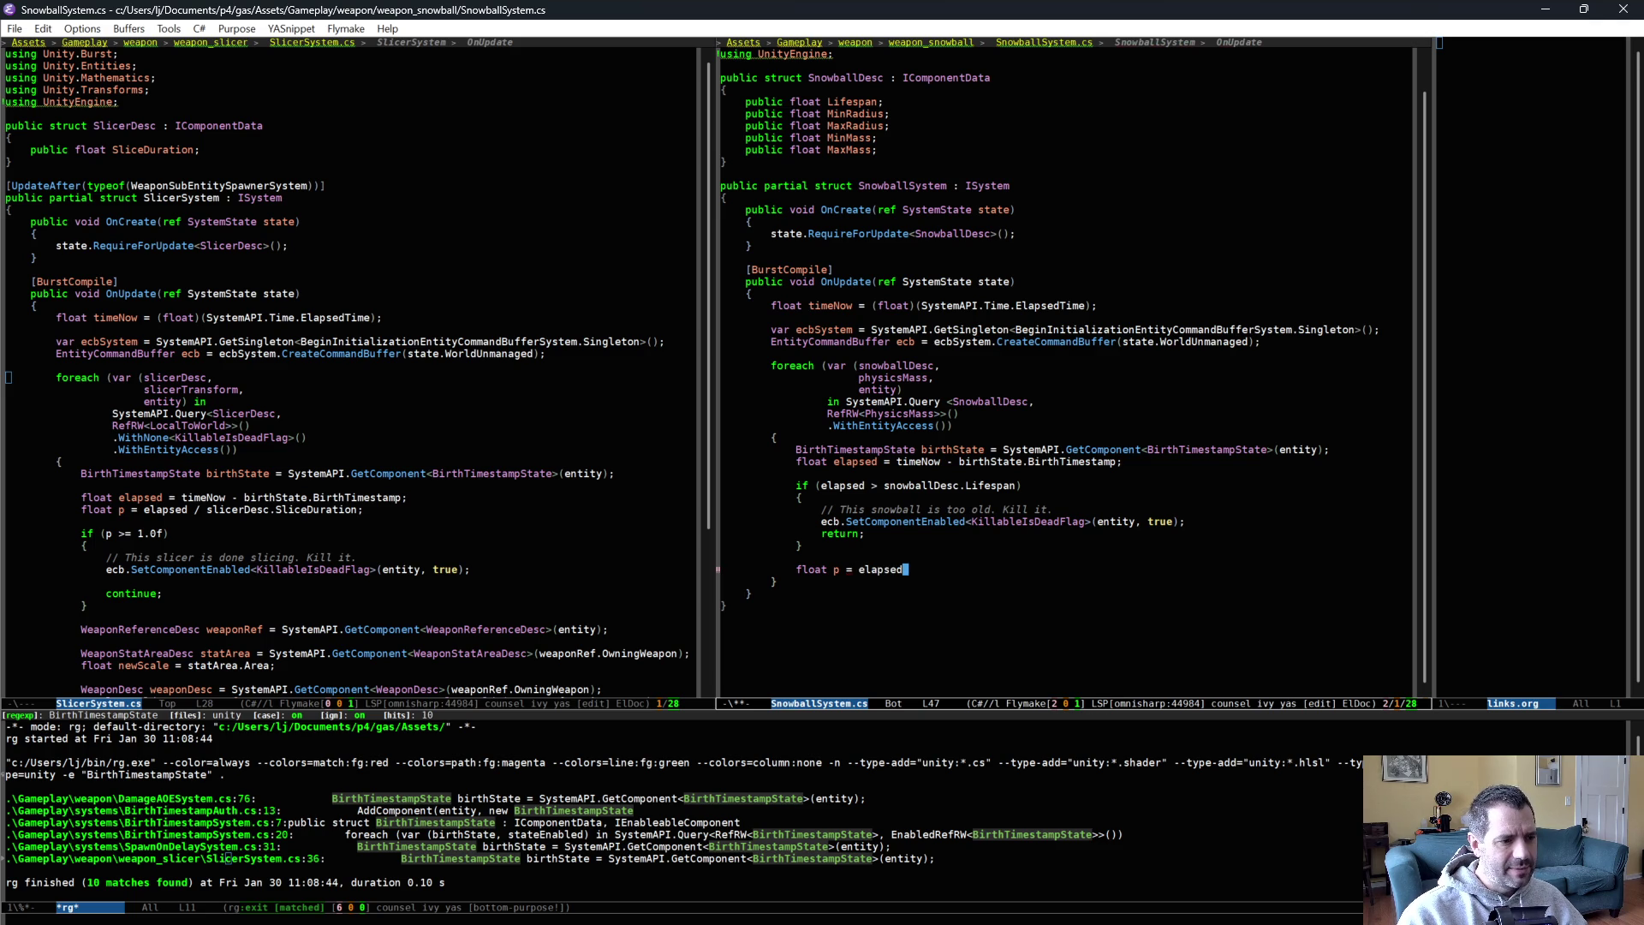
{"action": "type", "text": " / sn"}
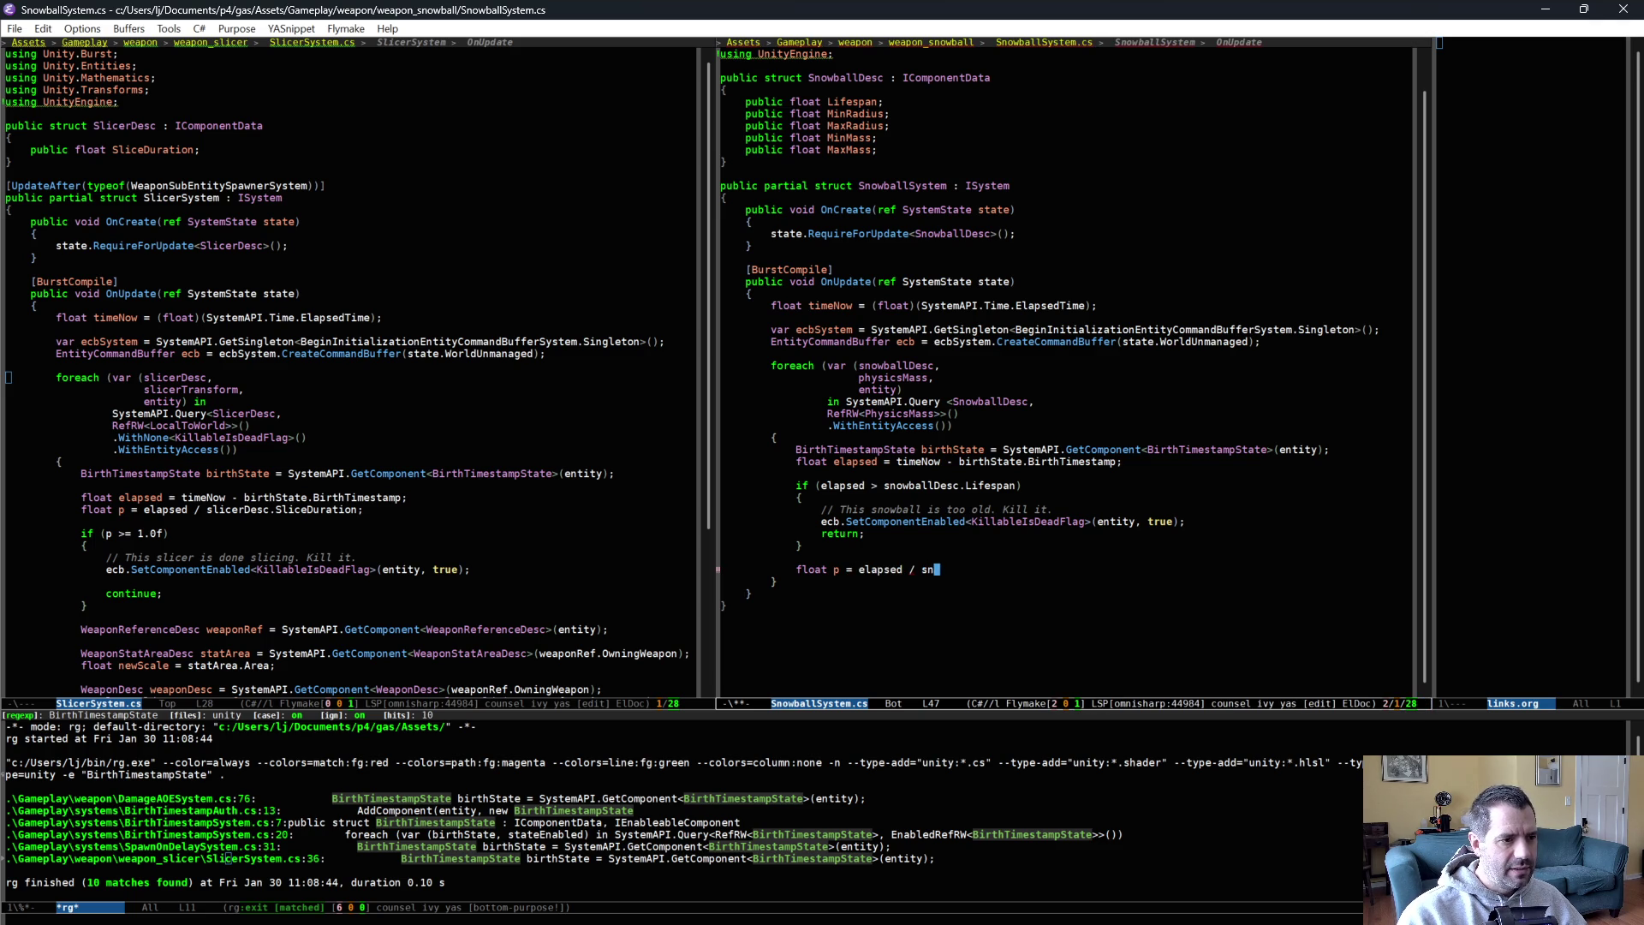
{"action": "type", "text": "owballDesc.Lifespan;"}
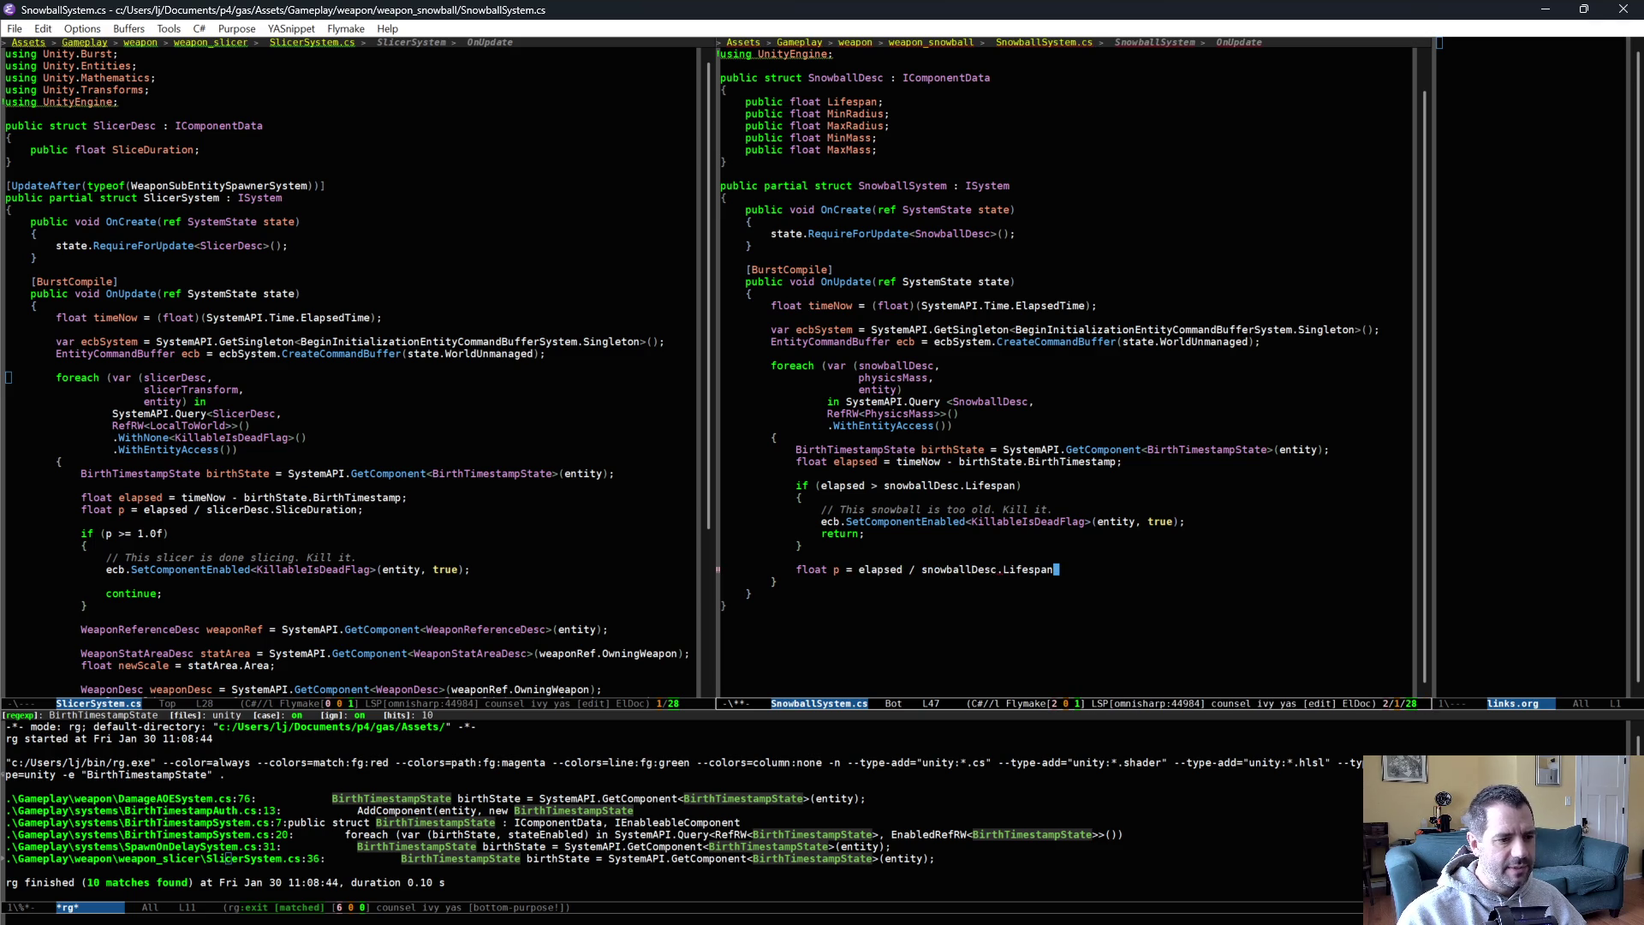
{"action": "key", "text": "ctrl+x"}
{"action": "key", "text": "ctrl+s"}
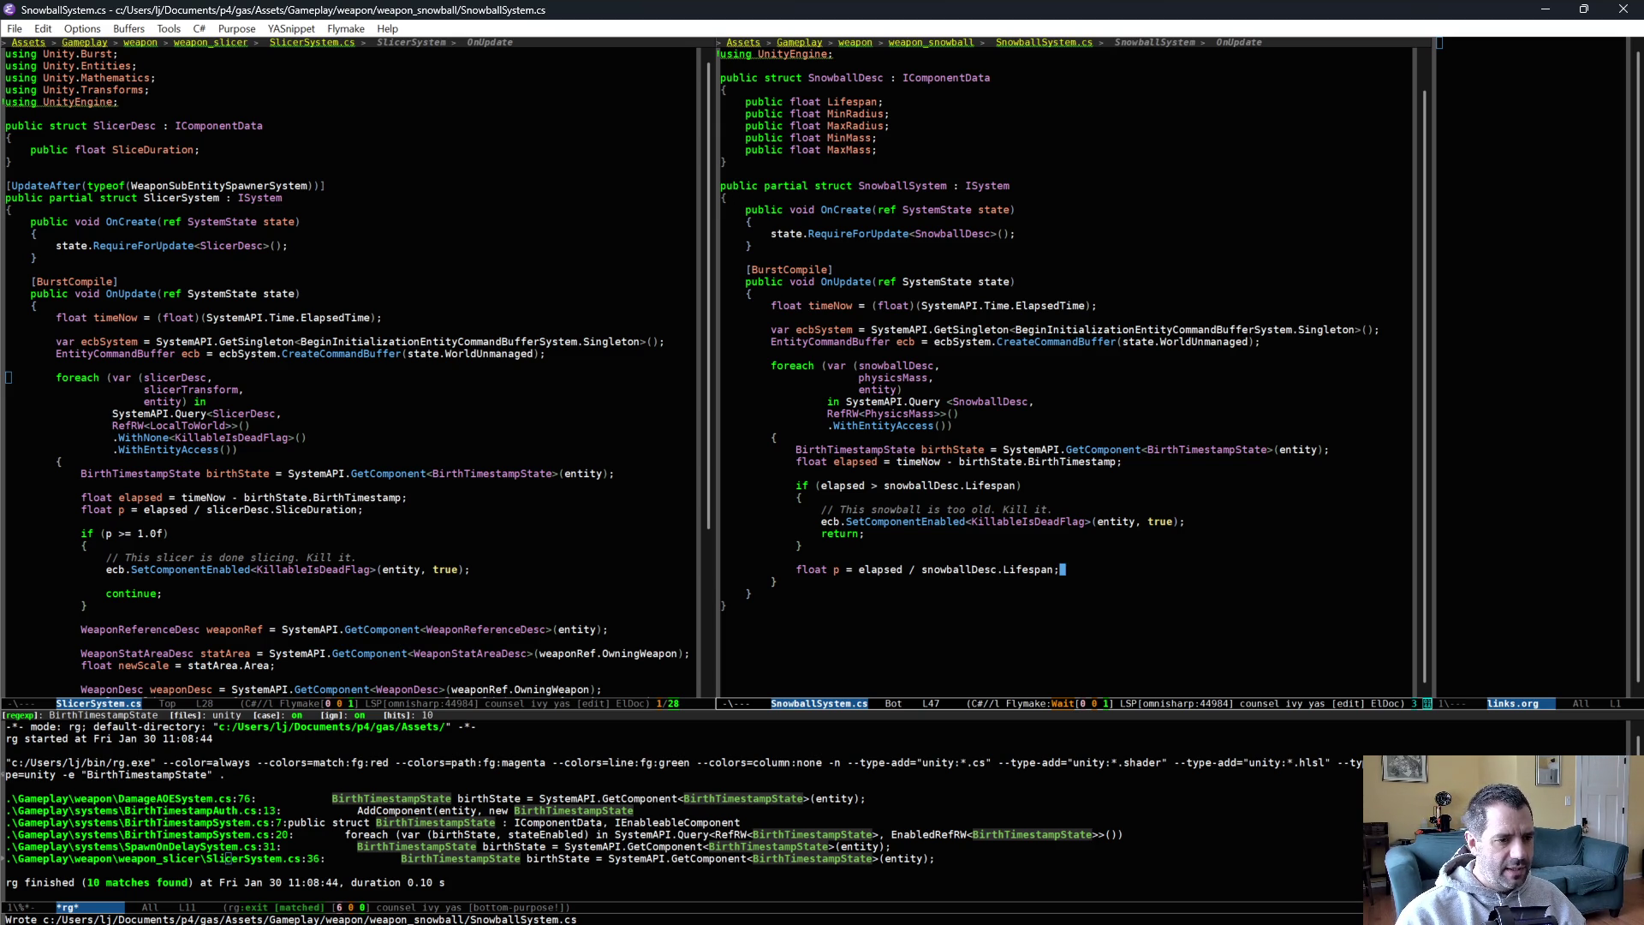
Add float newRadius = math.lerp(snowballDesc.MinRadius, snowballDesc.MaxRadius, p);.
{"action": "key", "text": "Return"}
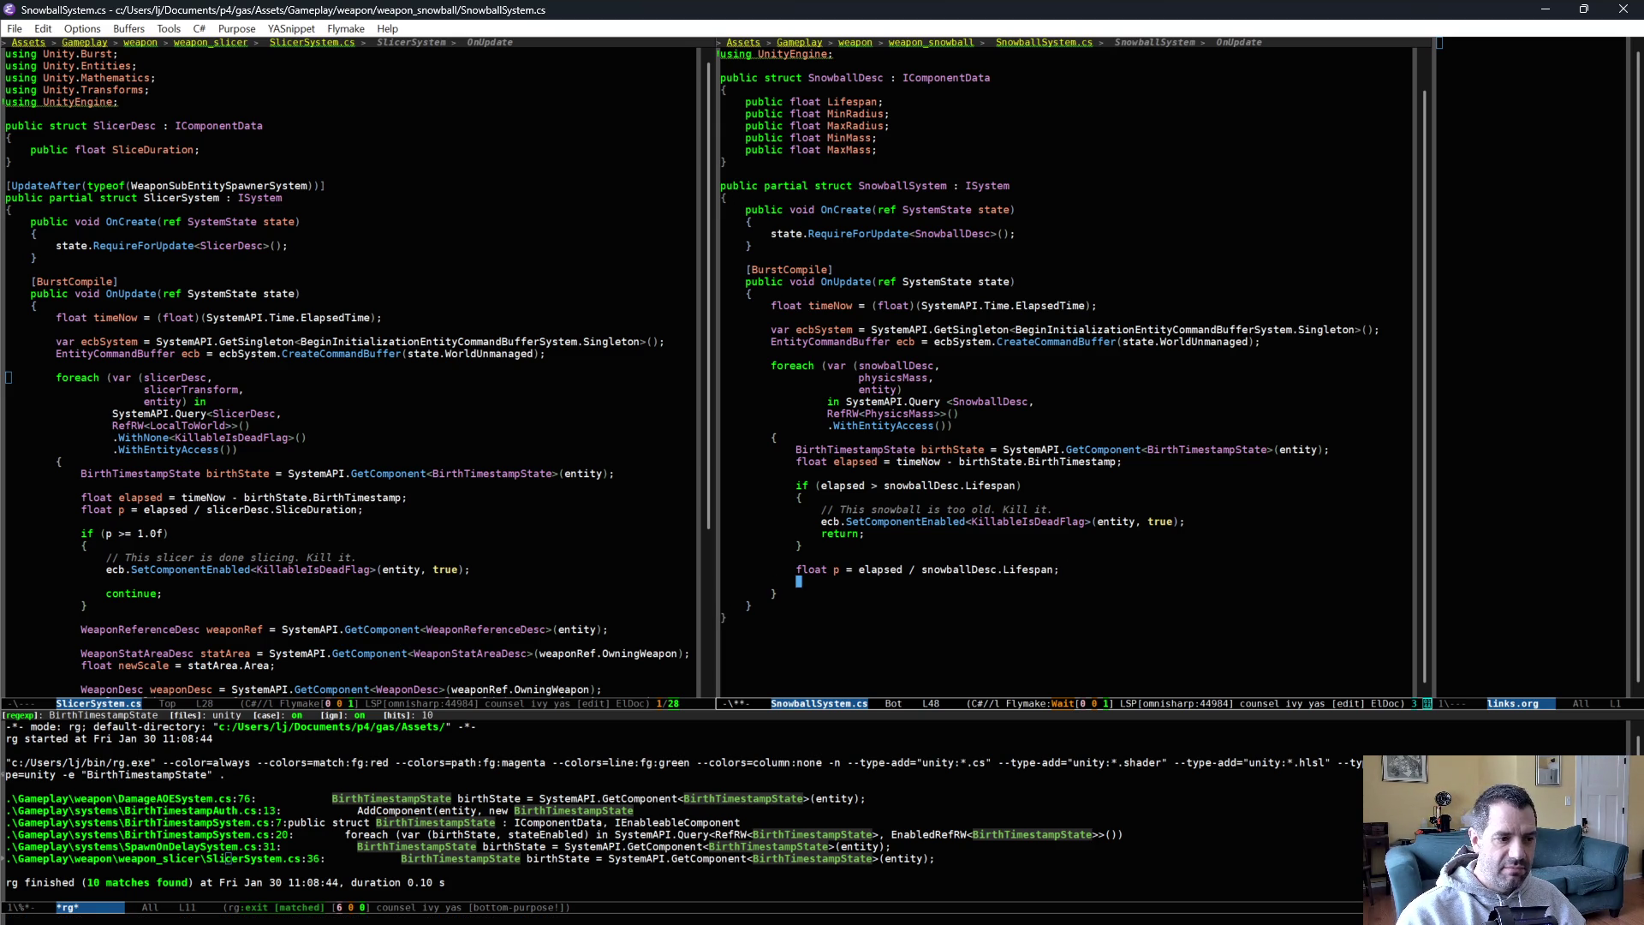
{"action": "key", "text": "Return"}
{"action": "type", "text": "float n"}
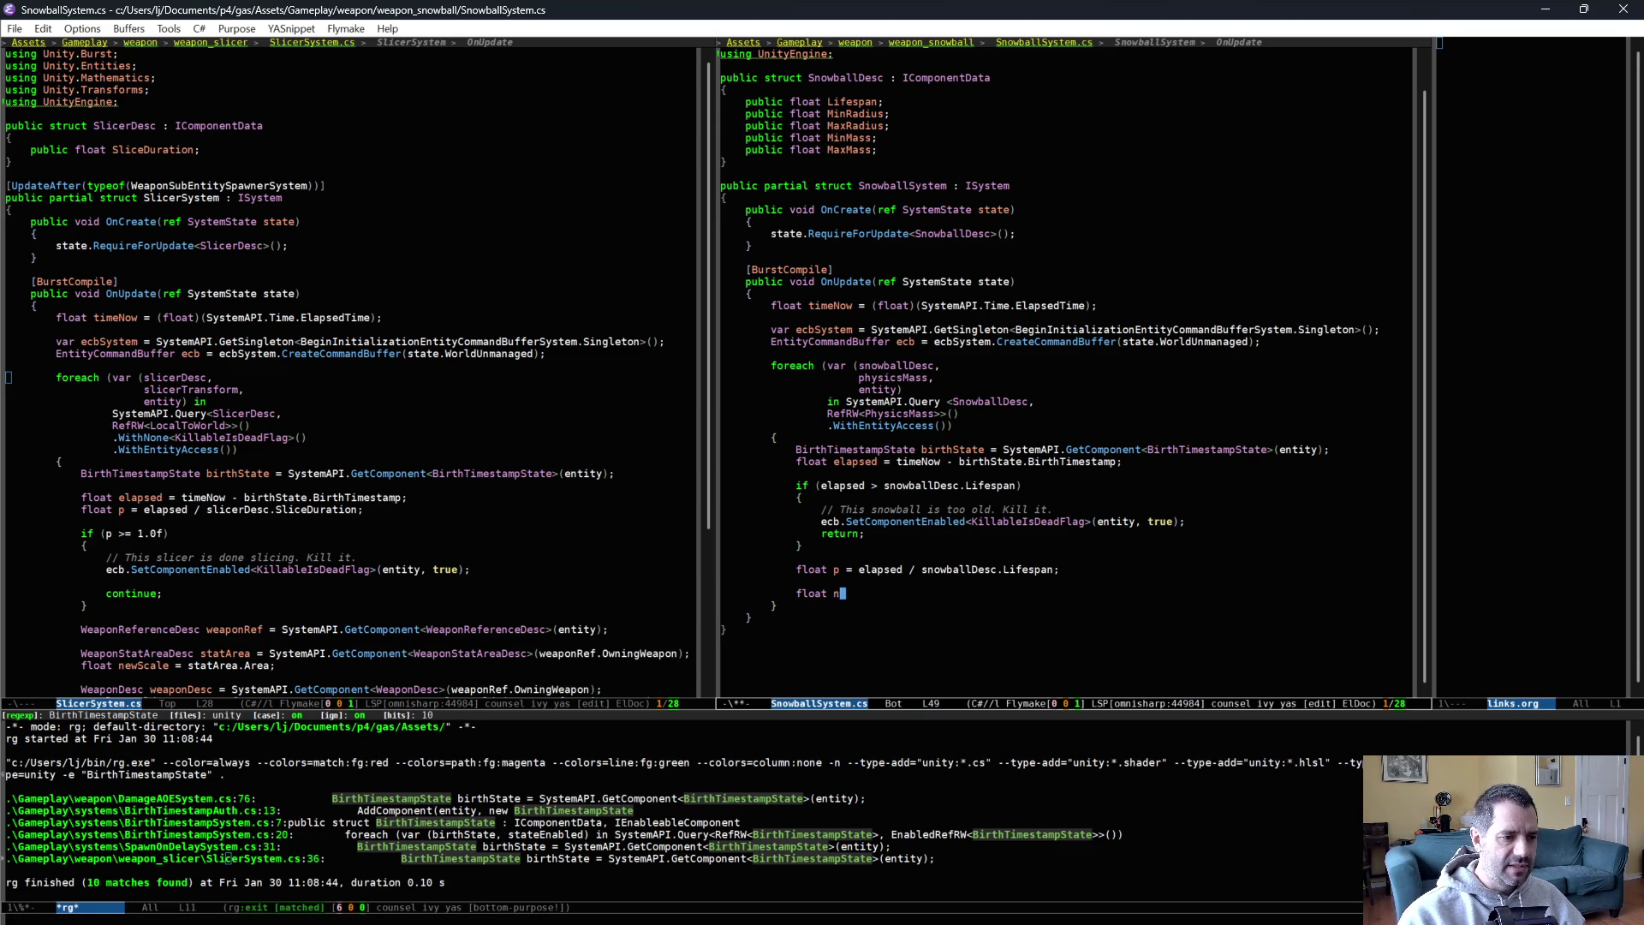
{"action": "type", "text": "ewRadius = math."}
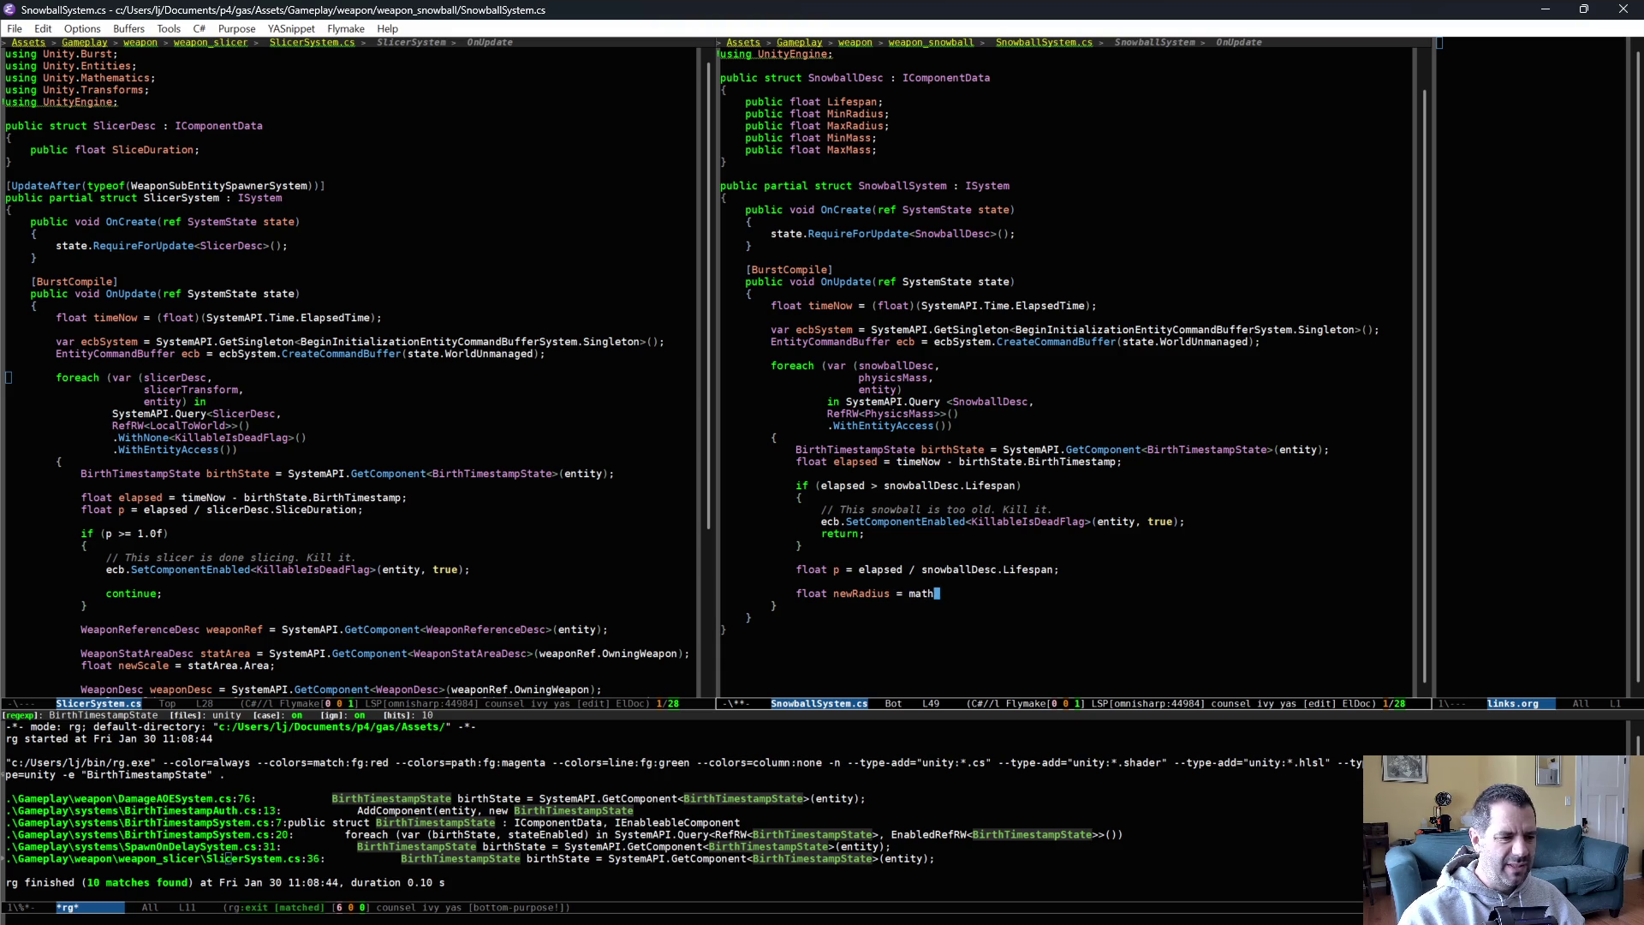
{"action": "key", "text": "Left"}
{"action": "key", "text": "Left"}
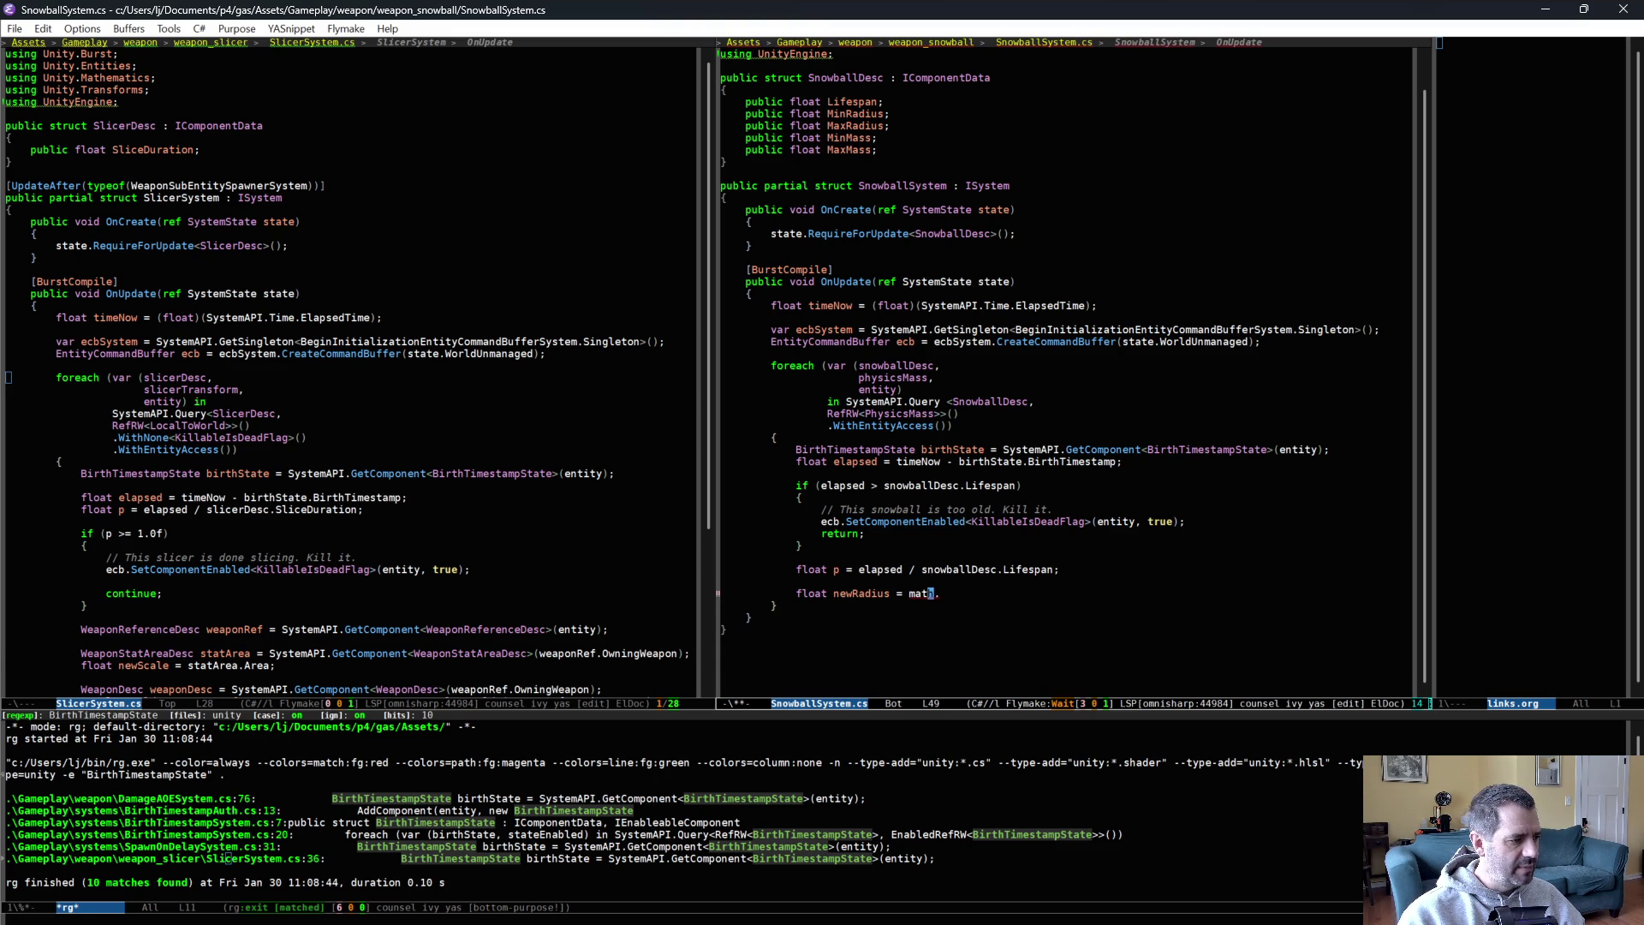
{"action": "key", "text": "ctrl+period"}
{"action": "key", "text": "Return"}
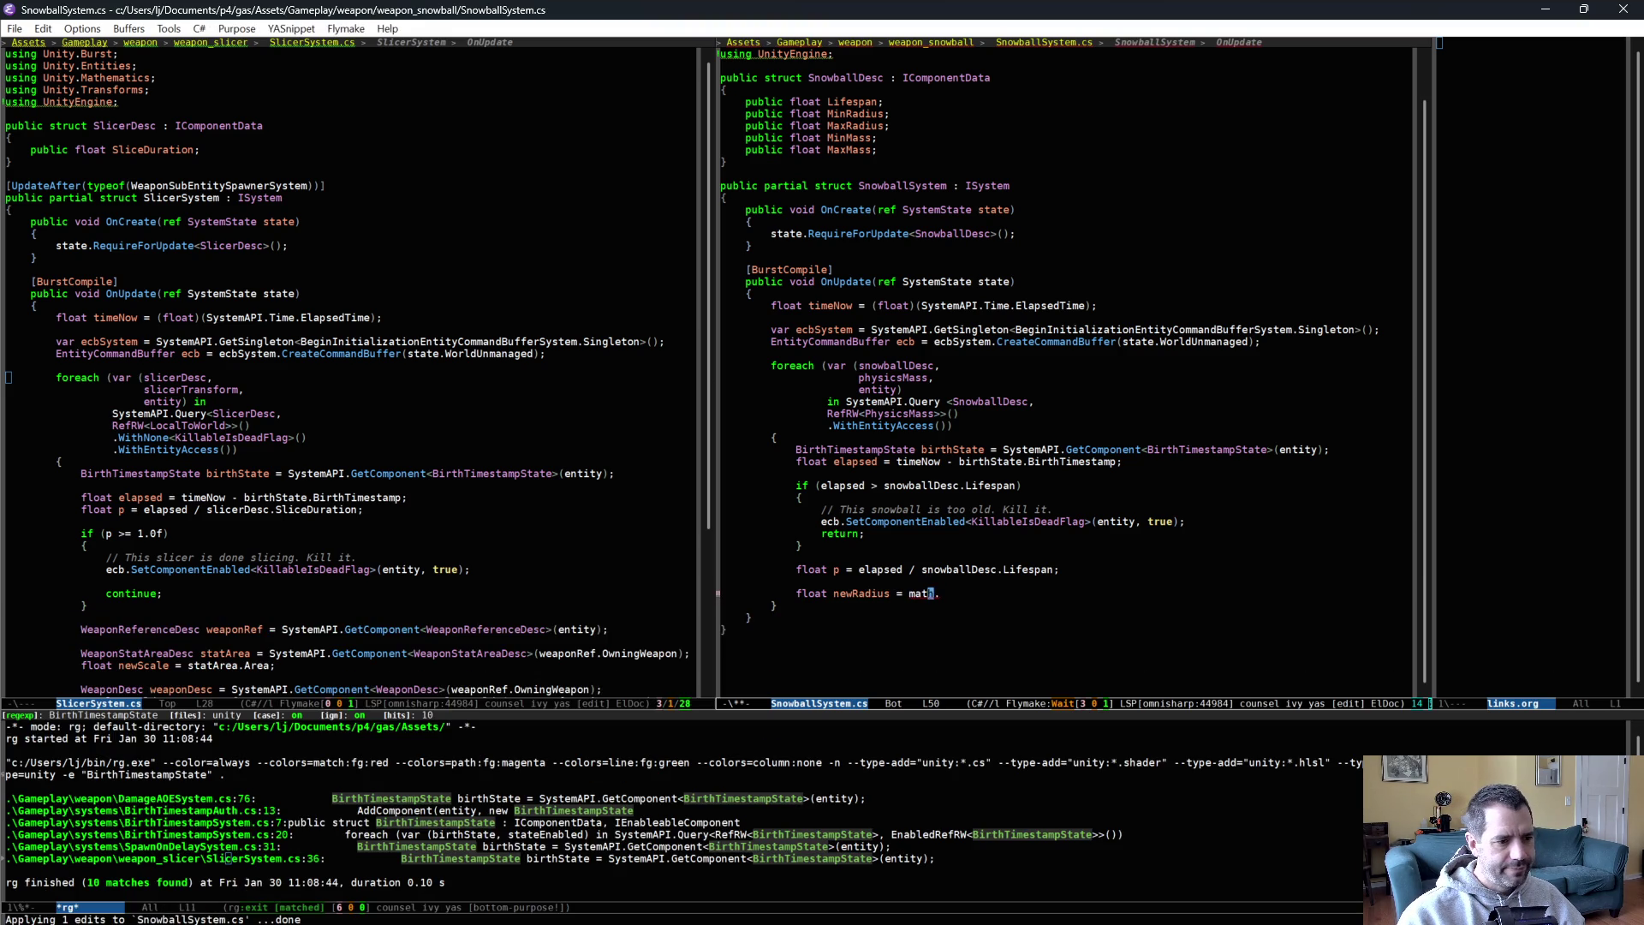
{"action": "type", "text": ".lerp("}
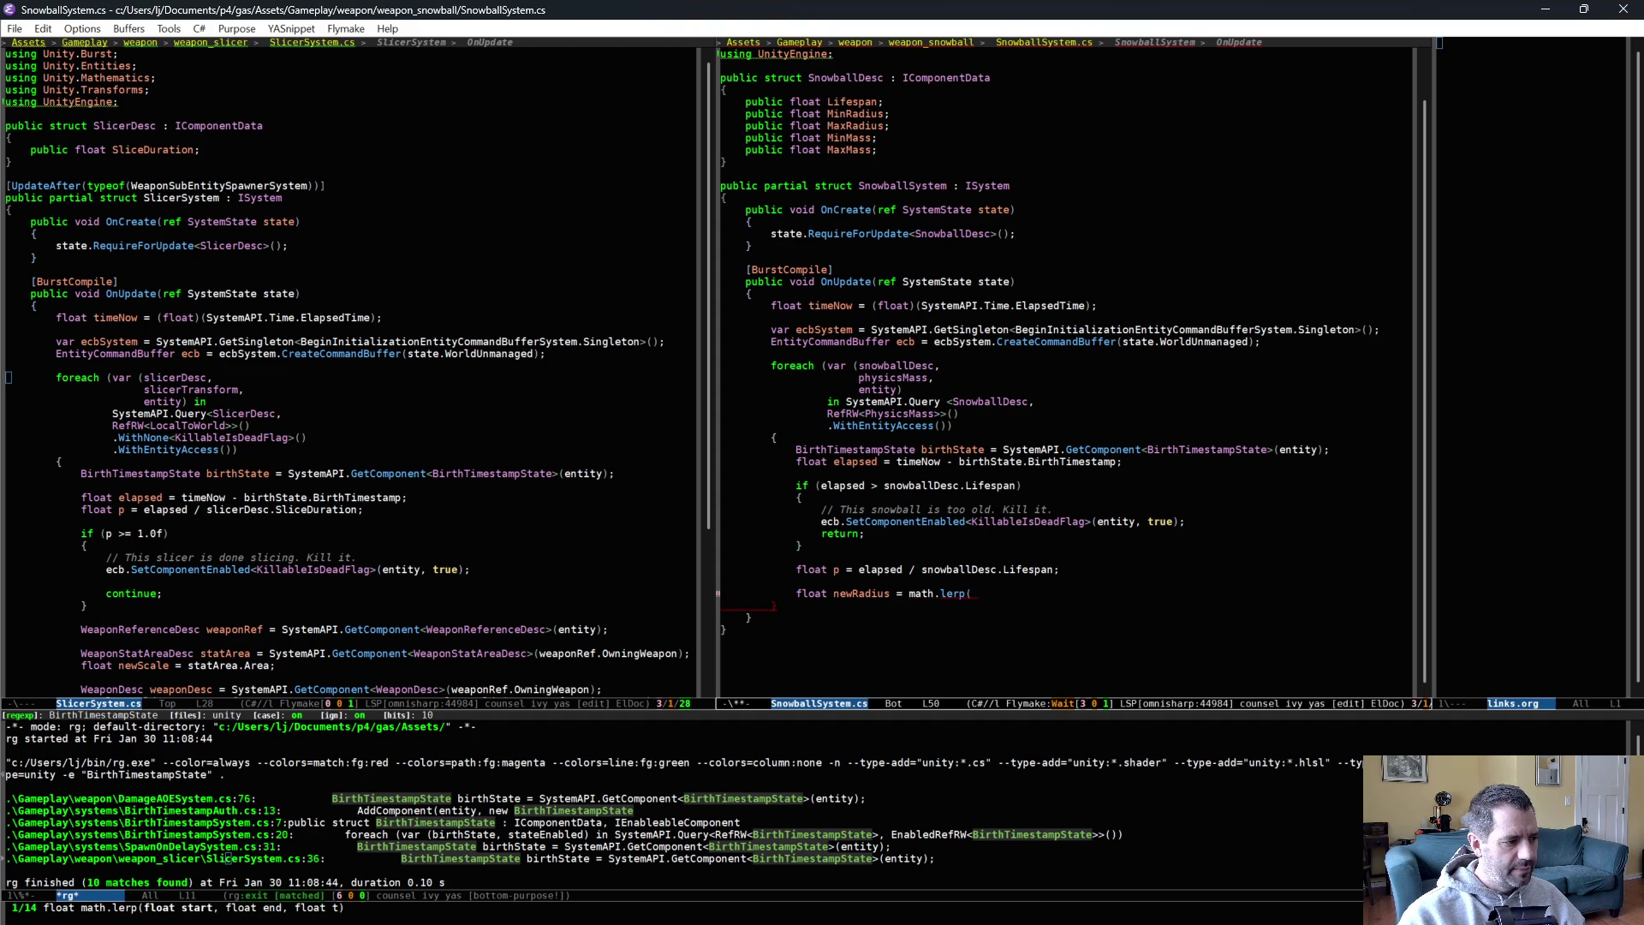
{"action": "type", "text": "snowballDesc.MinRadius, snowballDesc."}
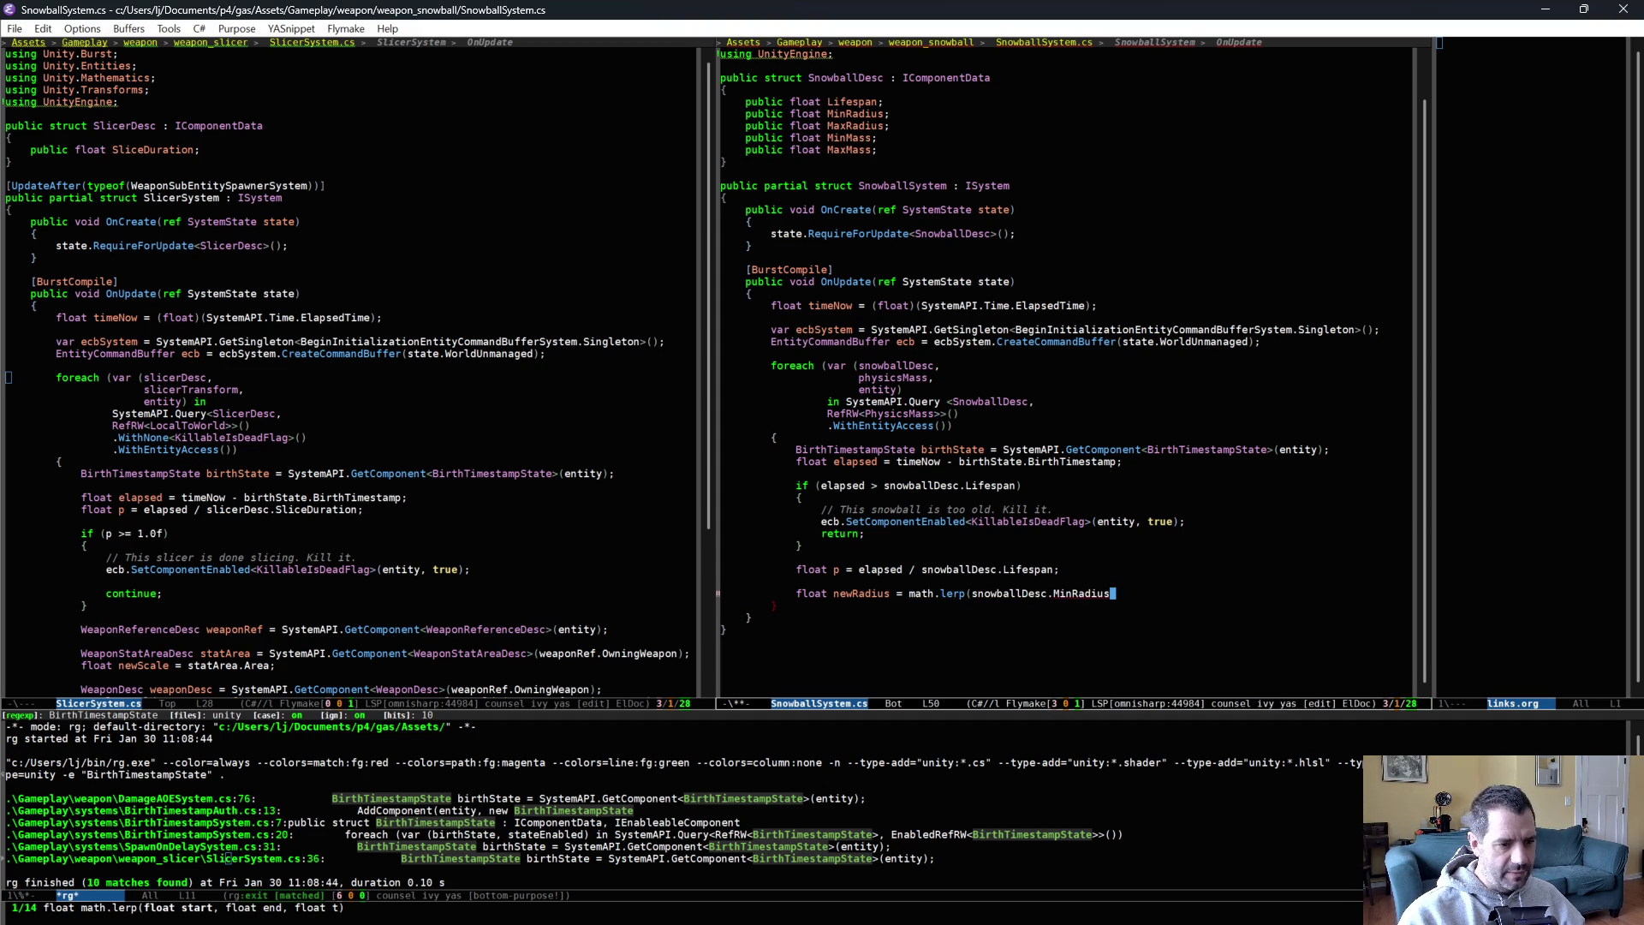
{"action": "type", "text": "Ma"}
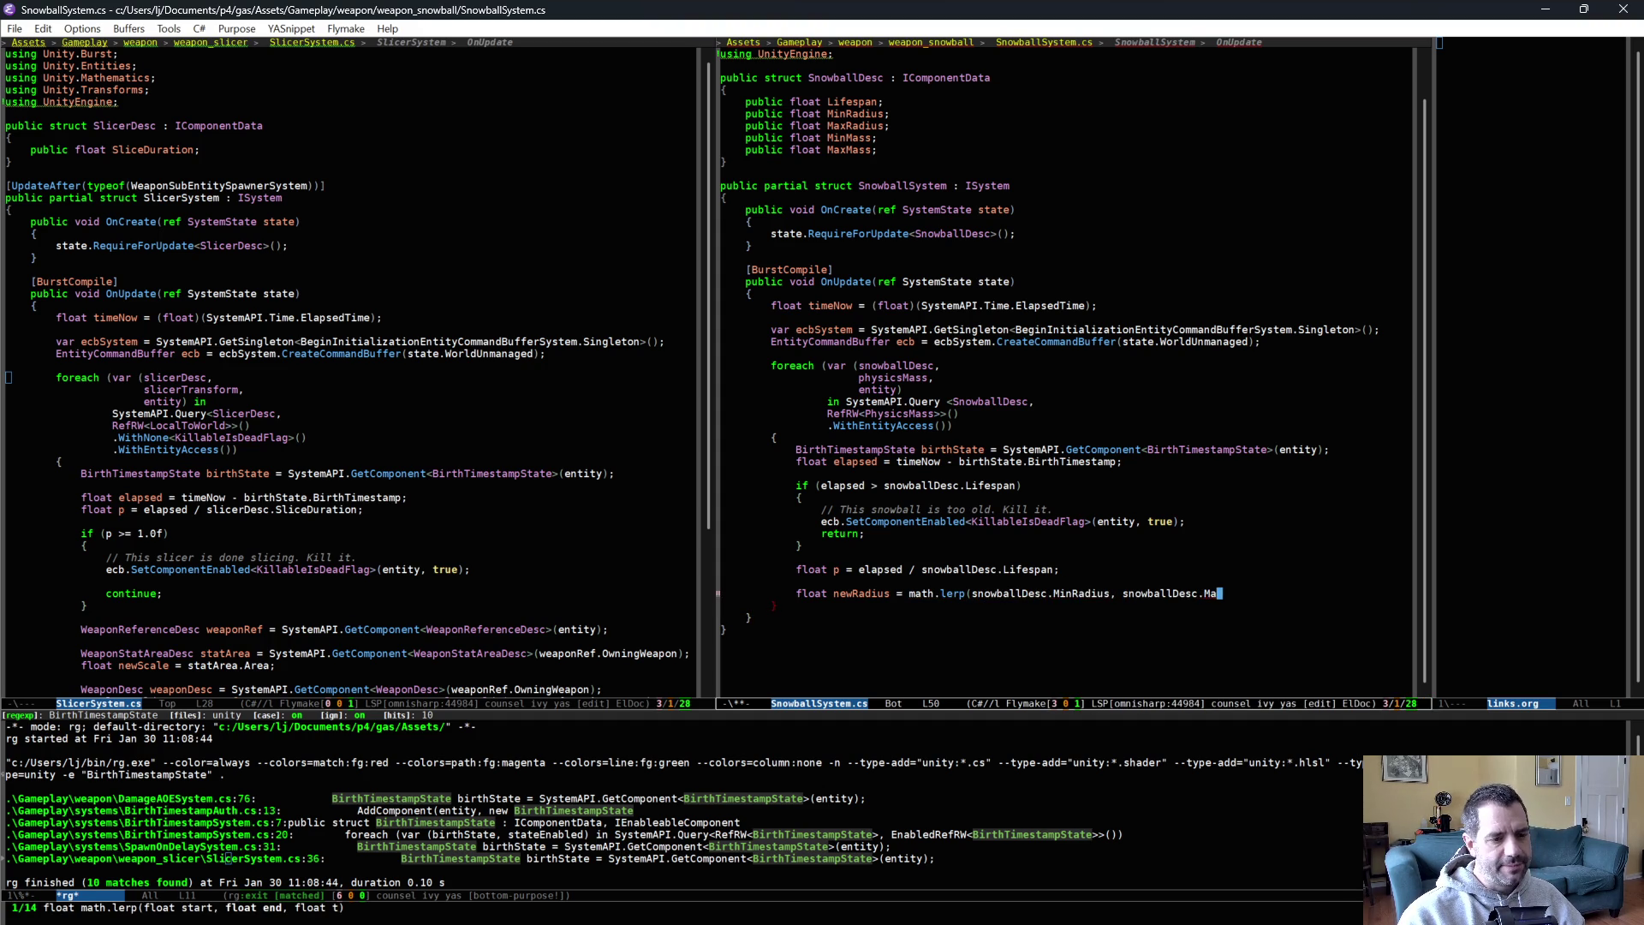
{"action": "type", "text": "xRadius, p);"}
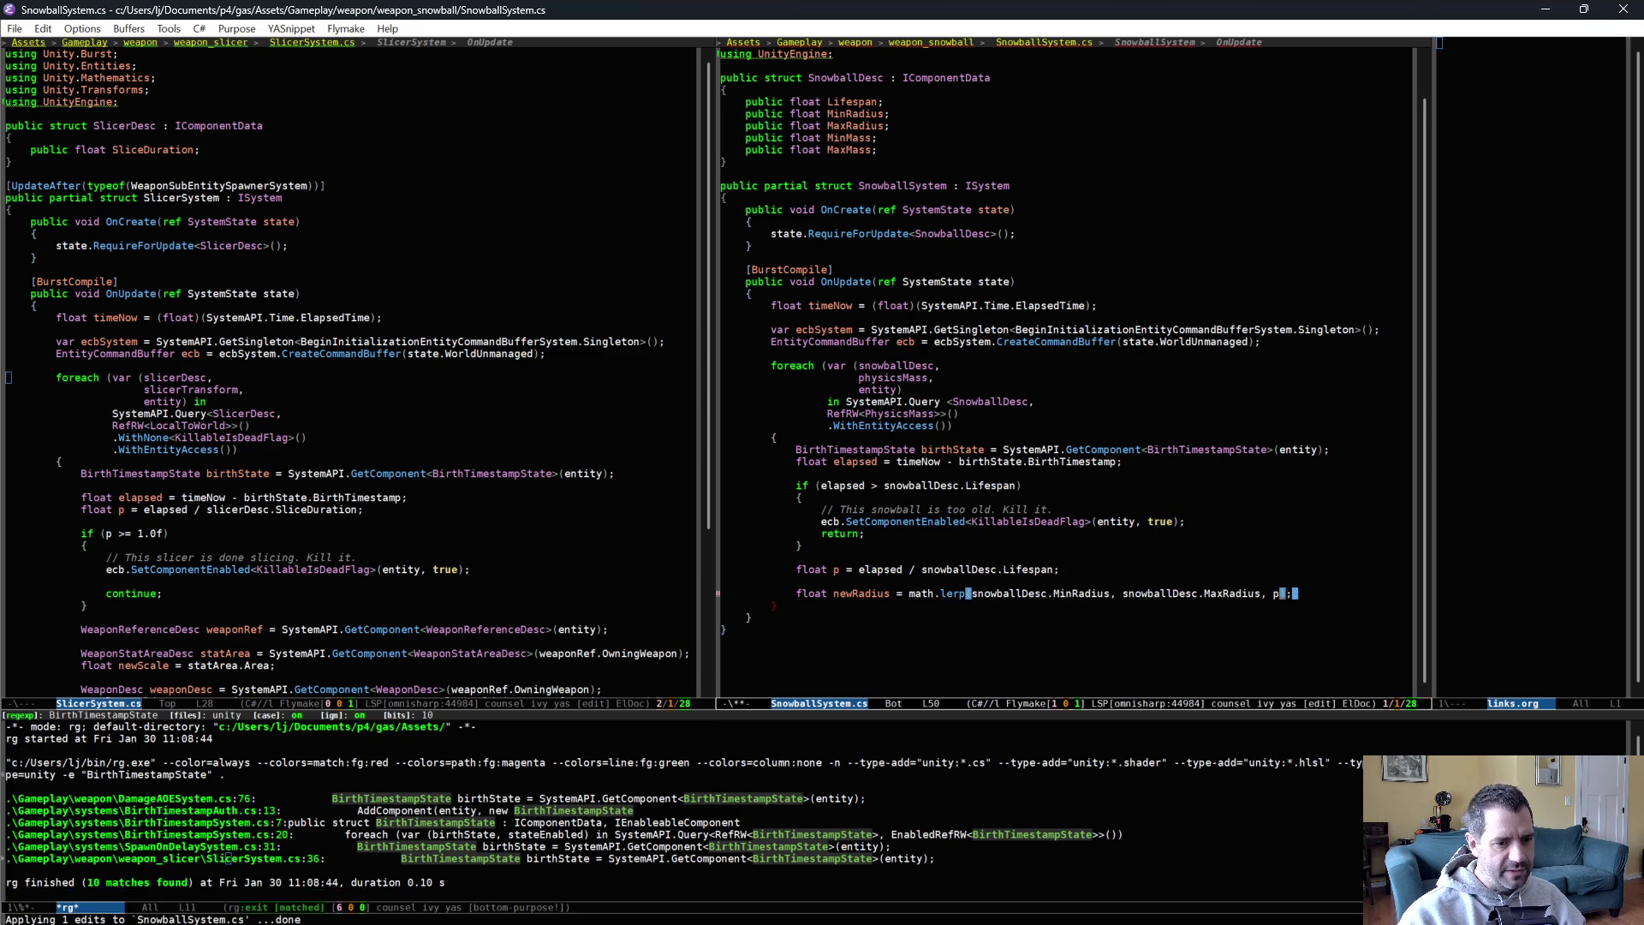
Start a float newMass line by reusing the newRadius lerp expression.
{"action": "key", "text": "Return"}
{"action": "type", "text": "float newMass ="}
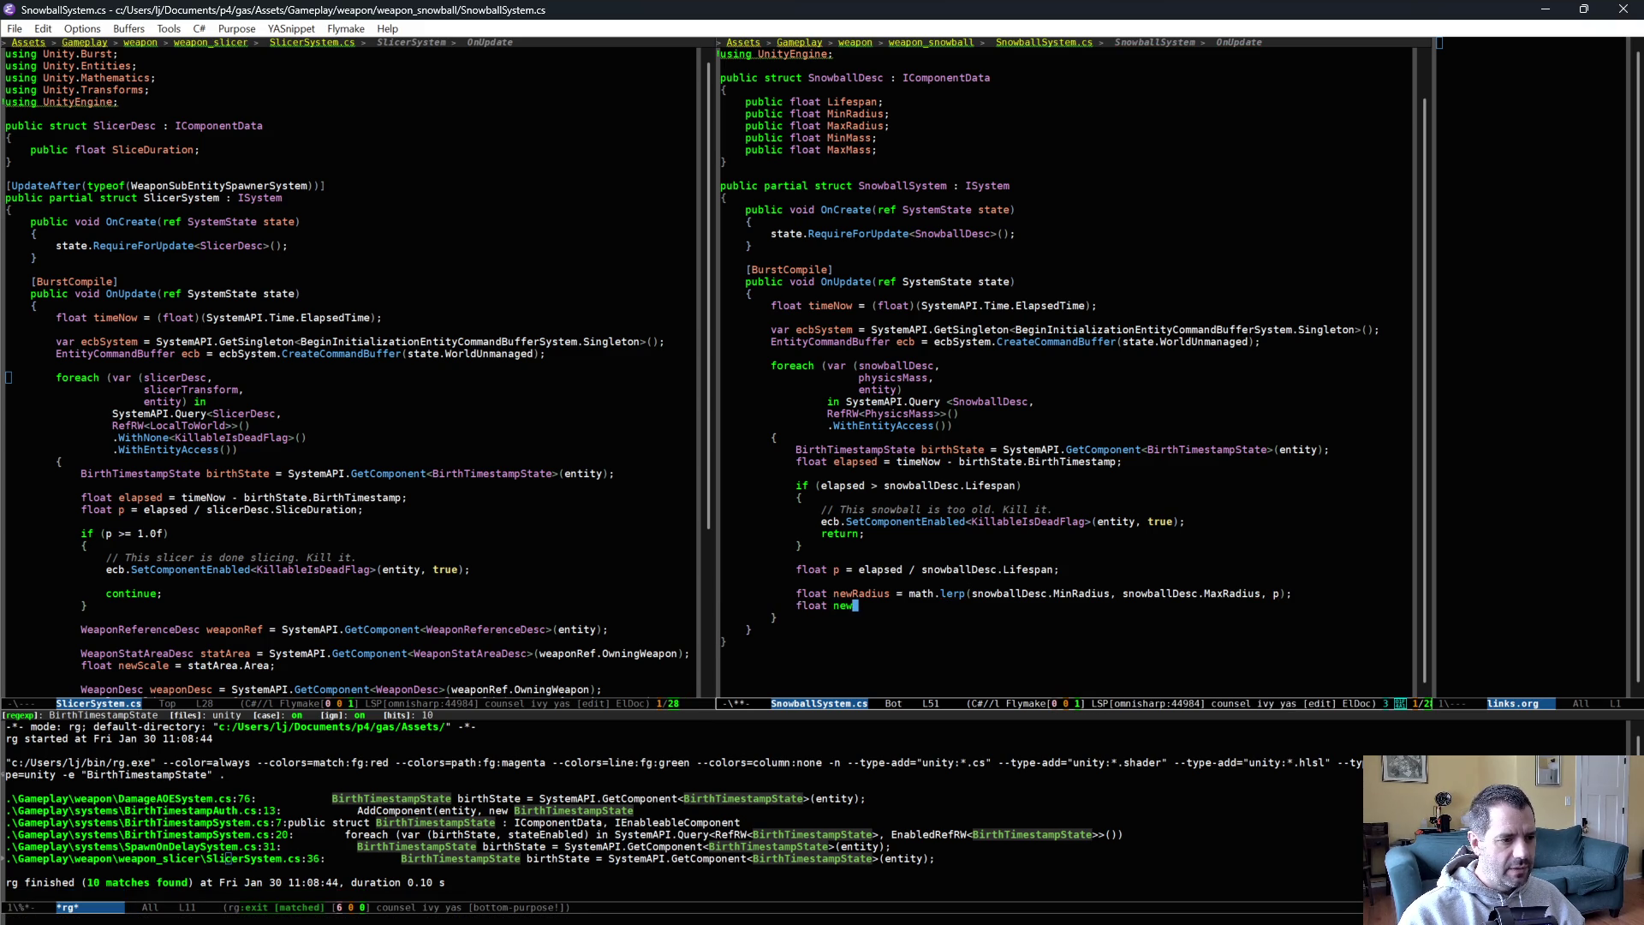
{"action": "key", "text": "Up"}
{"action": "key", "text": "ctrl+space"}
{"action": "key", "text": "End"}
{"action": "key", "text": "alt+w"}
{"action": "key", "text": "Down"}
{"action": "key", "text": "ctrl+y"}
Change the newMass lerp to use MinMass and MaxMass, then save.
{"action": "left_click", "coordinate": [1163, 605]}
{"action": "key", "text": "BackSpace"}
{"action": "key", "text": "BackSpace"}
{"action": "key", "text": "BackSpace"}
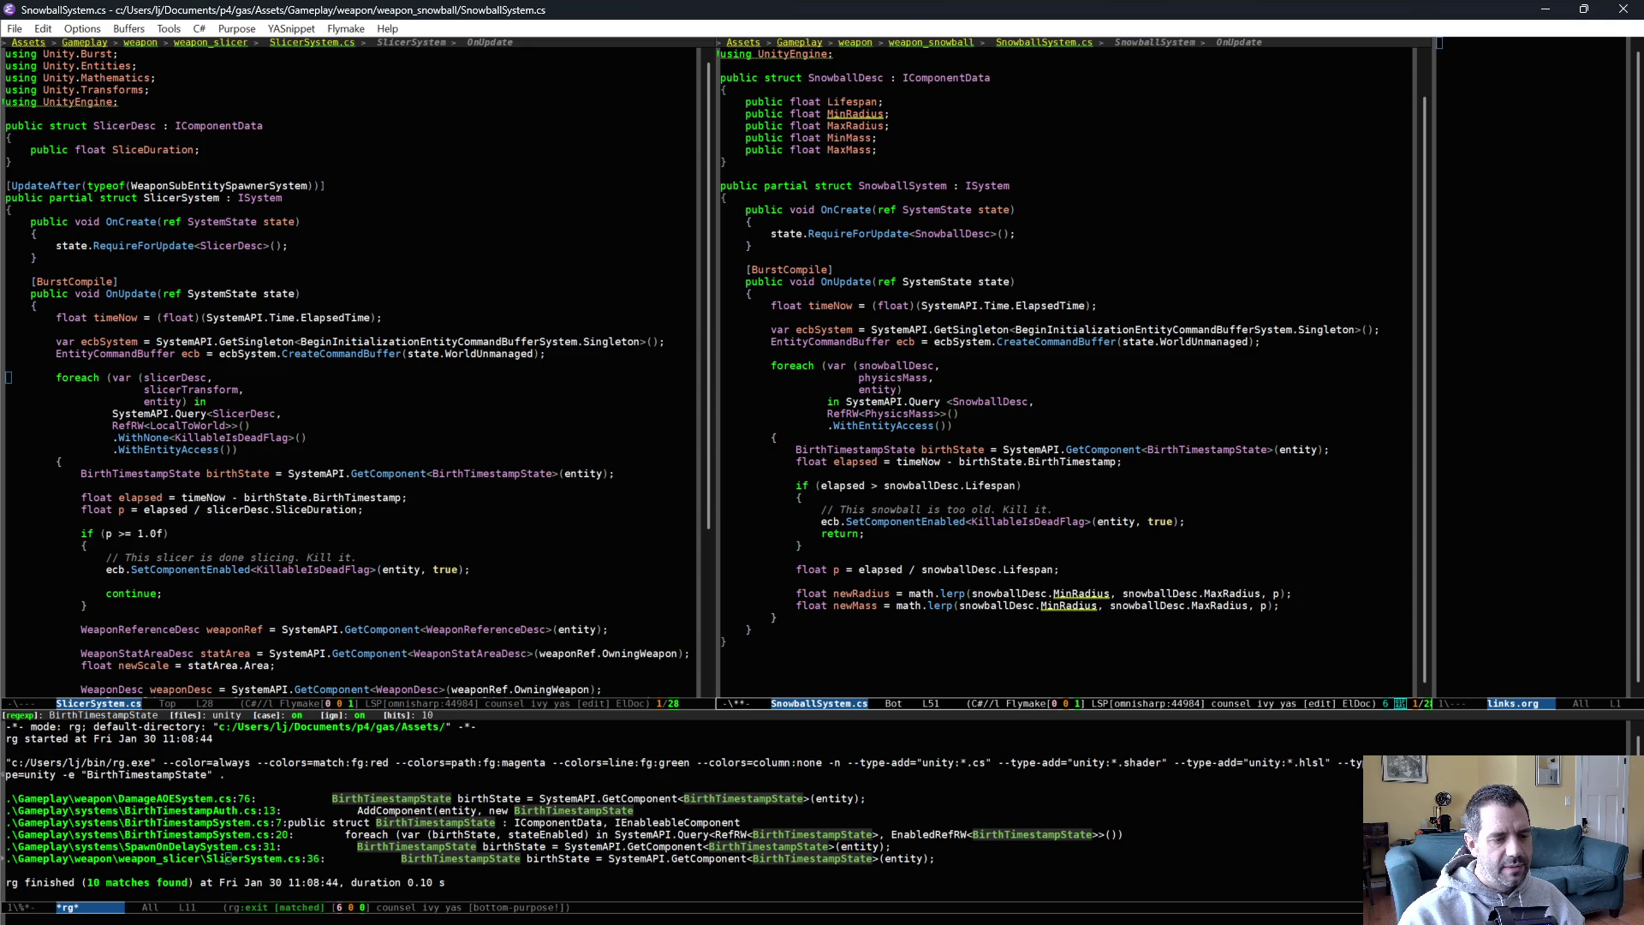
{"action": "type", "text": "Mass"}
{"action": "left_click", "coordinate": [1228, 605]}
{"action": "key", "text": "BackSpace"}
{"action": "key", "text": "BackSpace"}
{"action": "key", "text": "BackSpace"}
{"action": "type", "text": "Mass"}
{"action": "key", "text": "ctrl+x"}
{"action": "key", "text": "ctrl+s"}
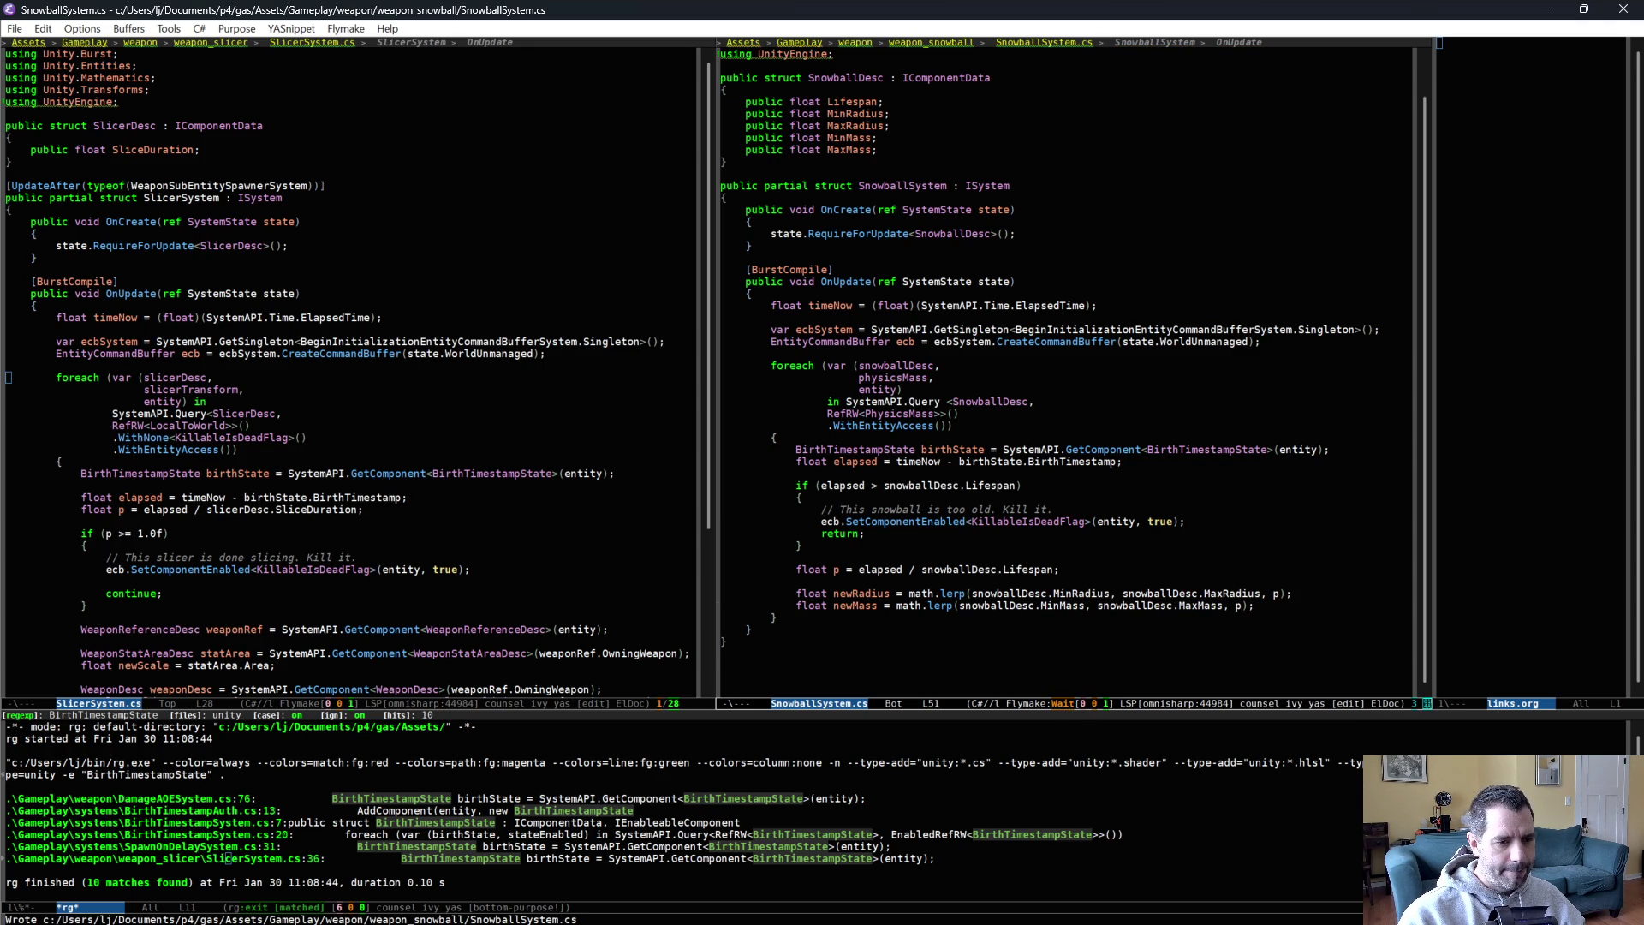
{"action": "key", "text": "Return"}
{"action": "key", "text": "Return"}
{"action": "type", "text": "ecb"}
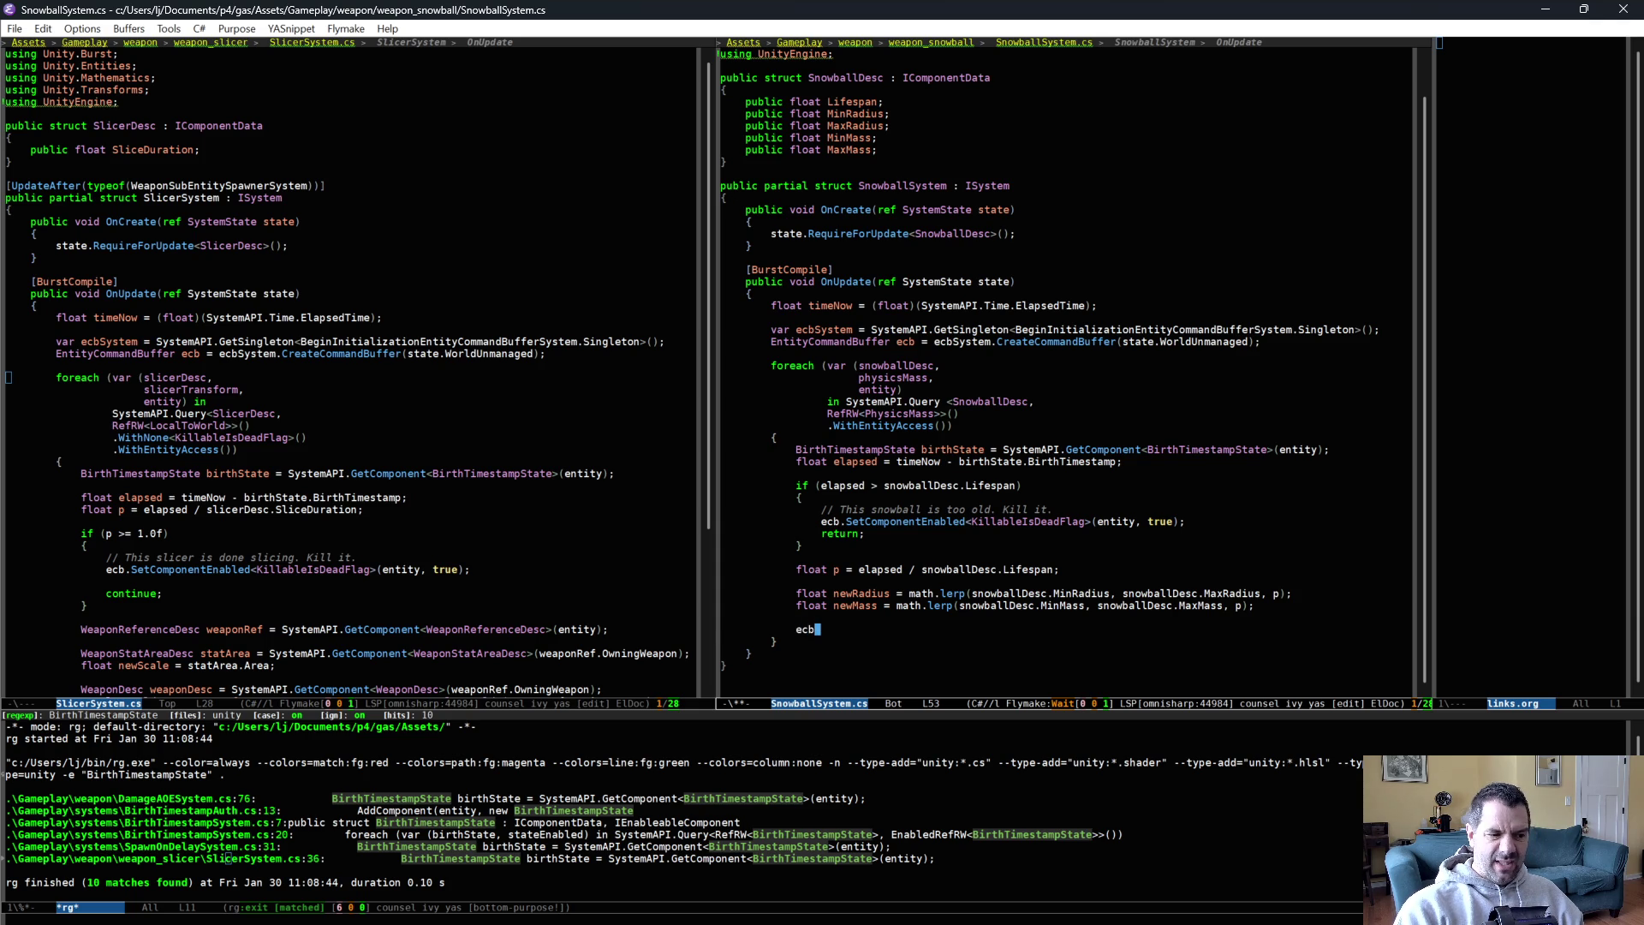
Start ecb.SetComponent(entity, LocalTransform.…) and import Unity.Transforms via a code action.
{"action": "type", "text": ".SetComponent("}
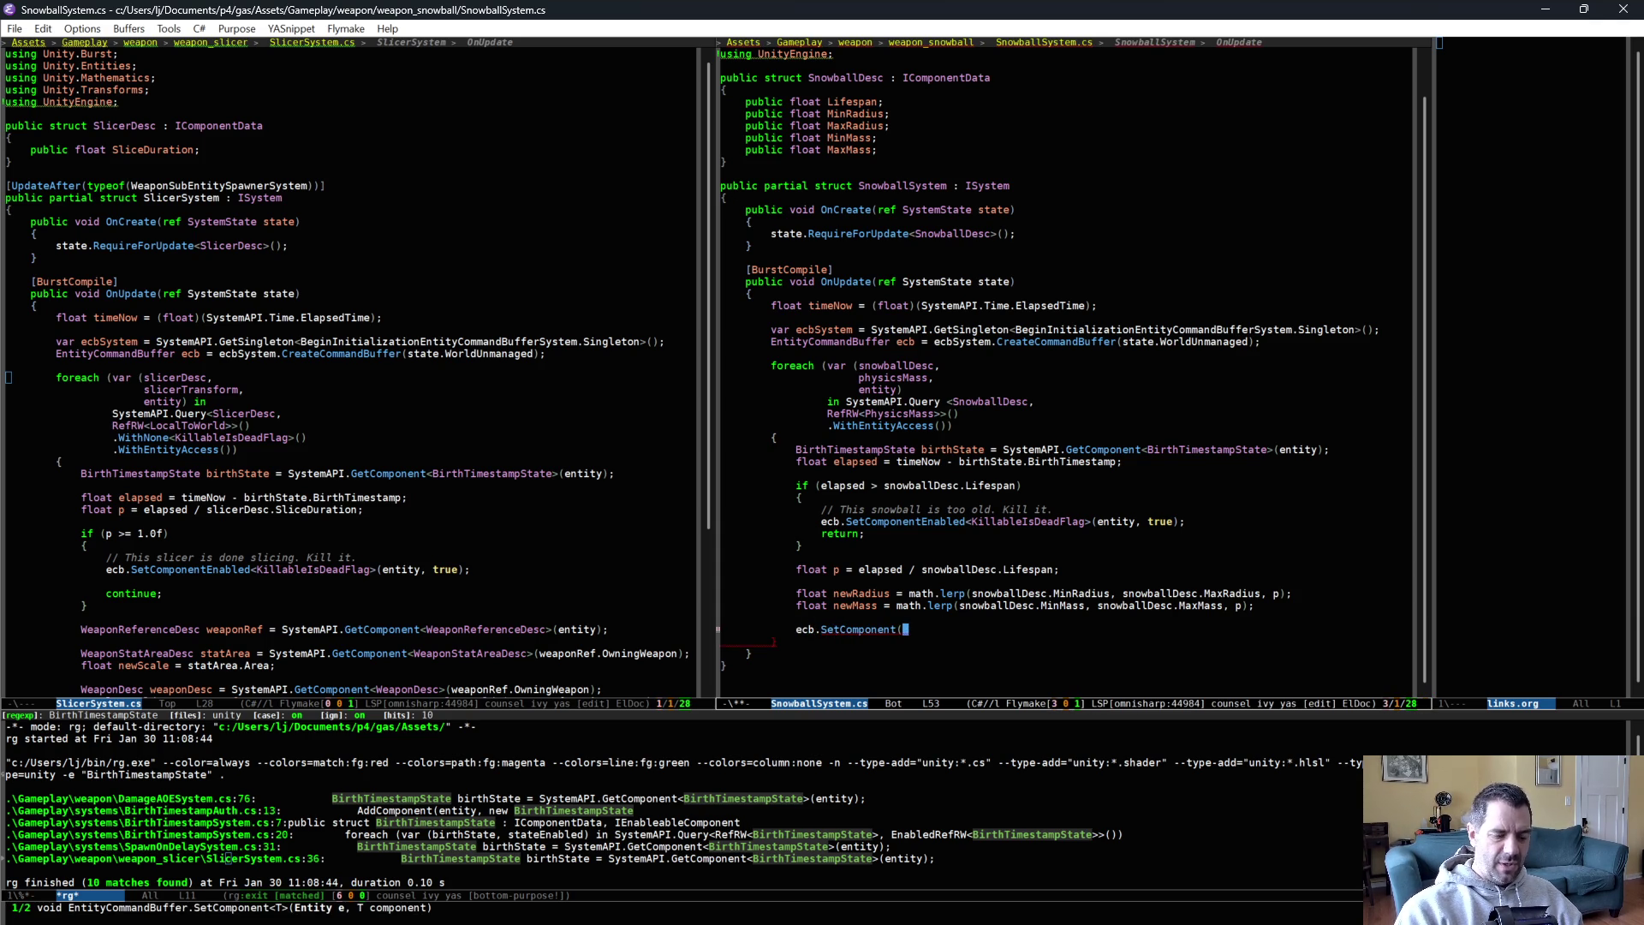
{"action": "type", "text": "entity, LocalTo"}
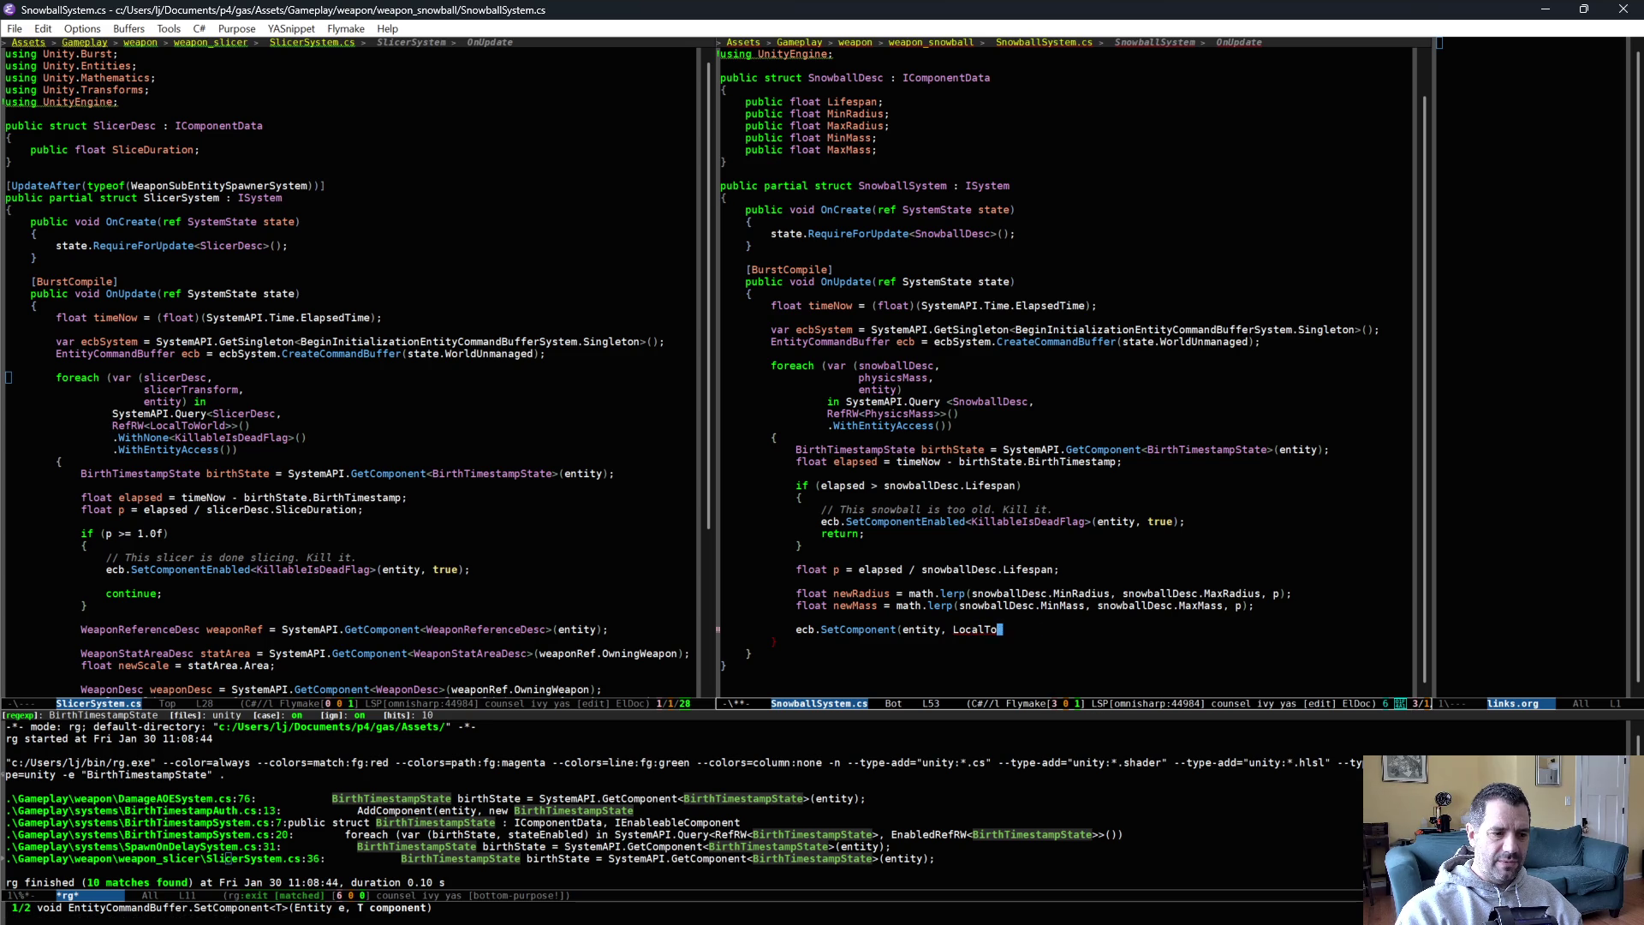
{"action": "key", "text": "BackSpace"}
{"action": "type", "text": "ransform."}
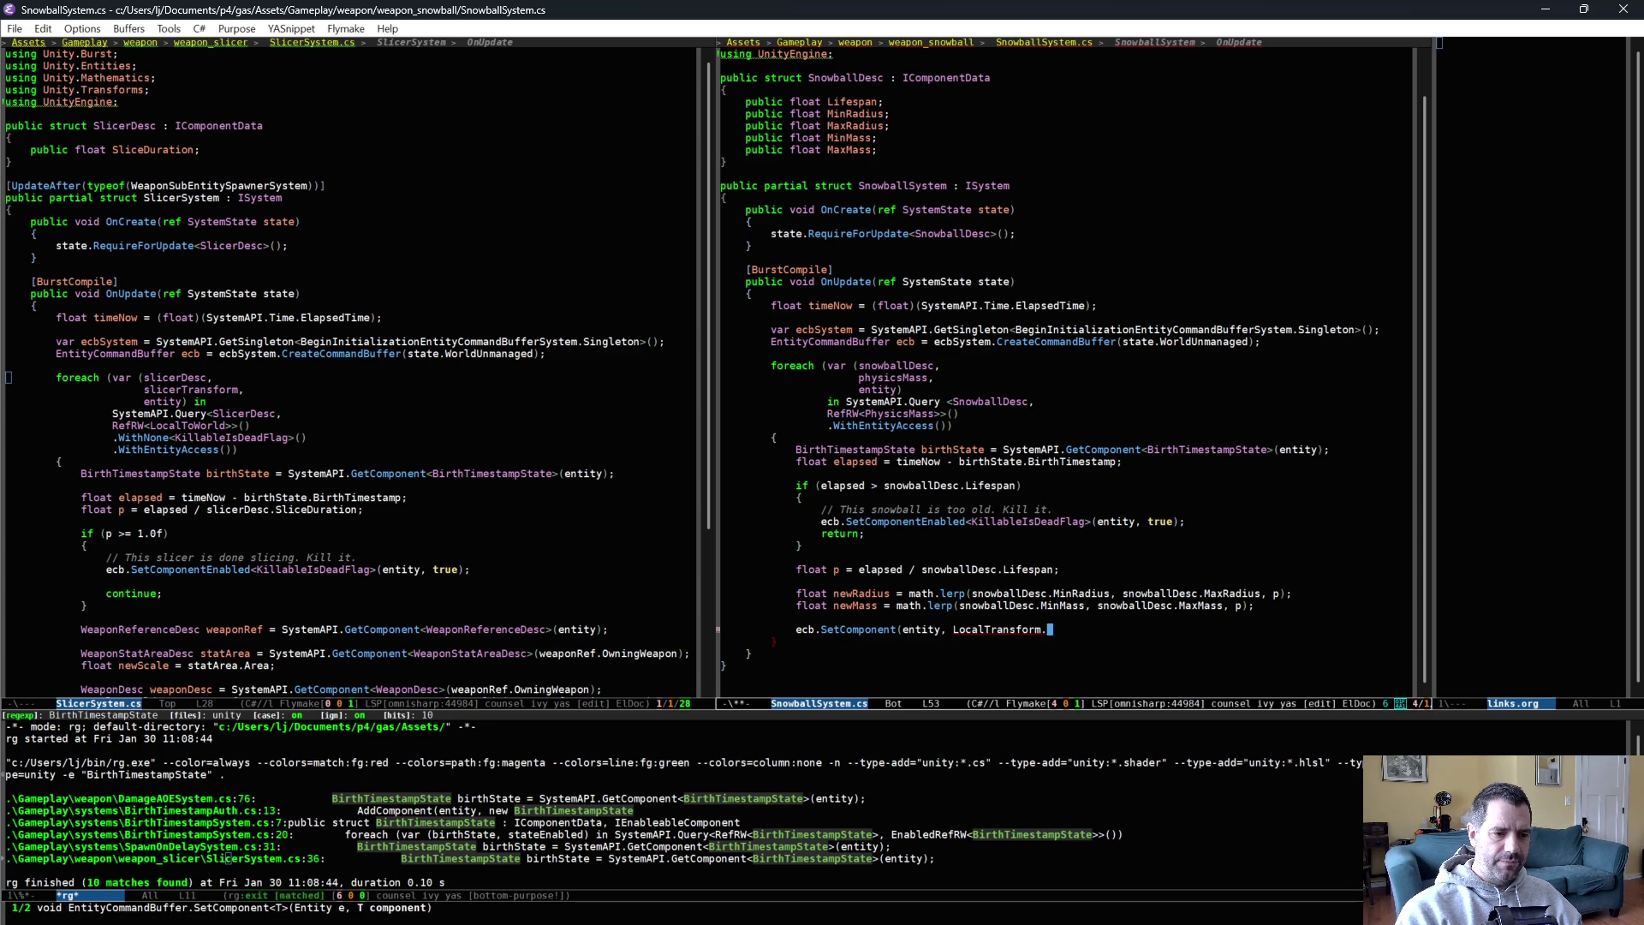
{"action": "key", "text": "Left"}
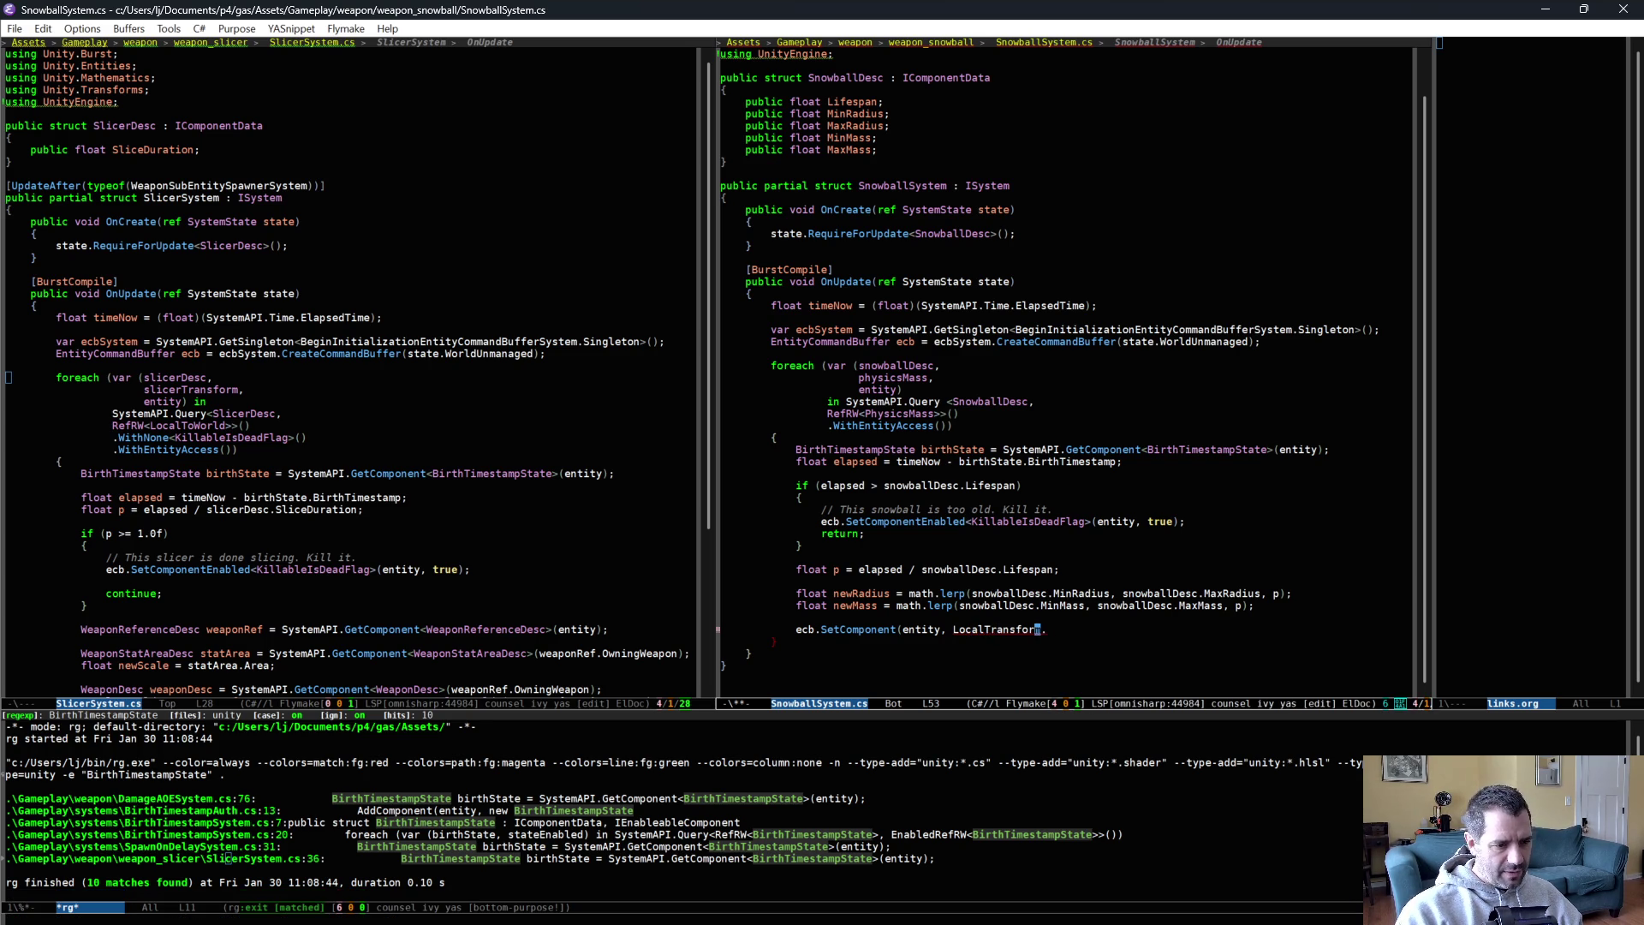
{"action": "key", "text": "ctrl+c"}
{"action": "key", "text": "l"}
{"action": "key", "text": "a"}
{"action": "key", "text": "a"}
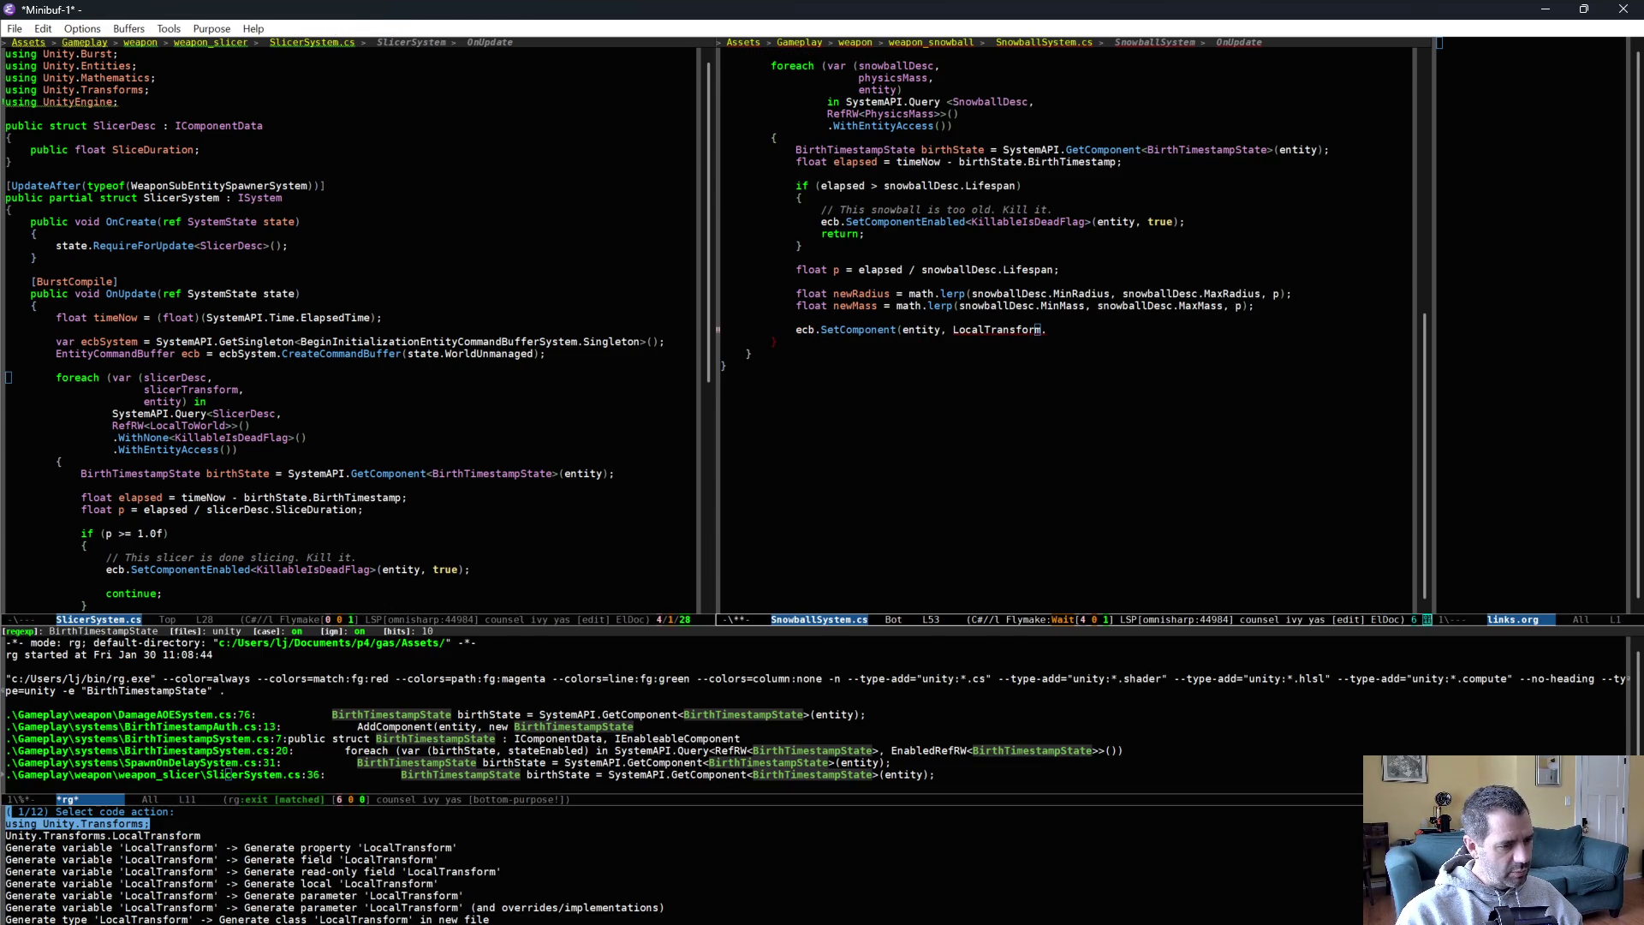
{"action": "key", "text": "Return"}
Complete the call as LocalTransform.FromScale(newRadius), save, and begin a PhysicsMass SetComponent line.
{"action": "key", "text": "Tab"}
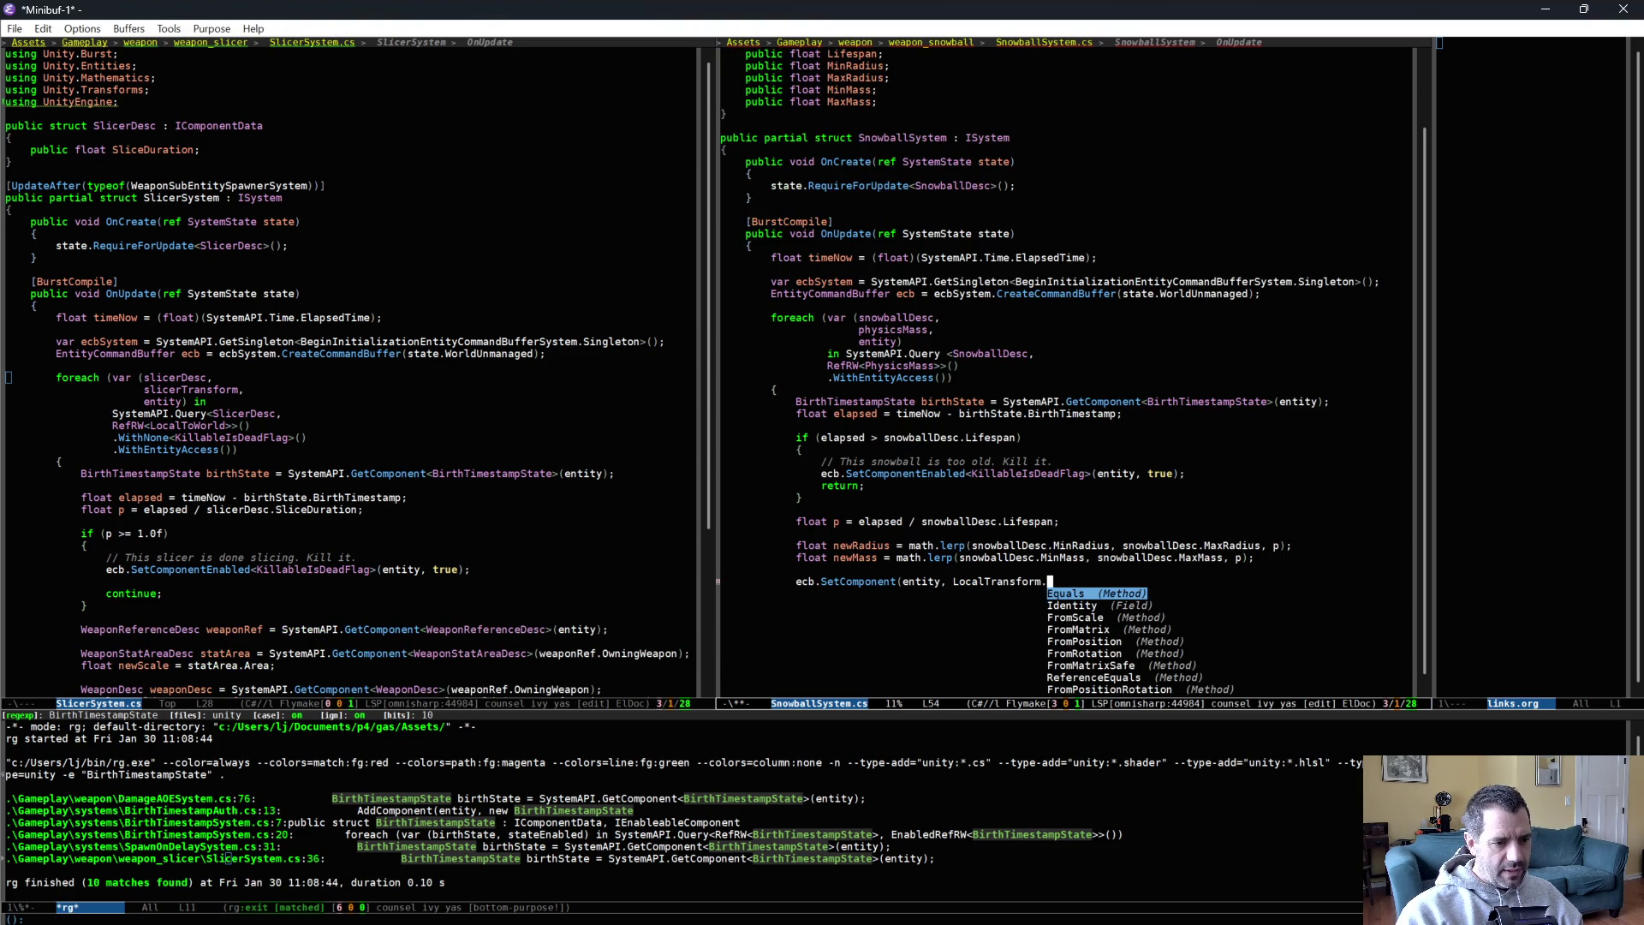
{"action": "key", "text": "Down"}
{"action": "key", "text": "Down"}
{"action": "key", "text": "Return"}
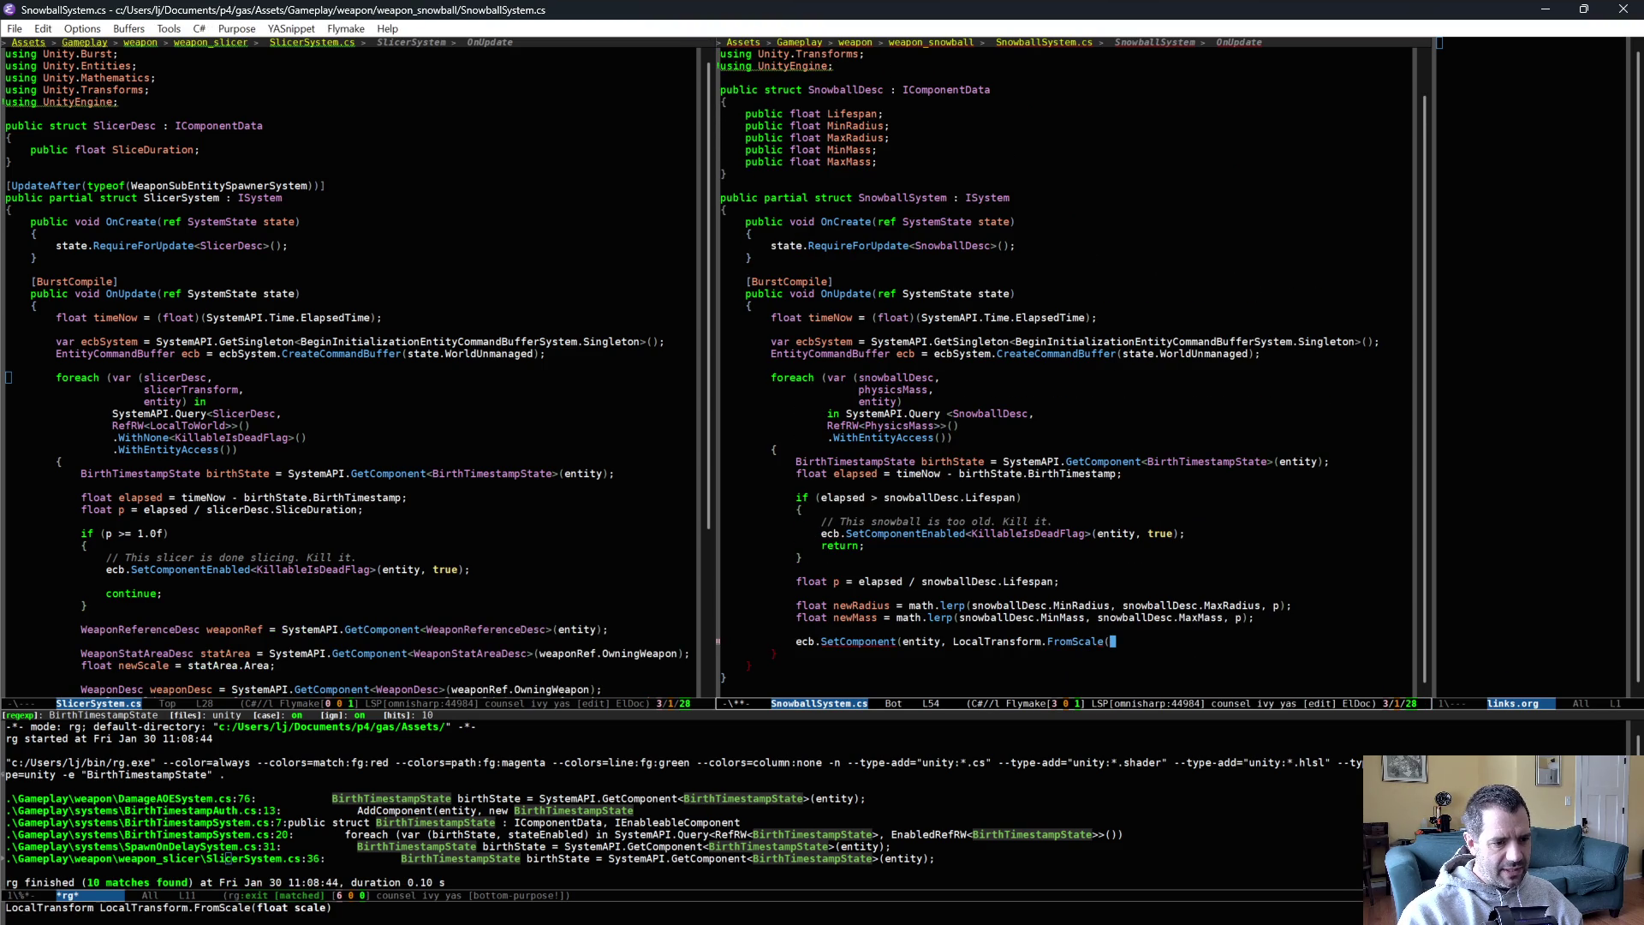
{"action": "type", "text": "newRadius);"}
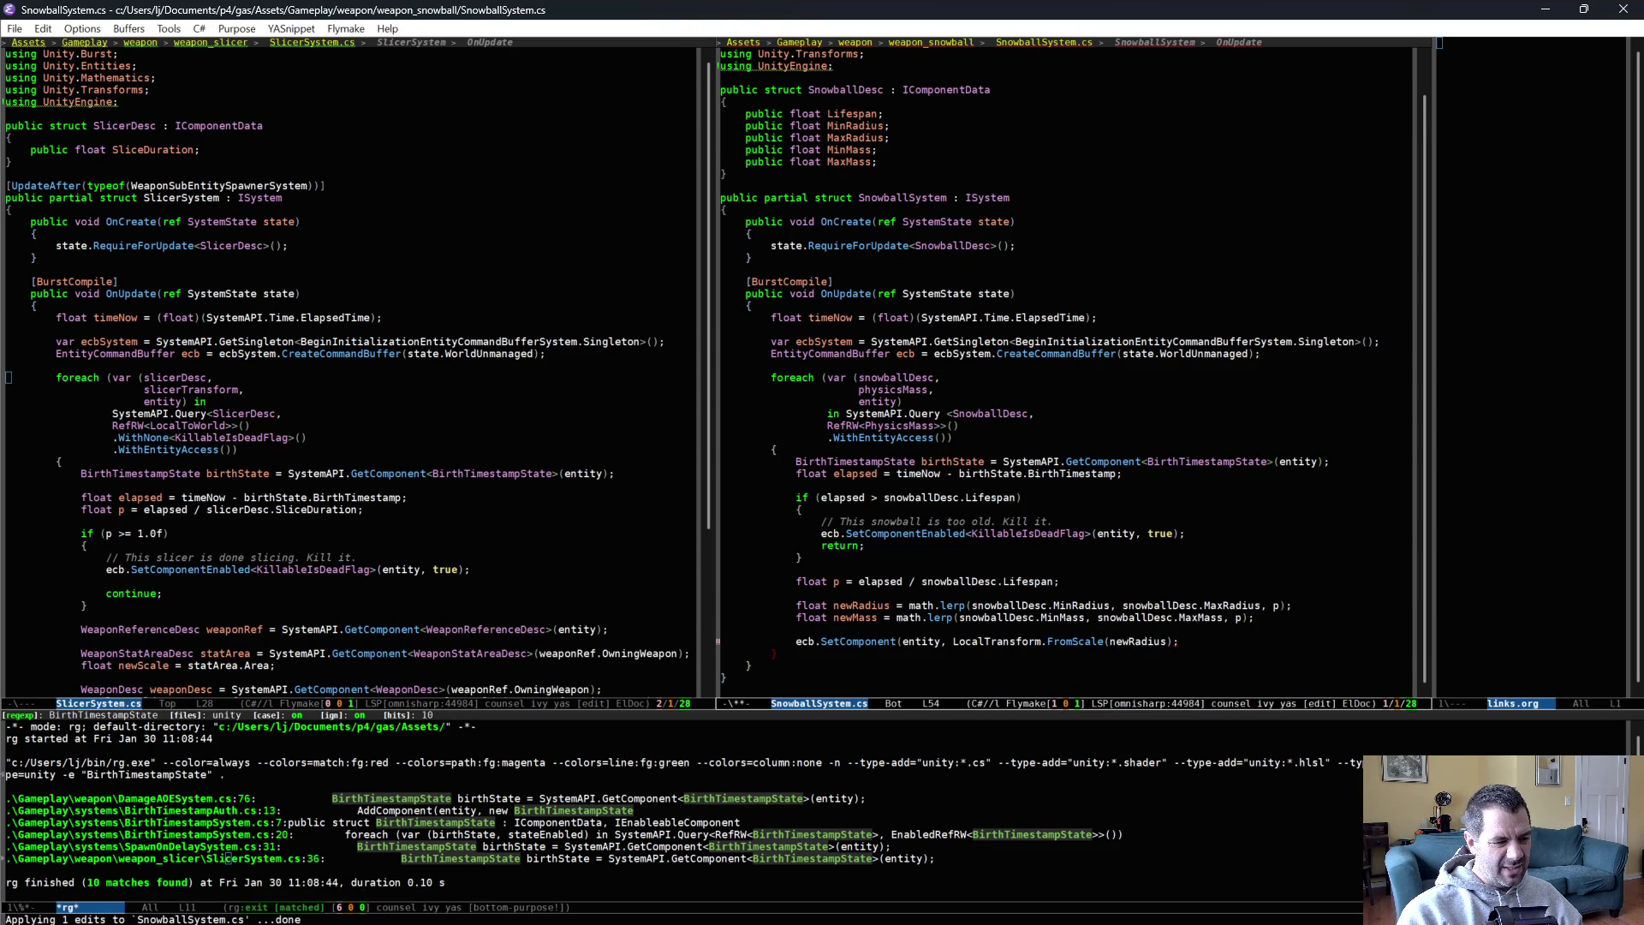
{"action": "key", "text": "Left"}
{"action": "type", "text": ")"}
{"action": "key", "text": "ctrl+x"}
{"action": "key", "text": "ctrl+s"}
{"action": "key", "text": "Return"}
{"action": "key", "text": "Return"}
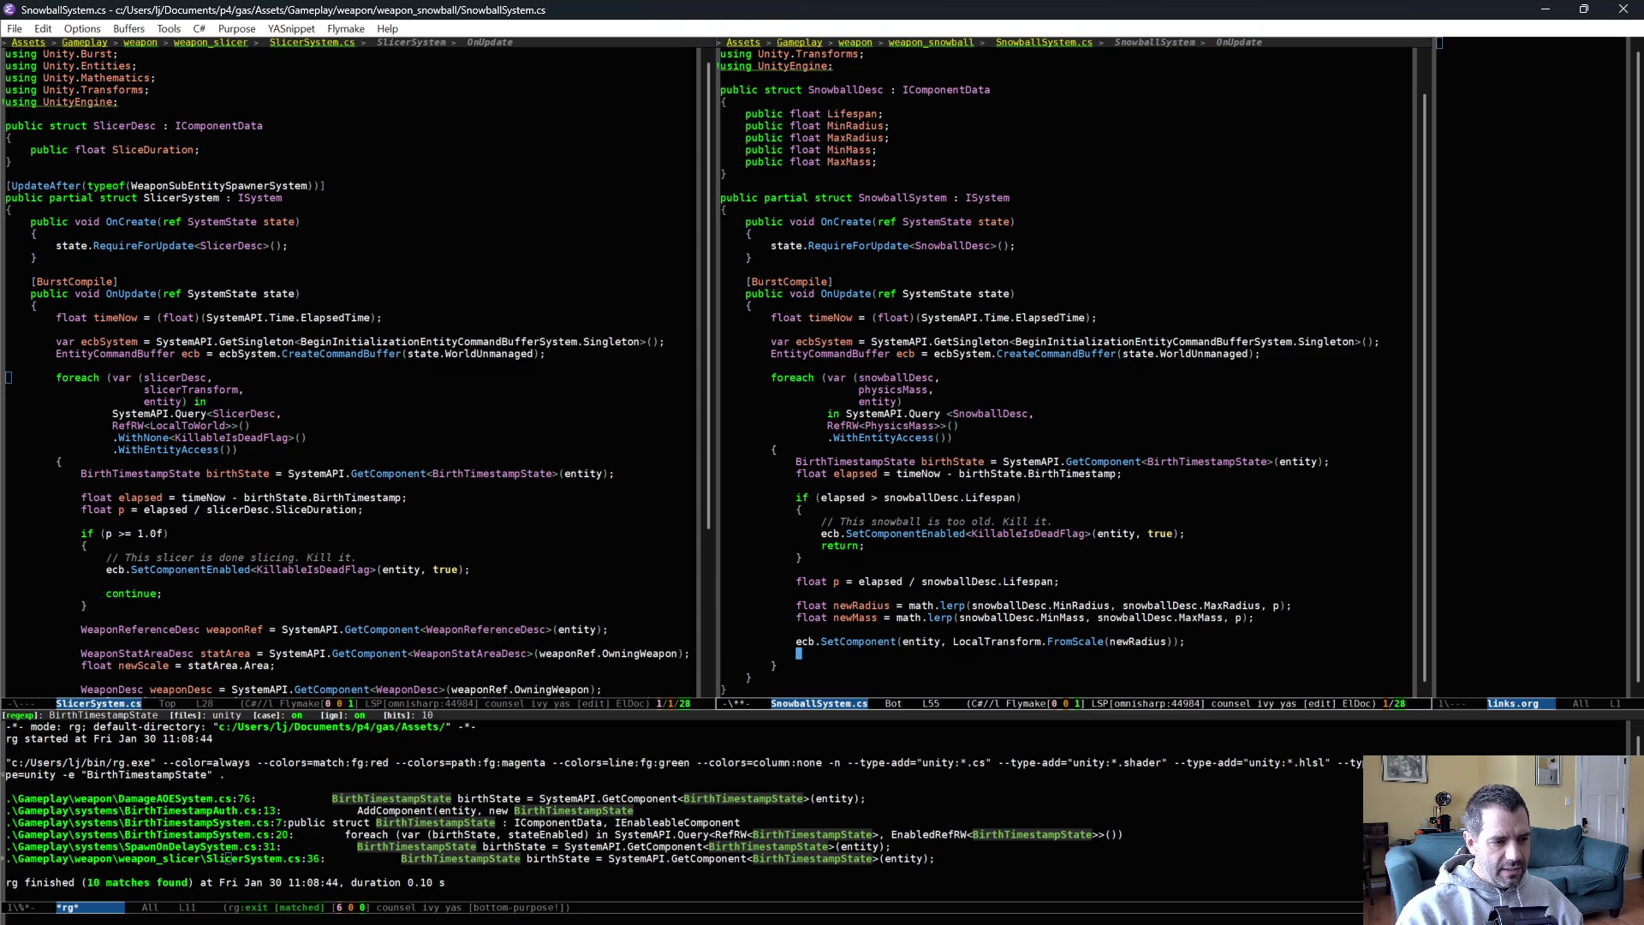
{"action": "type", "text": "ecb.SetC"}
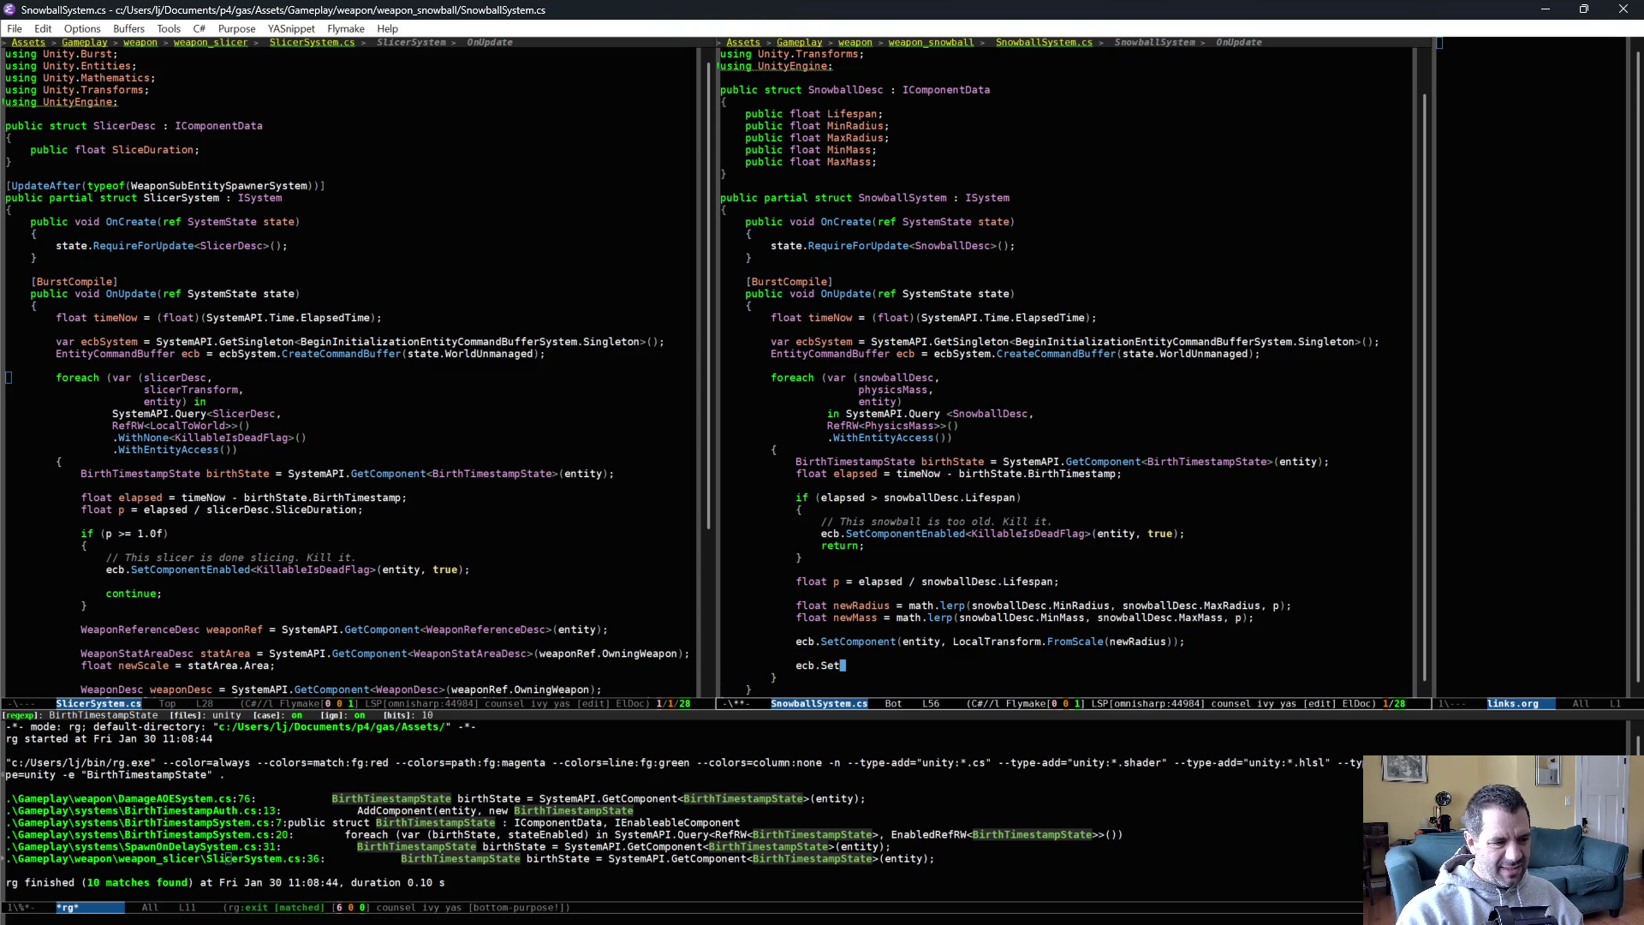
{"action": "type", "text": "omponent(entity,"}
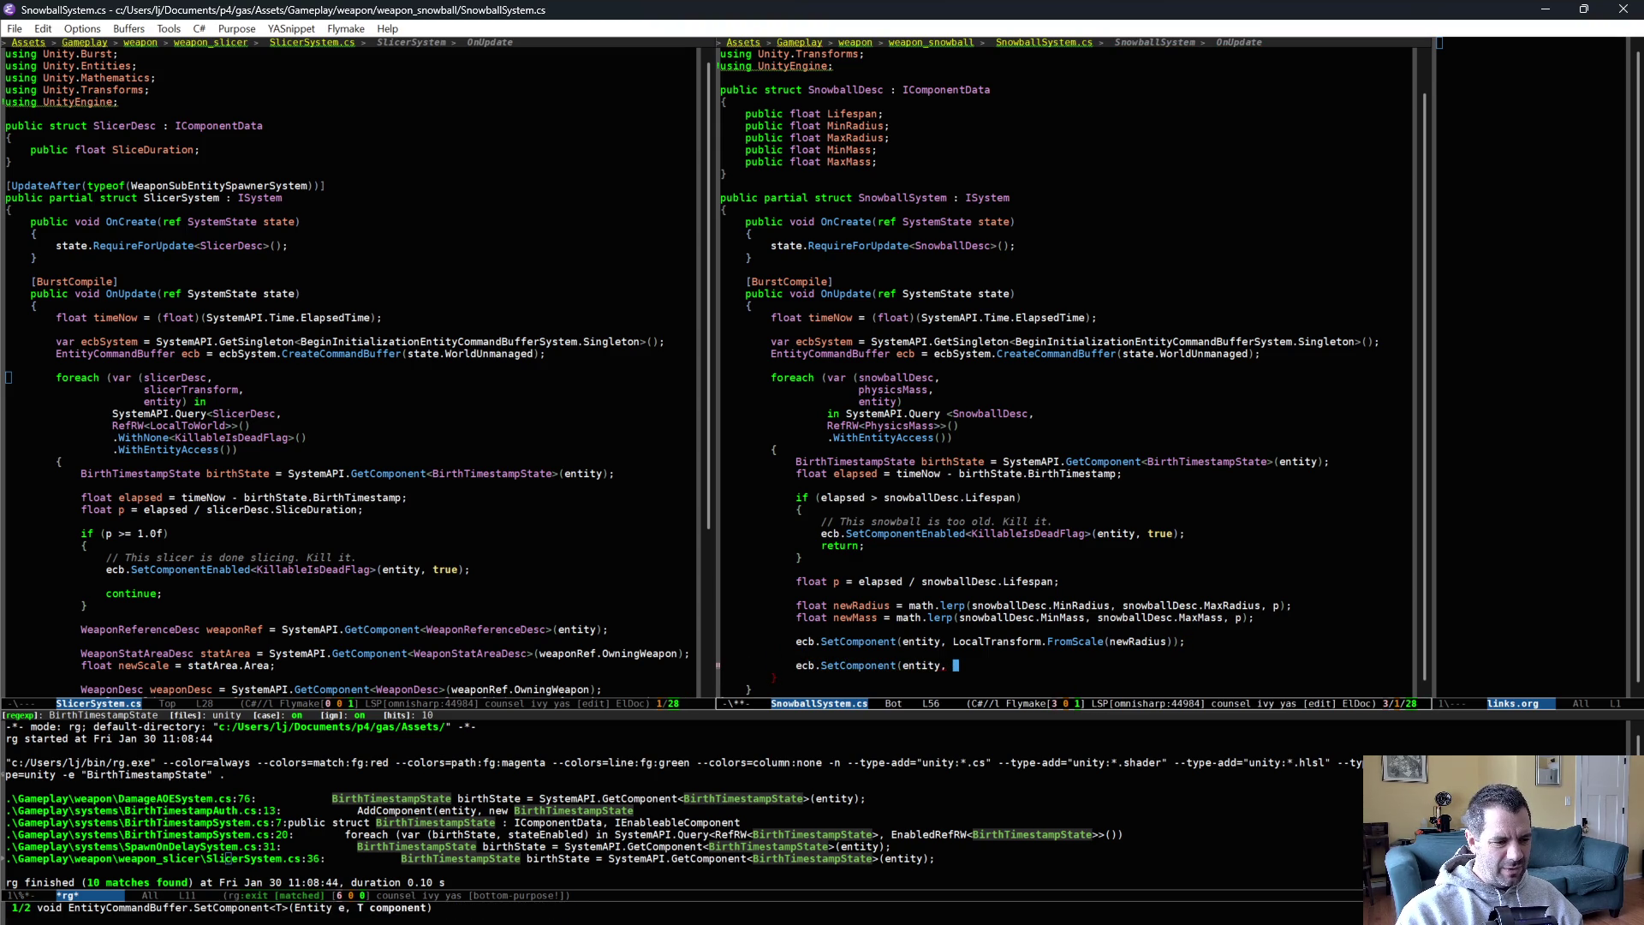
{"action": "type", "text": " new PhysicsMass "}
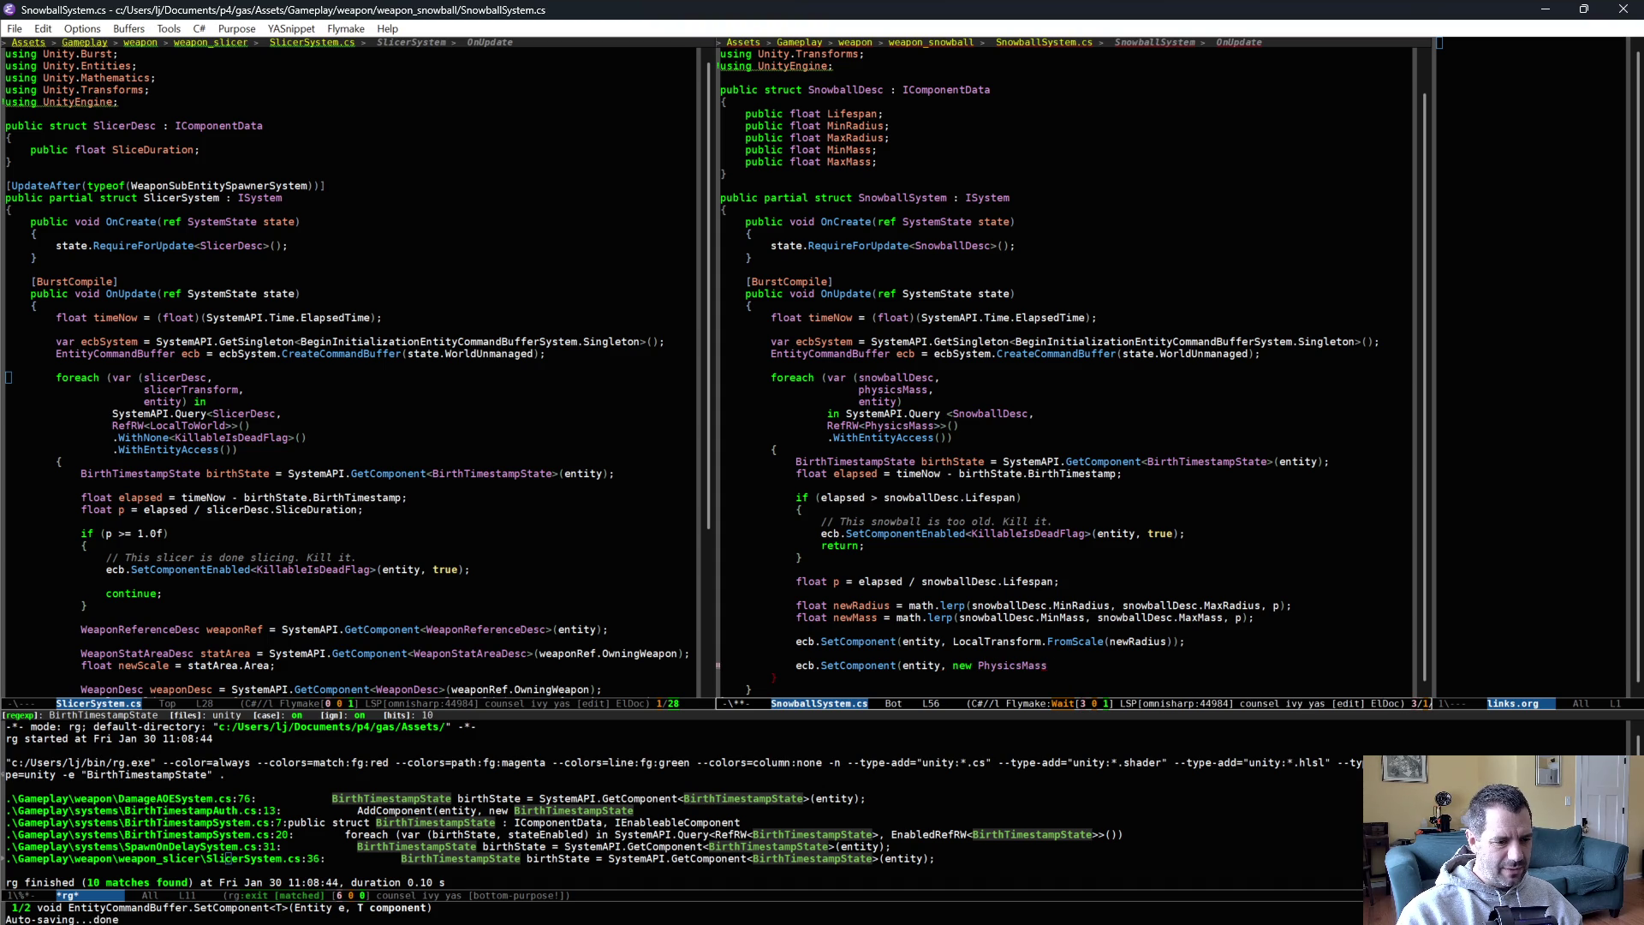
{"action": "type", "text": "{ });"}
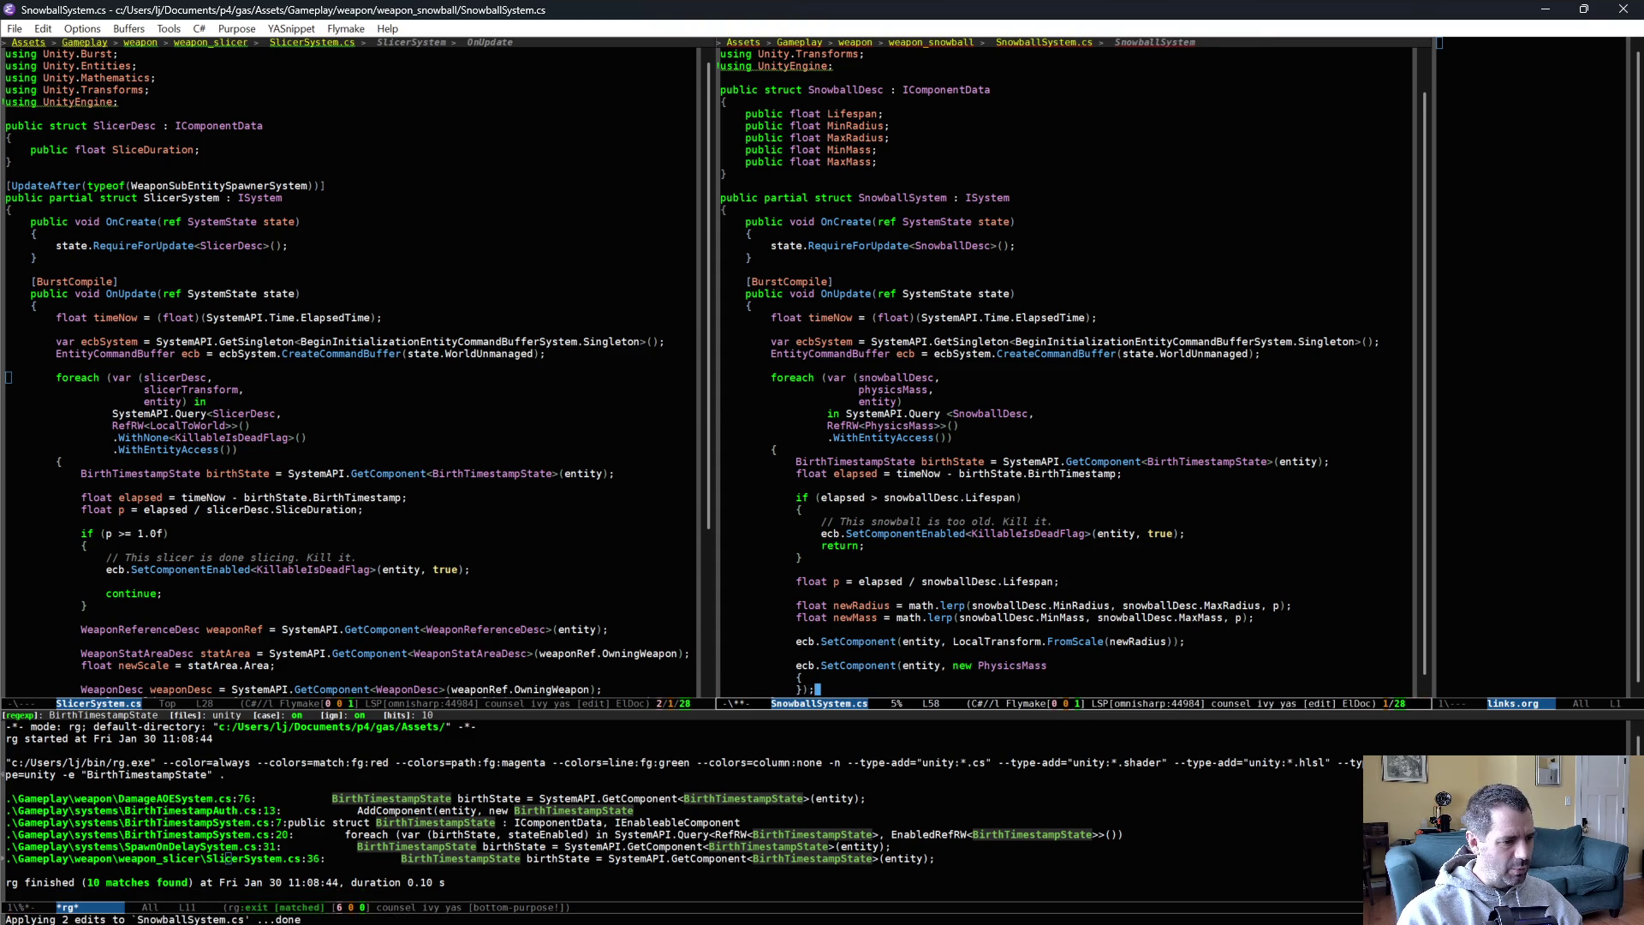
Replace the new PhysicsMass { } initializer with a PhysicsMass.CreateDynamic call.
{"action": "key", "text": "ctrl+l"}
{"action": "key", "text": "Up"}
{"action": "key", "text": "Return"}
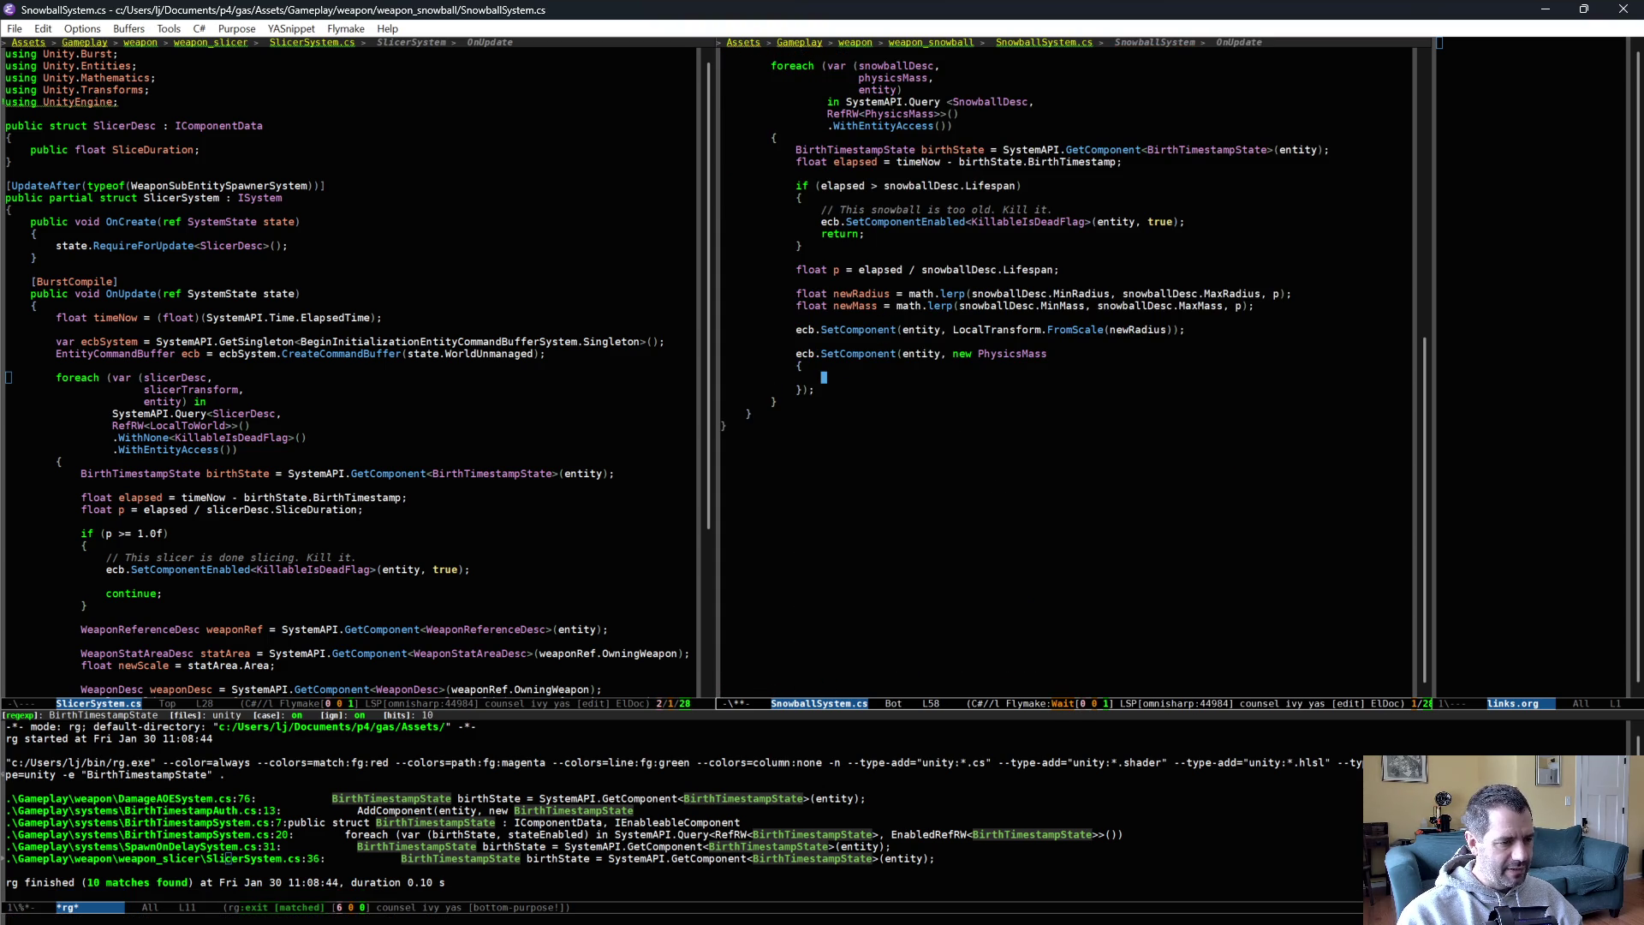
{"action": "key", "text": "ctrl+alt+i"}
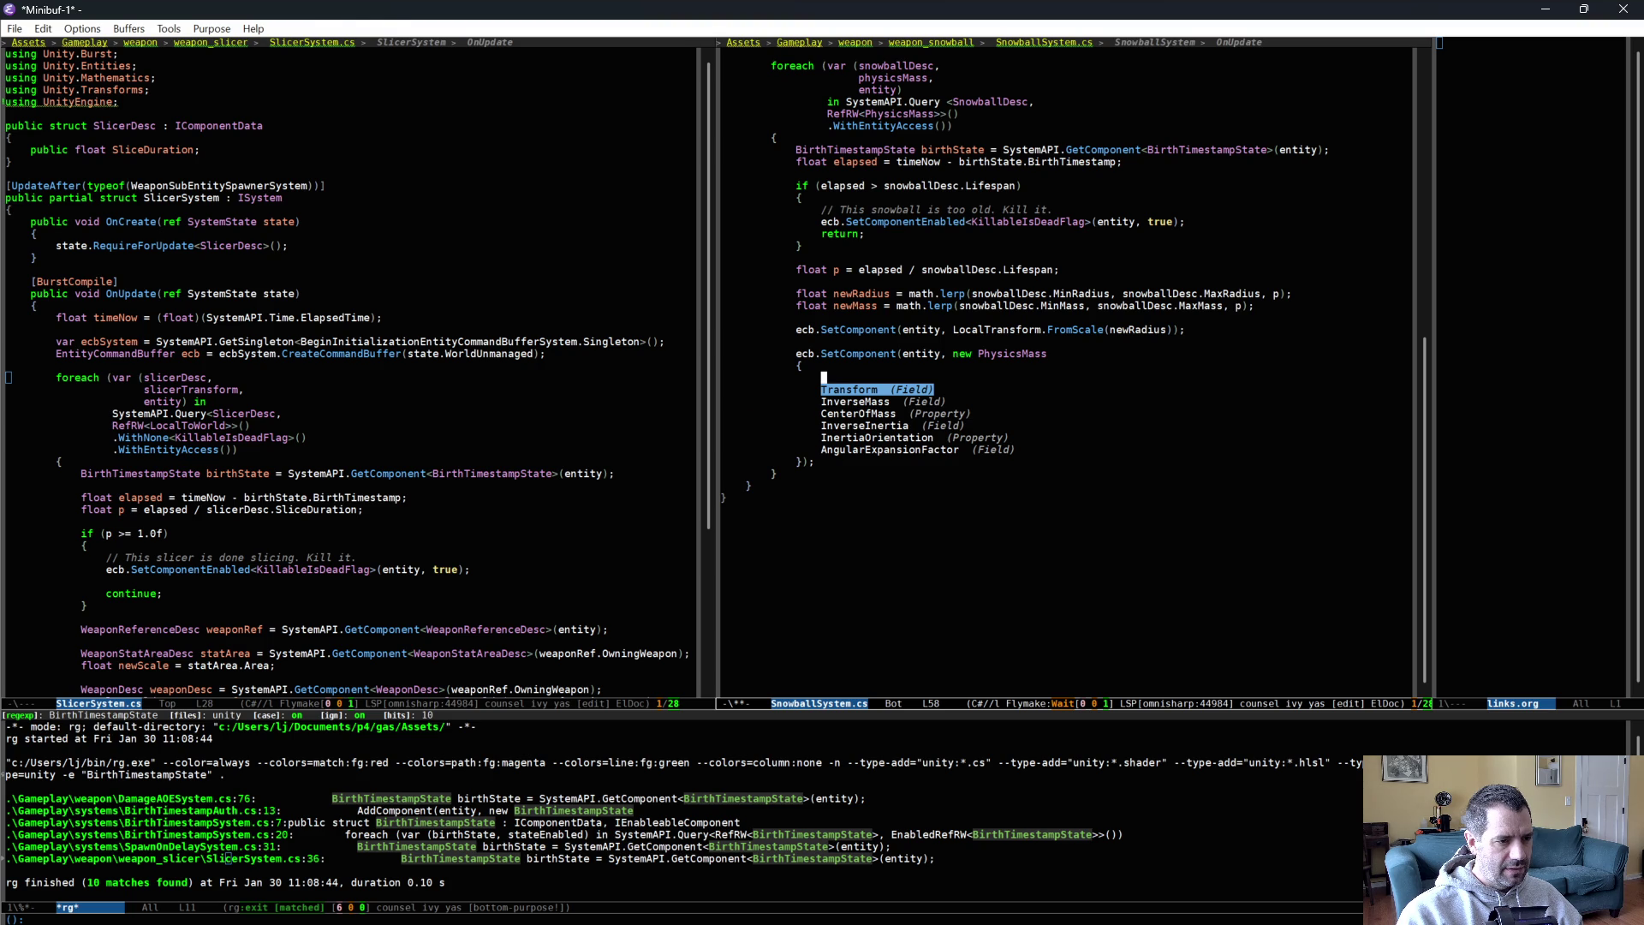
{"action": "key", "text": "ctrl+g"}
{"action": "key", "text": "Up"}
{"action": "key", "text": "alt+b"}
{"action": "key", "text": "alt+BackSpace"}
{"action": "key", "text": "ctrl+e"}
{"action": "type", "text": "."}
{"action": "key", "text": "ctrl+alt+i"}
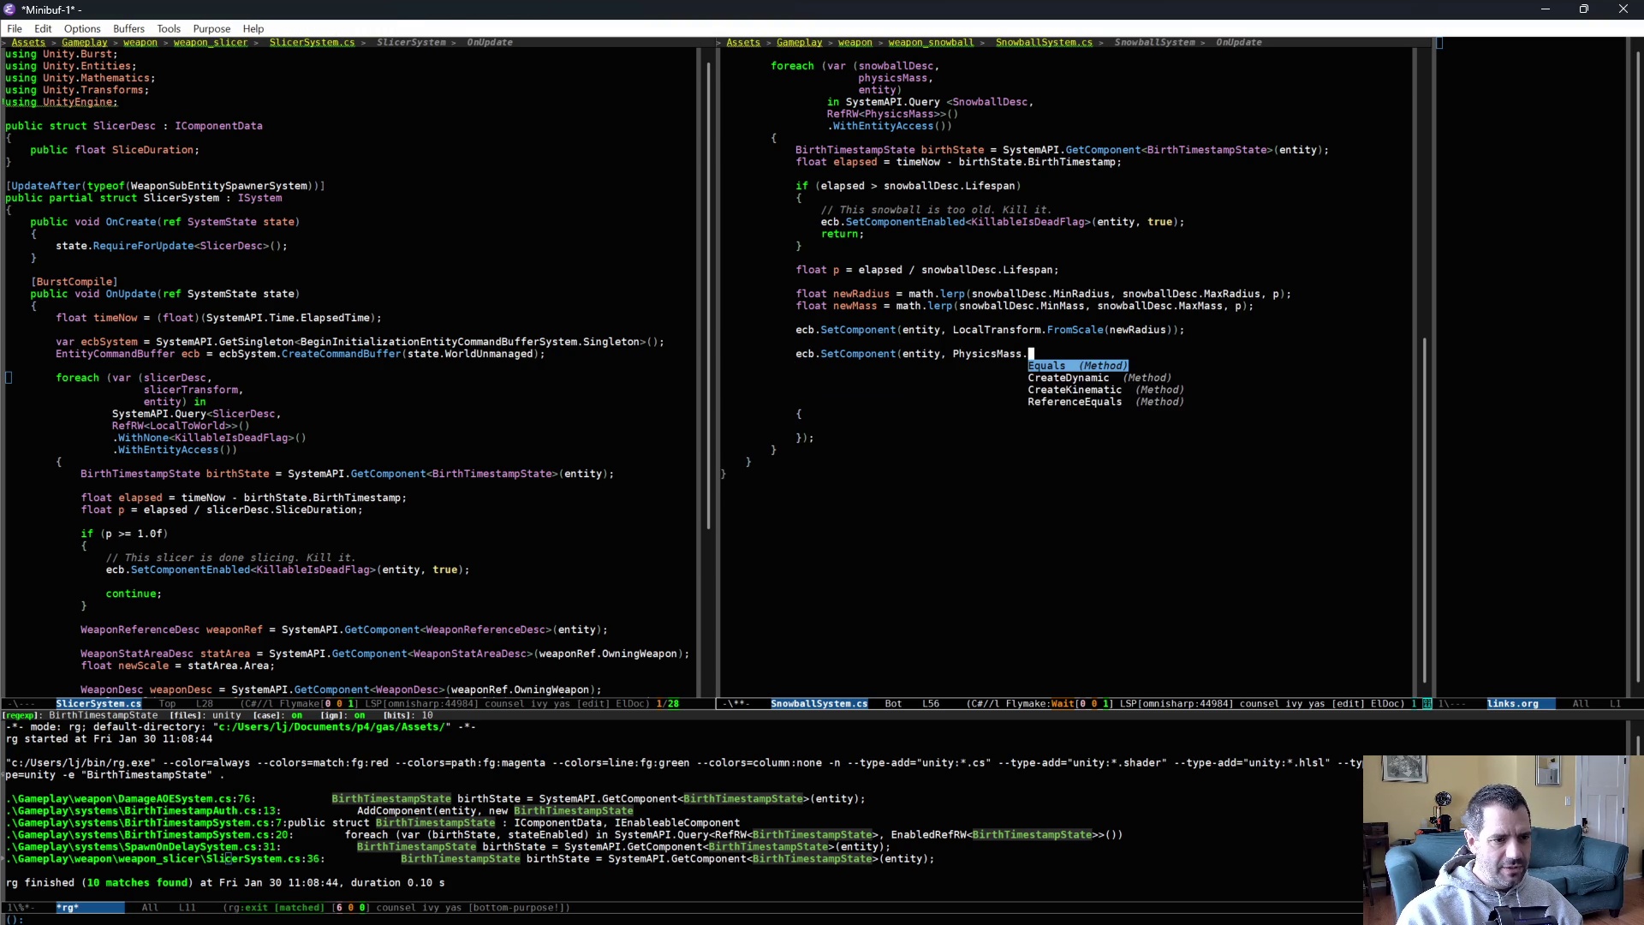
{"action": "key", "text": "Down"}
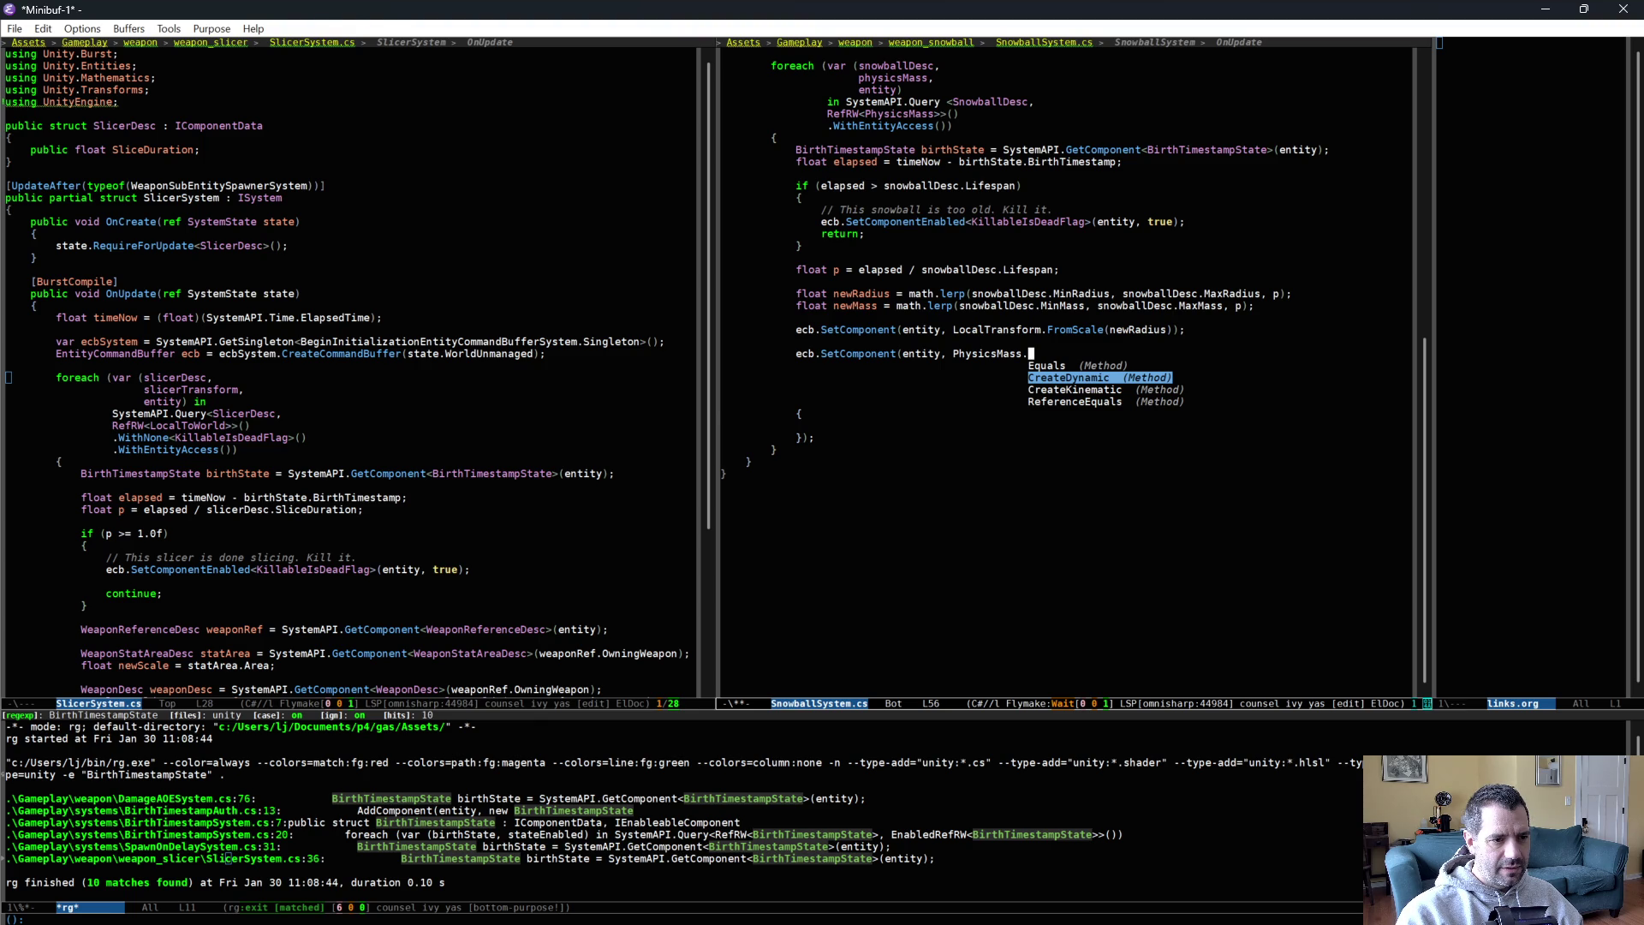
{"action": "key", "text": "Return"}
Pass massProps and newMass to CreateDynamic and delete the leftover initializer braces.
{"action": "type", "text": "("}
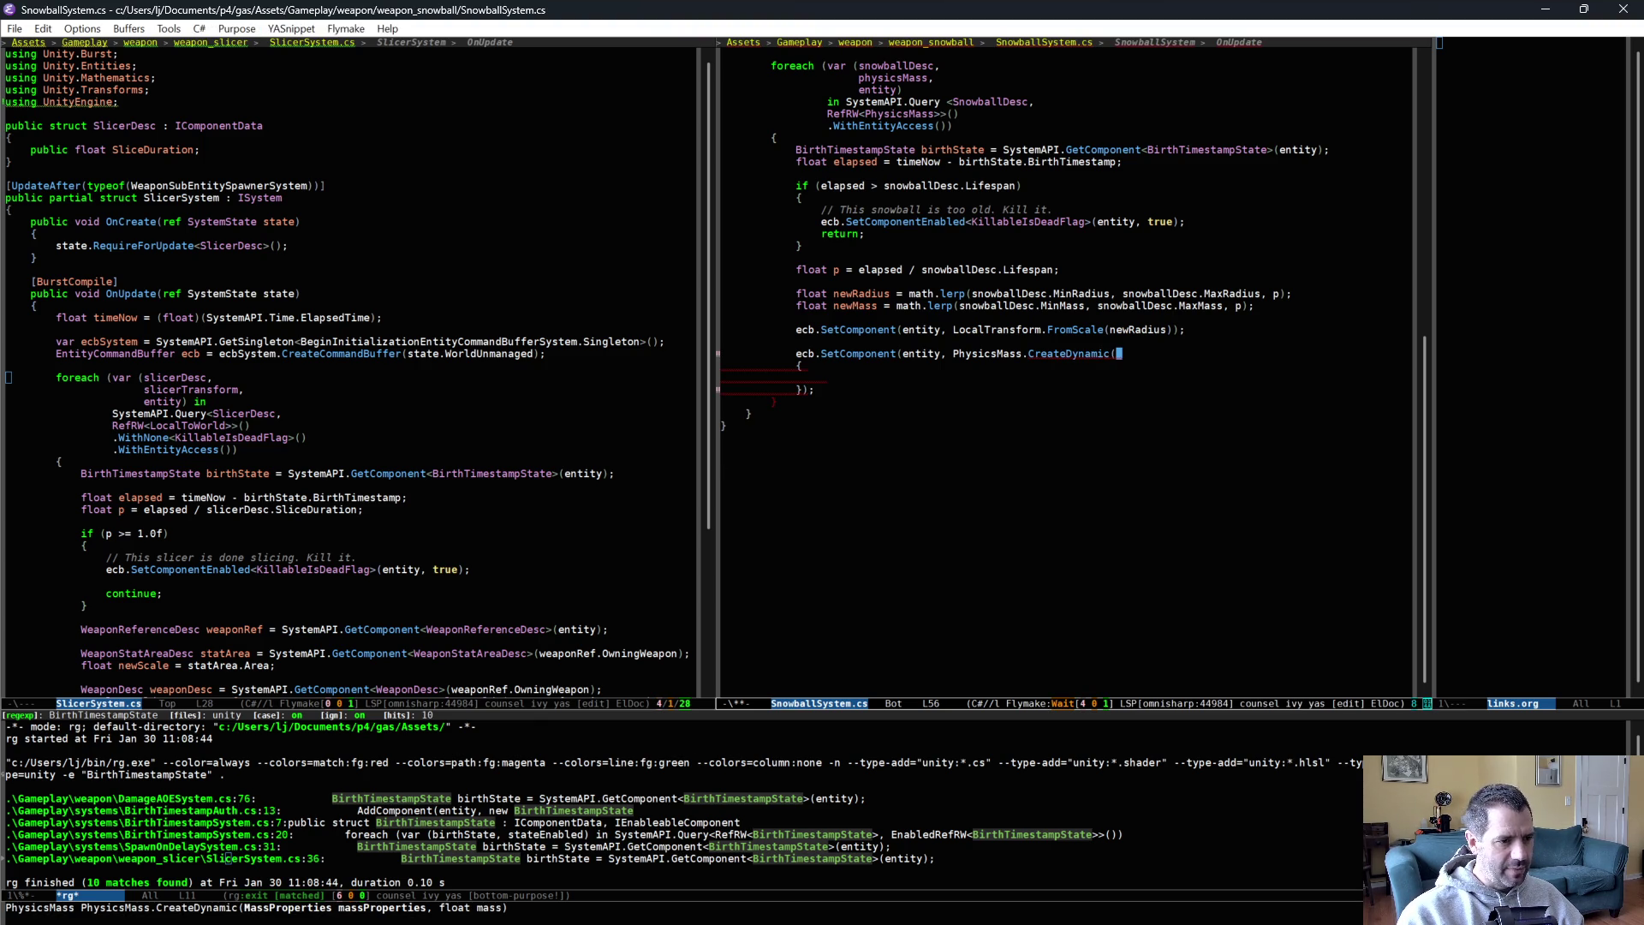
{"action": "key", "text": "Down"}
{"action": "key", "text": "ctrl+shift+BackSpace"}
{"action": "key", "text": "ctrl+shift+BackSpace"}
{"action": "key", "text": "ctrl+shift+BackSpace"}
{"action": "type", "text": "massProps,"}
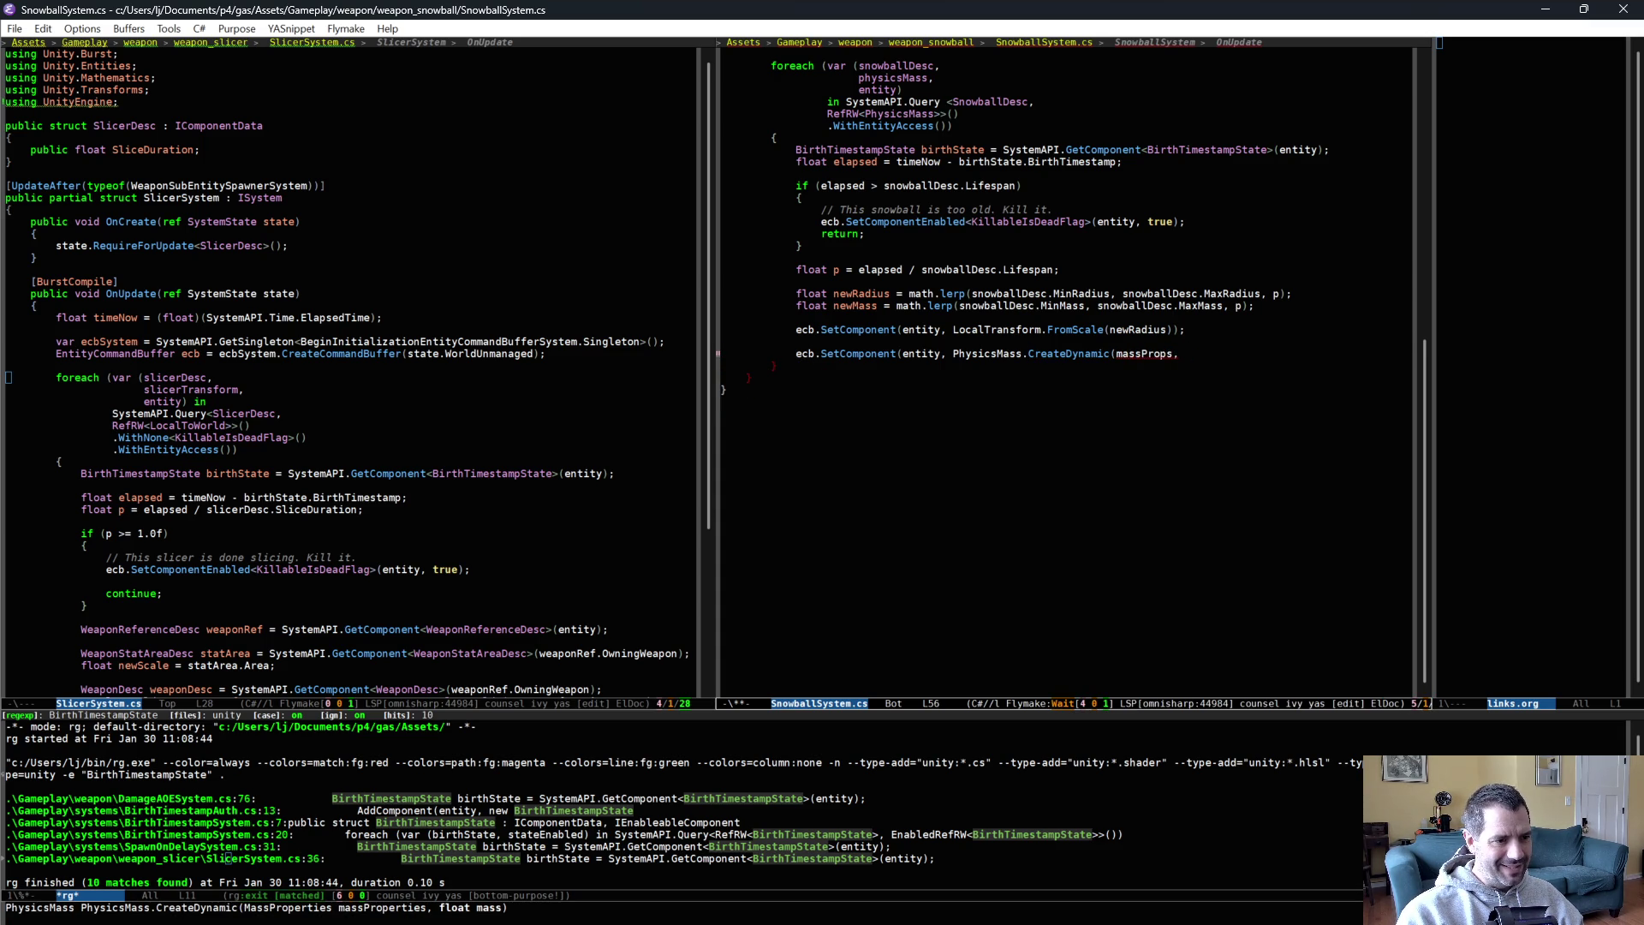
{"action": "type", "text": " newMass));"}
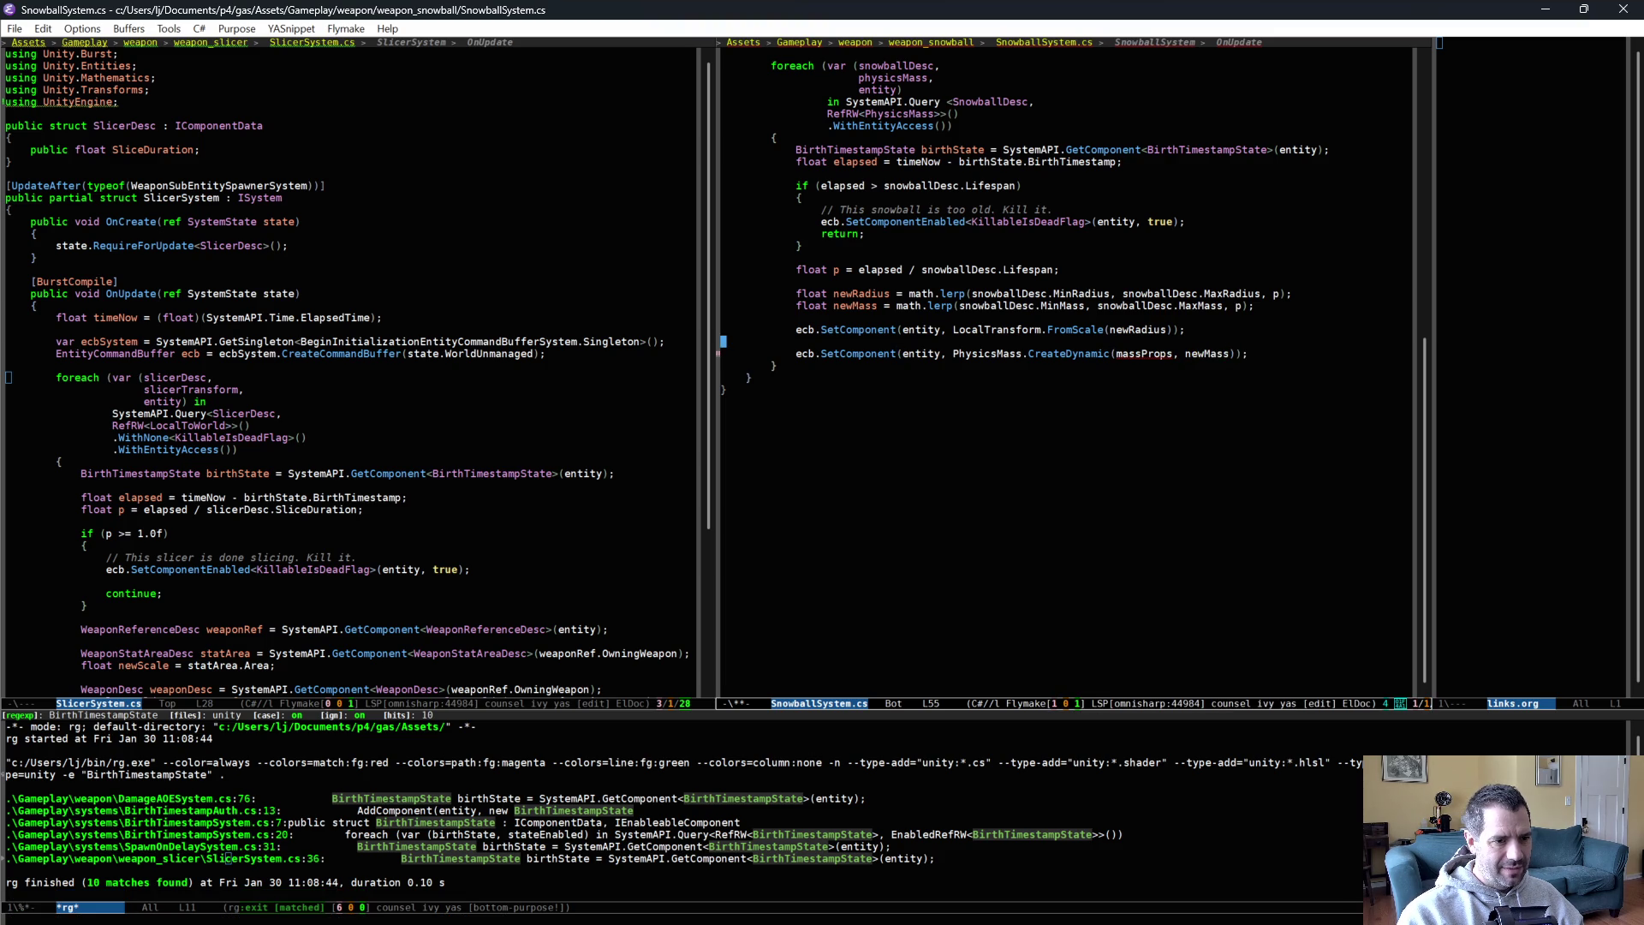
{"action": "key", "text": "ctrl+shift+Return"}
{"action": "type", "text": "MassPr"}
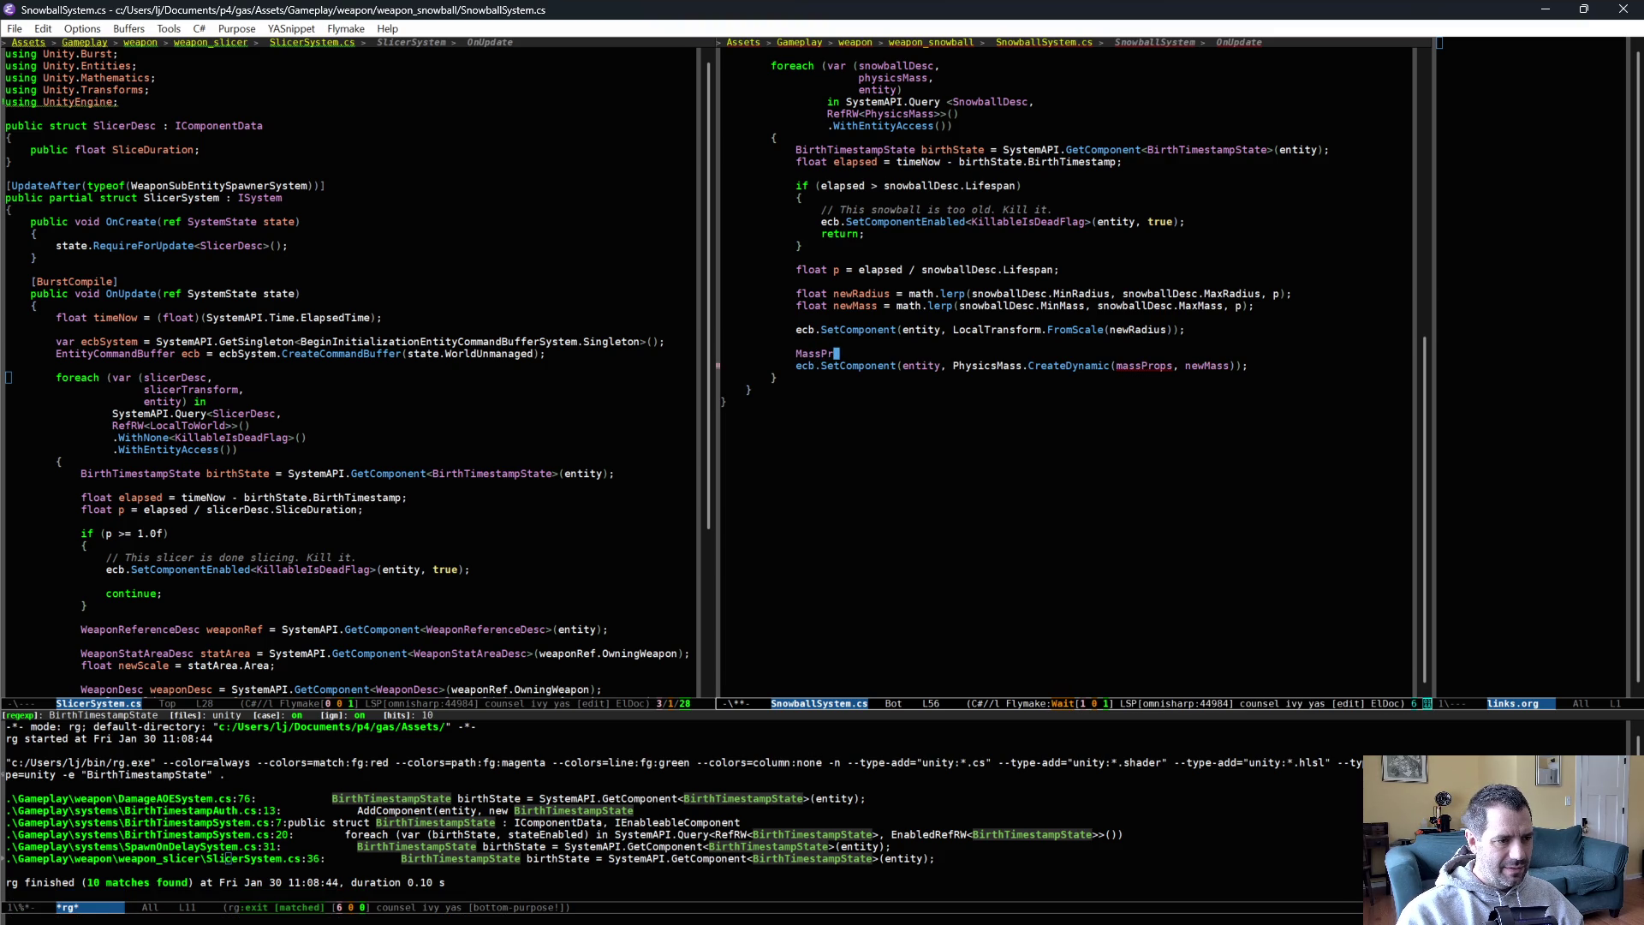
{"action": "key", "text": "alt+slash"}
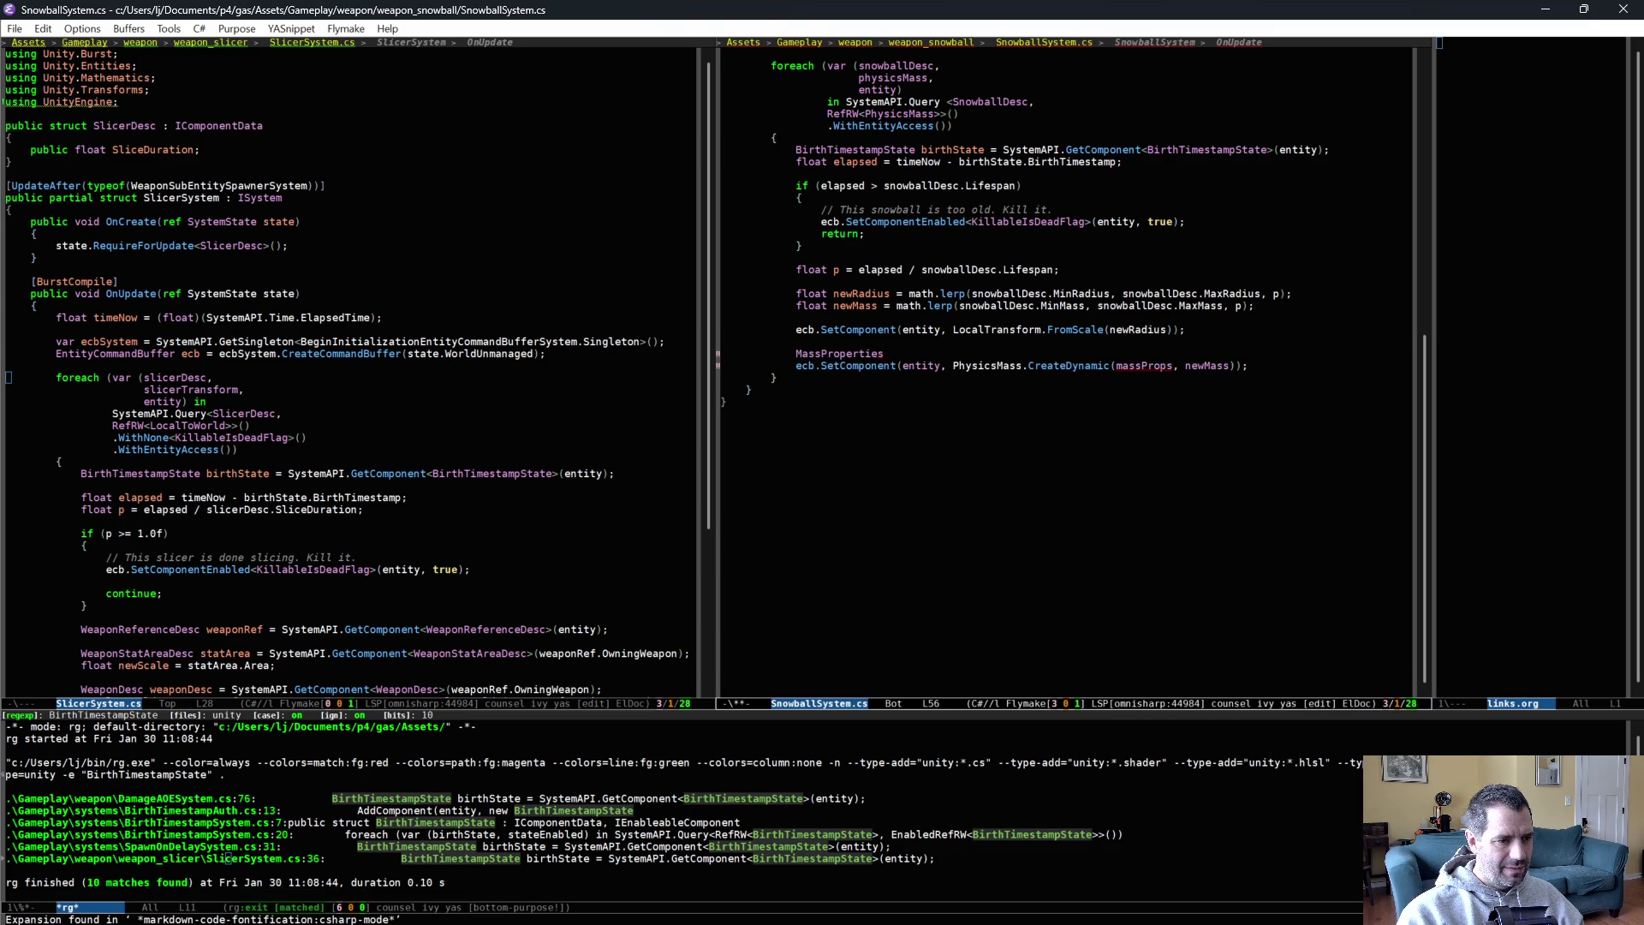
{"action": "type", "text": "."}
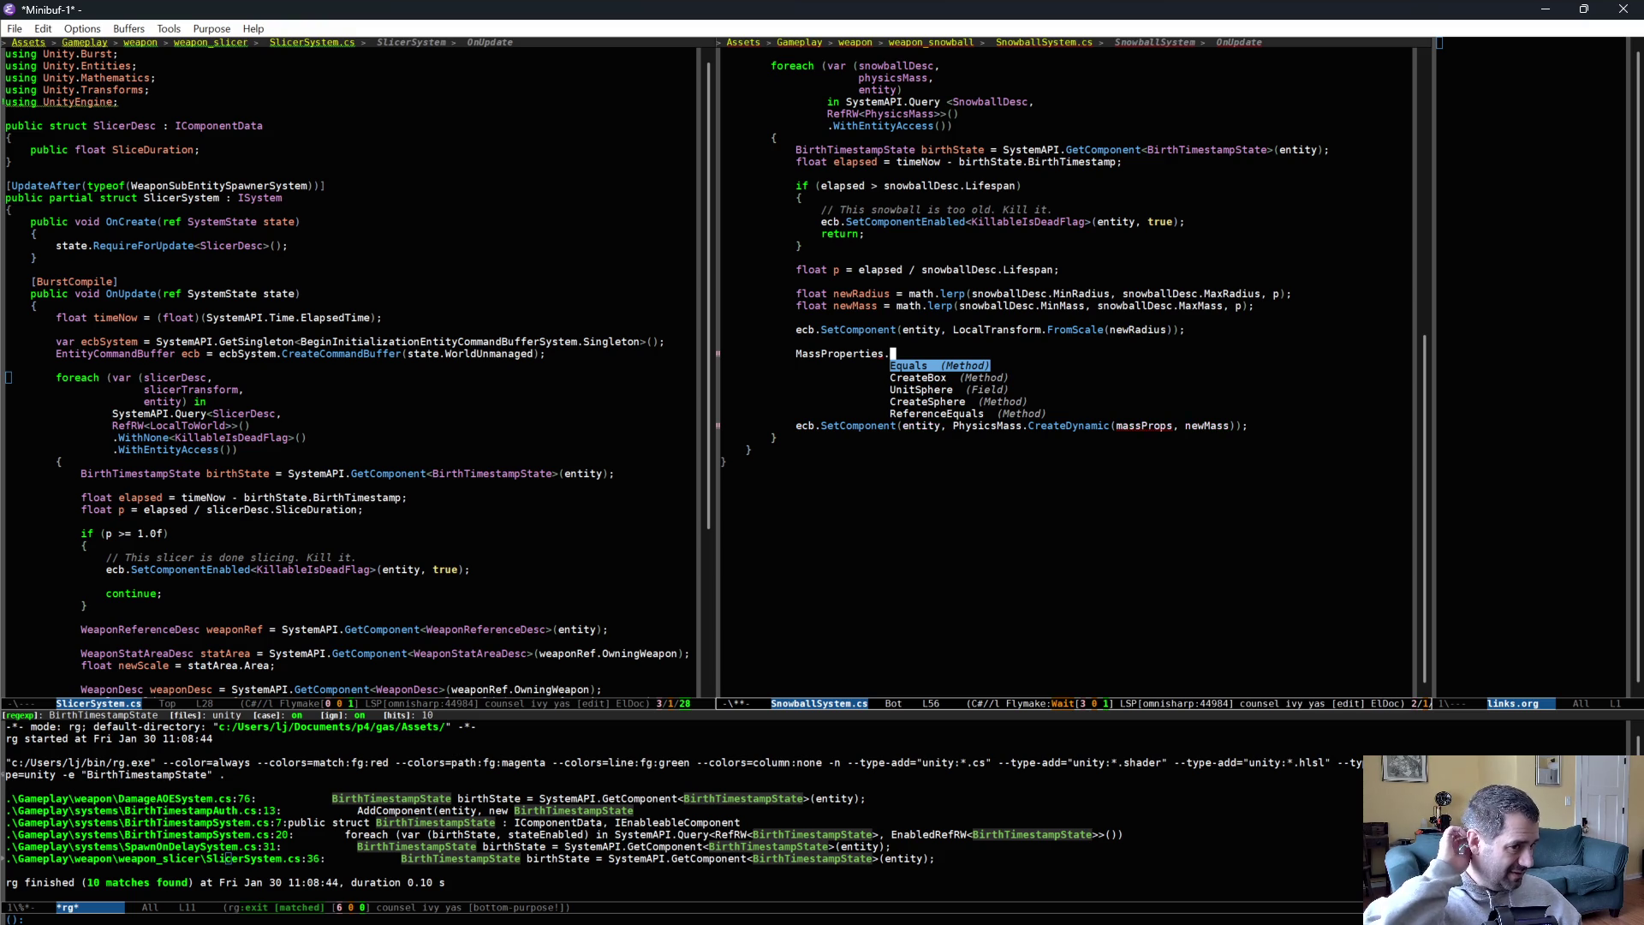
{"action": "key", "text": "Down"}
{"action": "key", "text": "Down"}
{"action": "key", "text": "Down"}
{"action": "key", "text": "Return"}
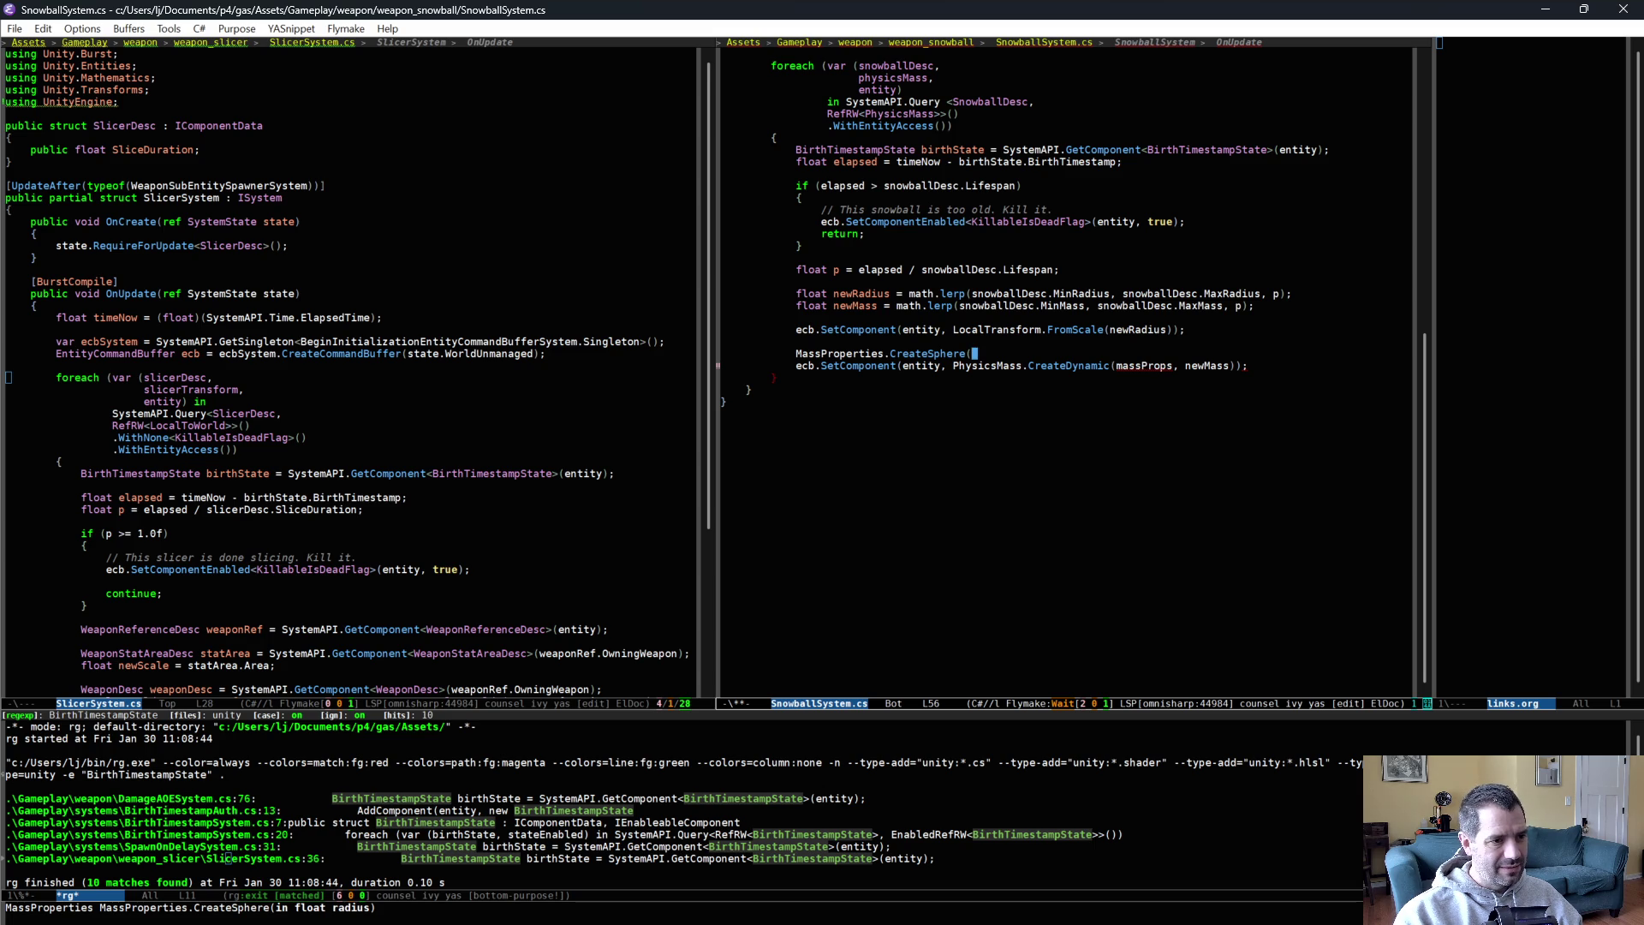
{"action": "type", "text": "newRadius"}
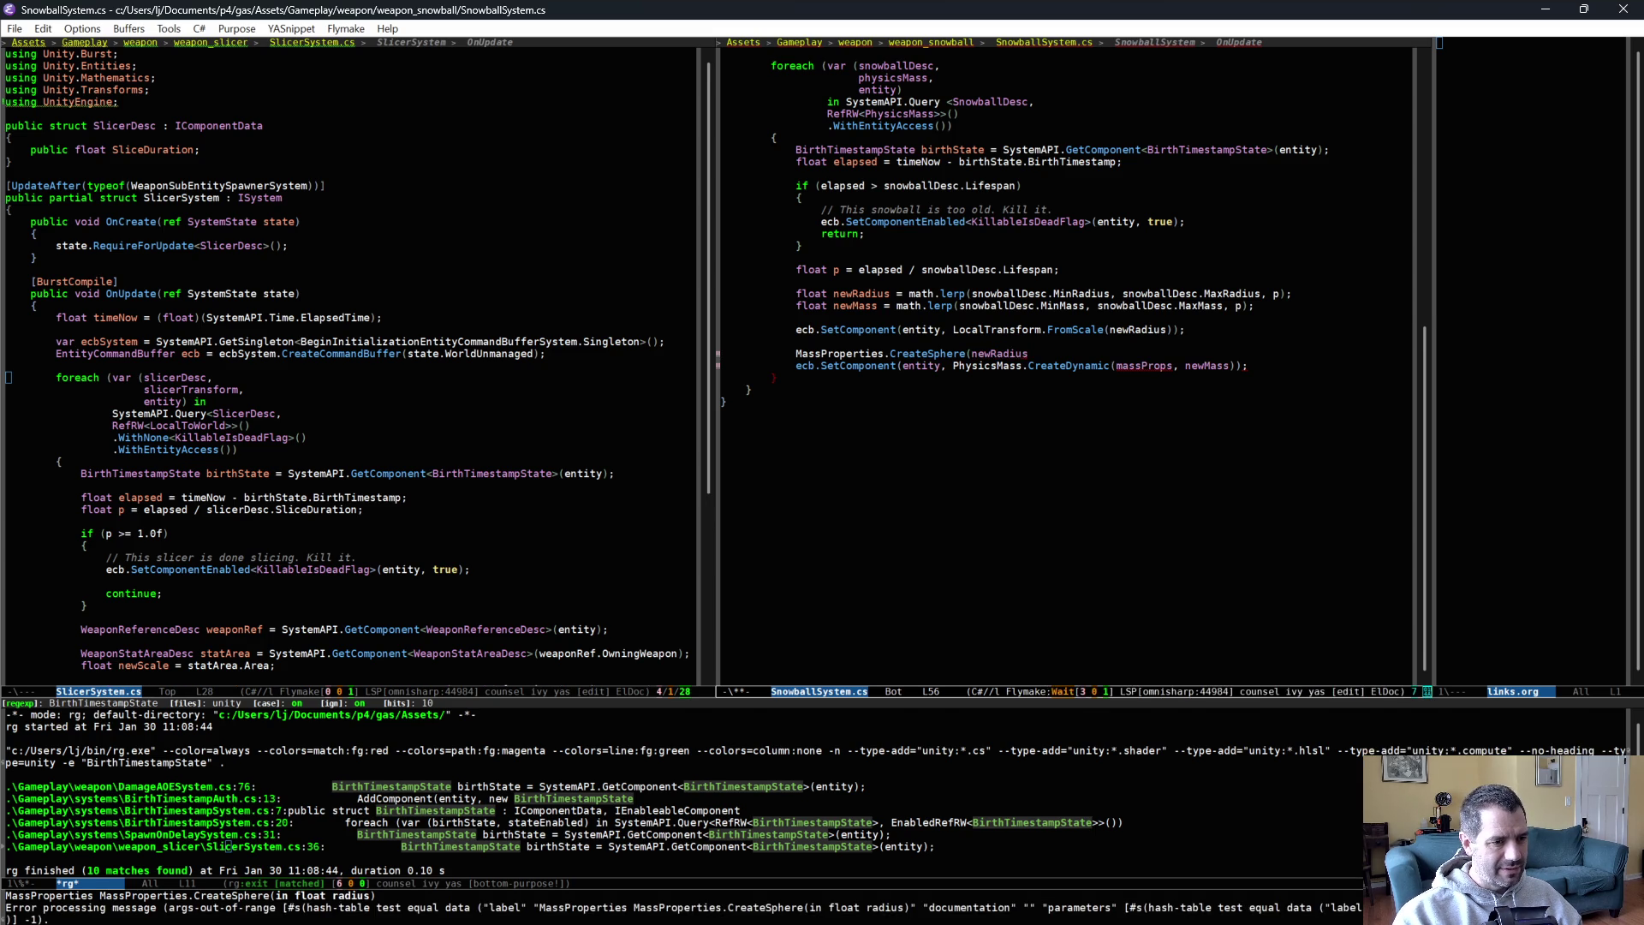
{"action": "type", "text": ");"}
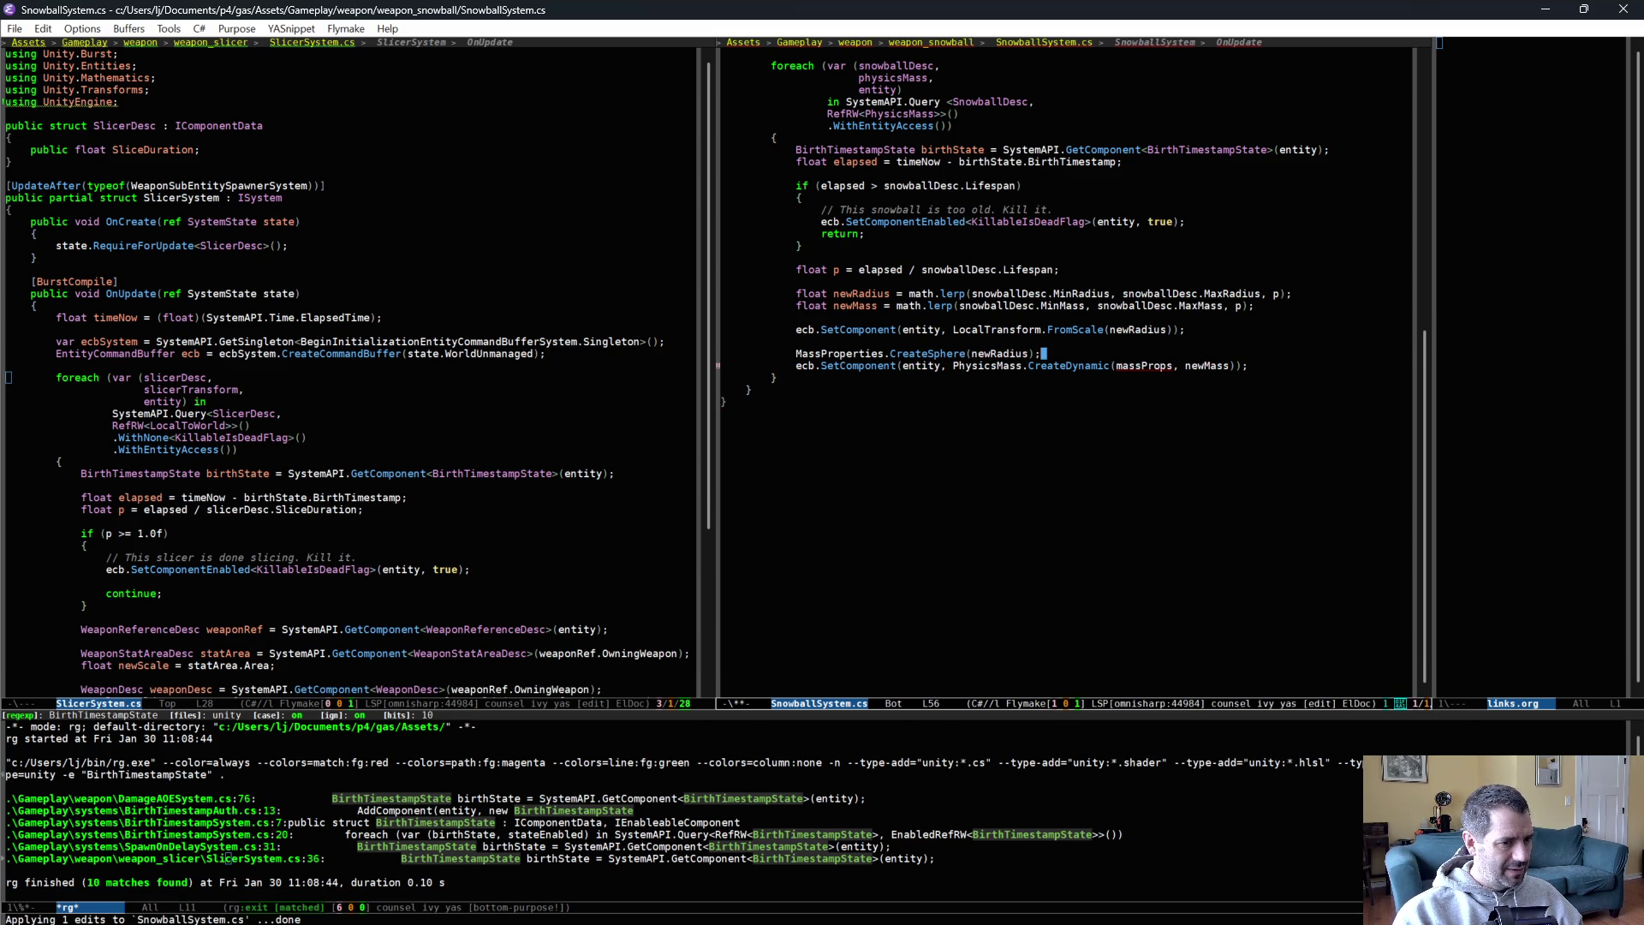
{"action": "double_click", "coordinate": [993, 353]}
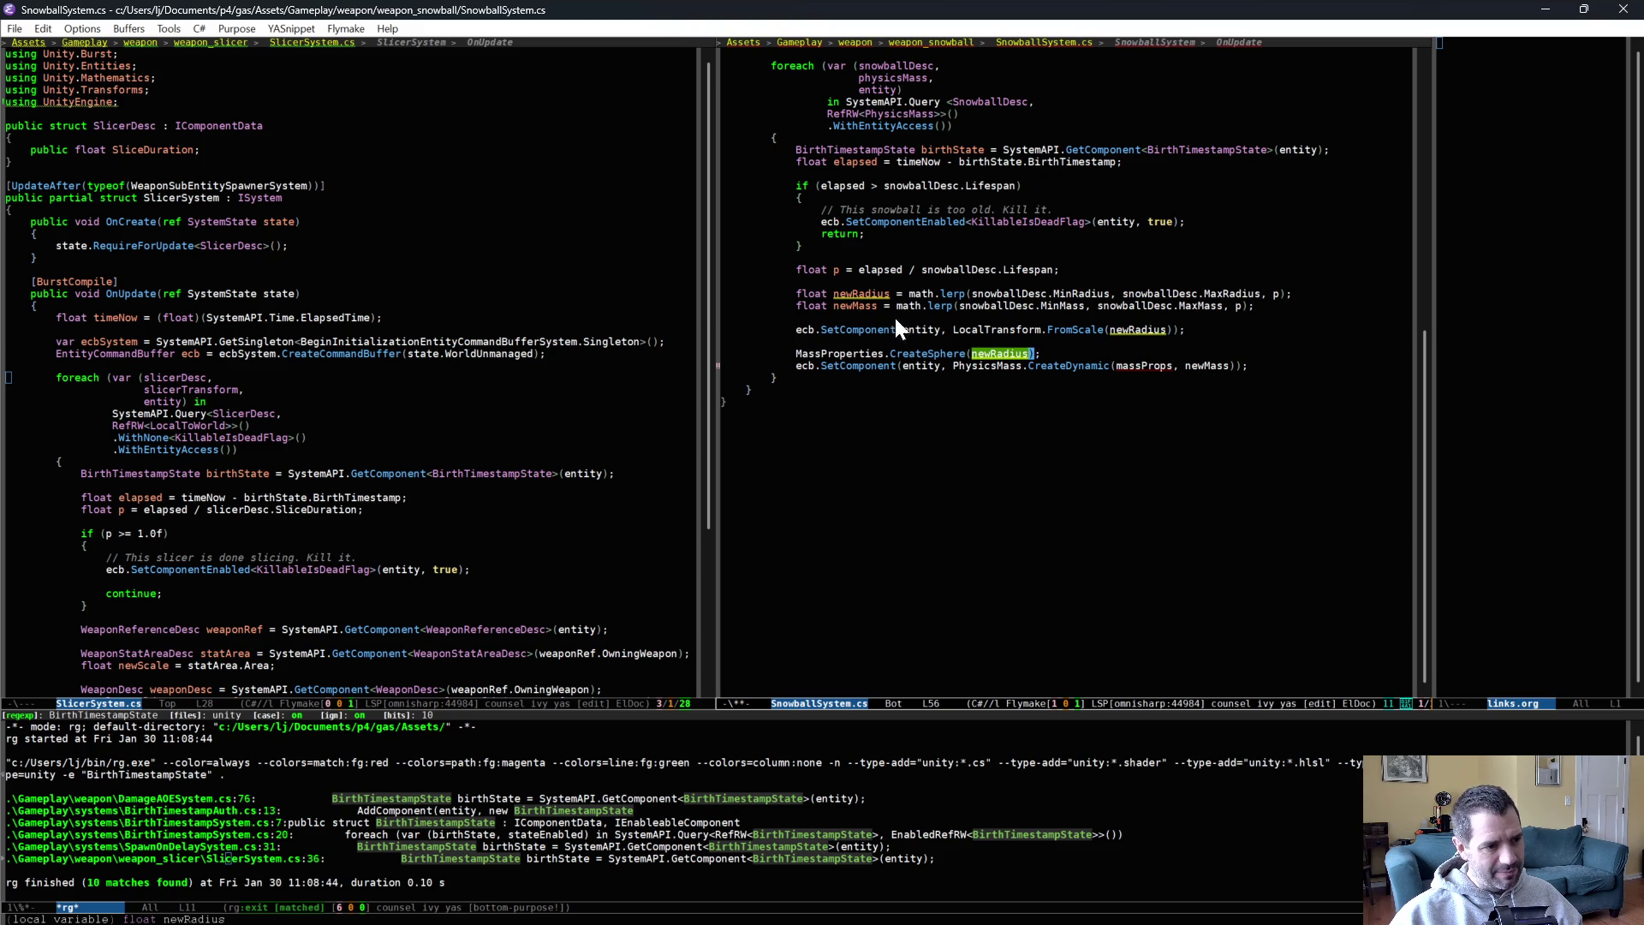
{"action": "double_click", "coordinate": [994, 353]}
{"action": "key", "text": "alt+w"}
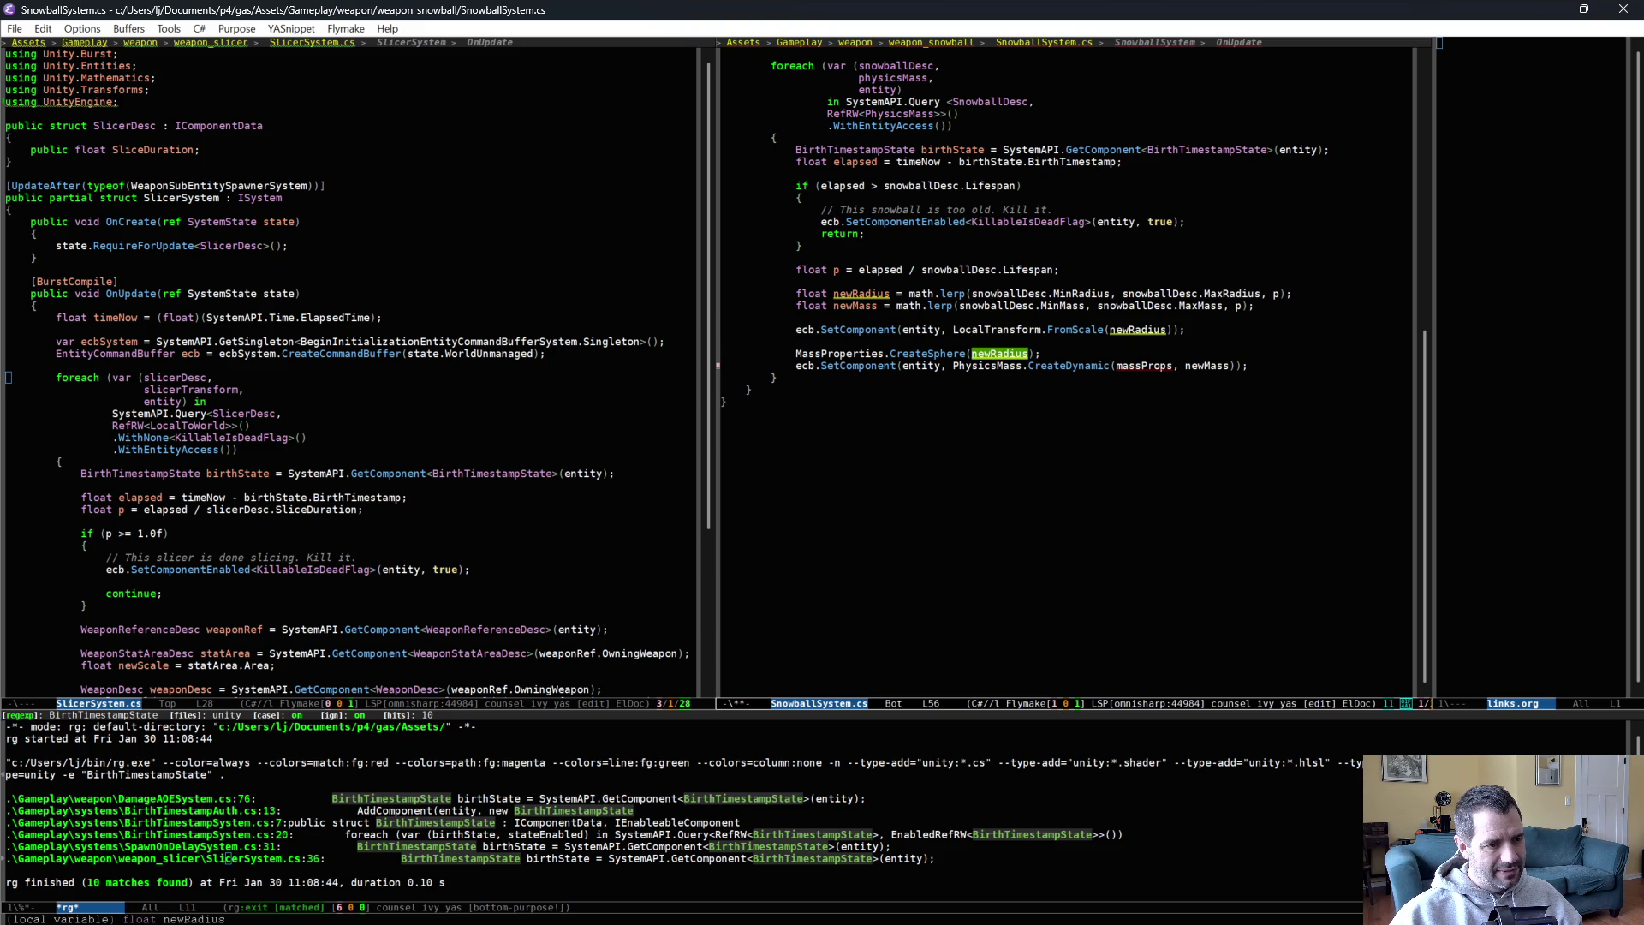
{"action": "left_click", "coordinate": [1061, 348]}
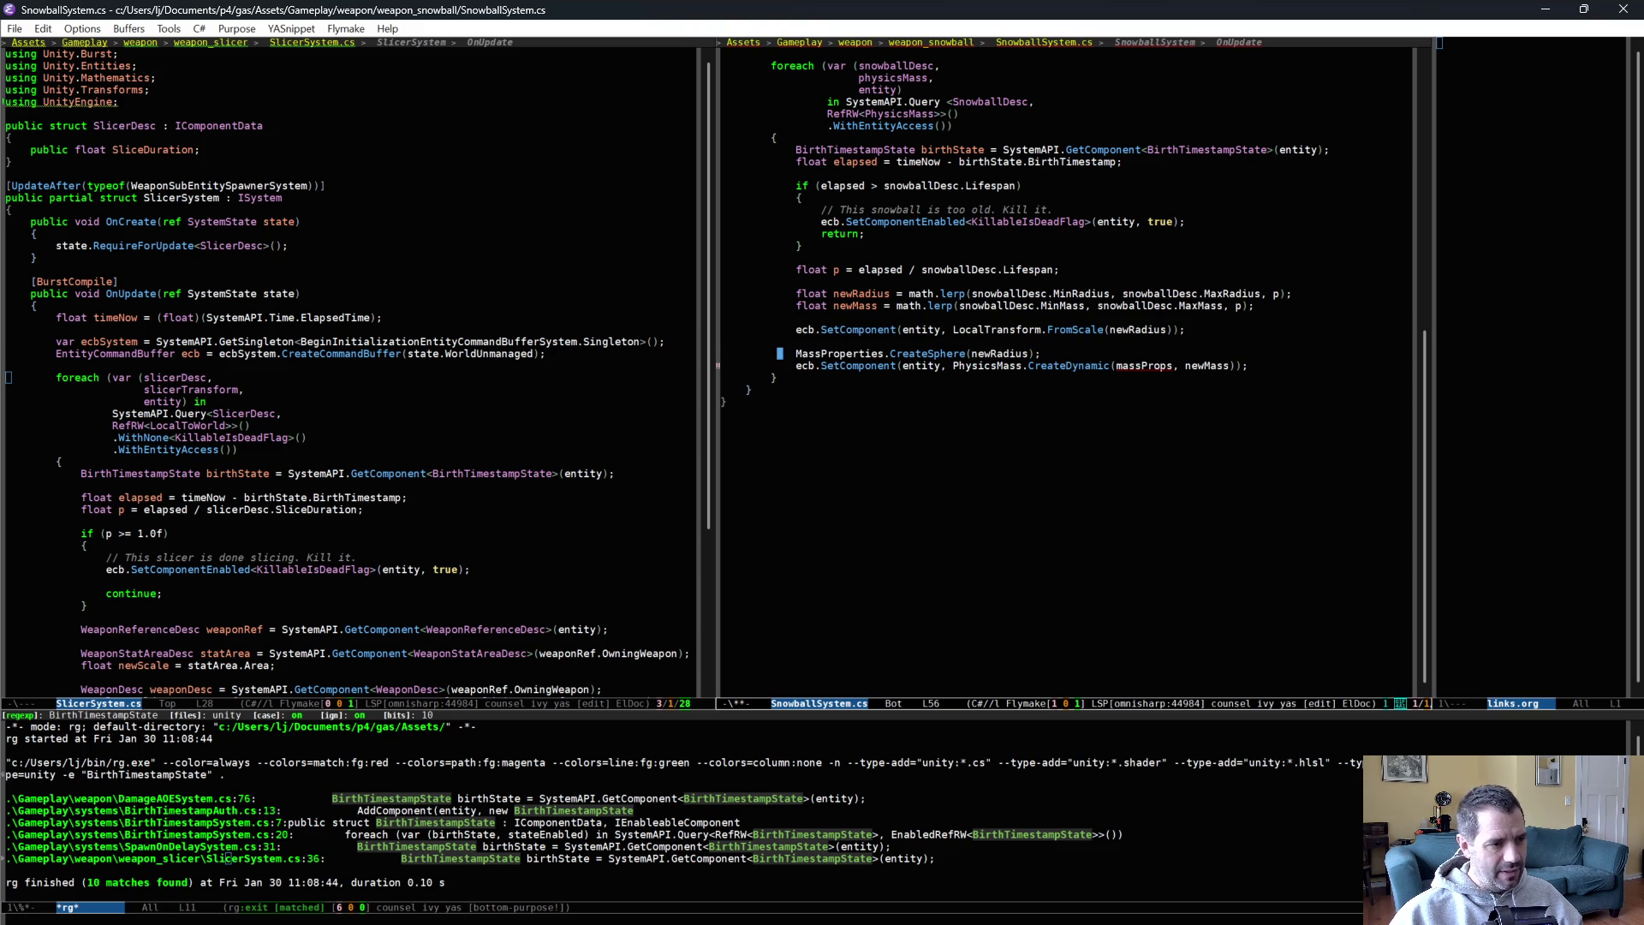
{"action": "type", "text": "MaxRadius"}
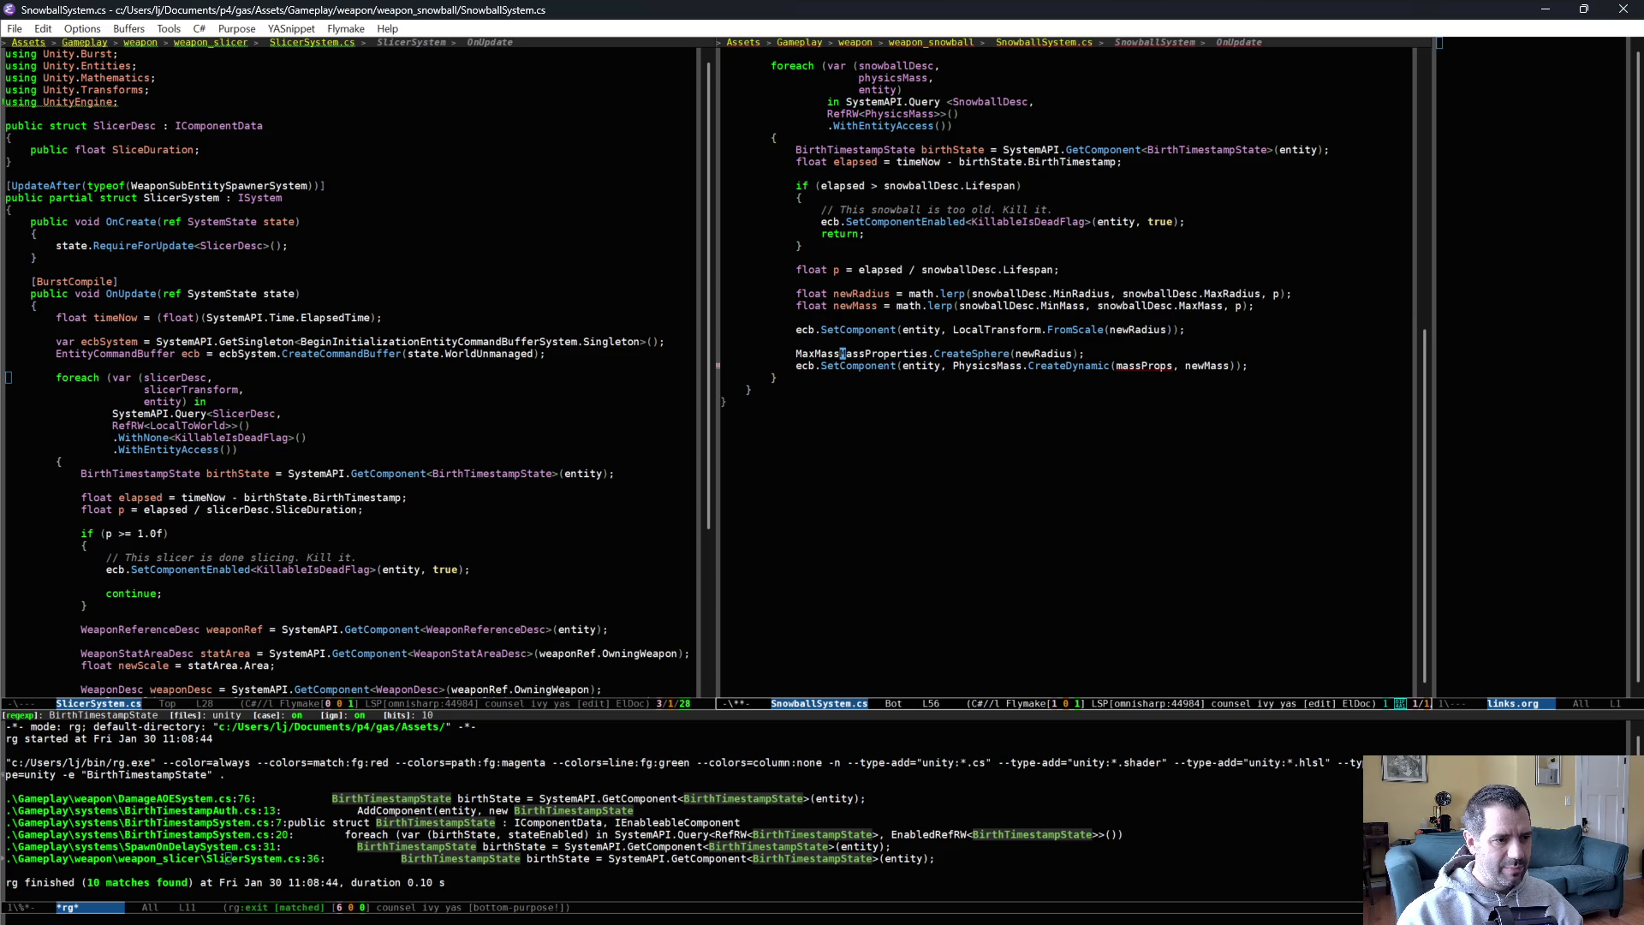
{"action": "key", "text": "alt+y"}
{"action": "key", "text": "alt+y"}
{"action": "key", "text": "alt+y"}
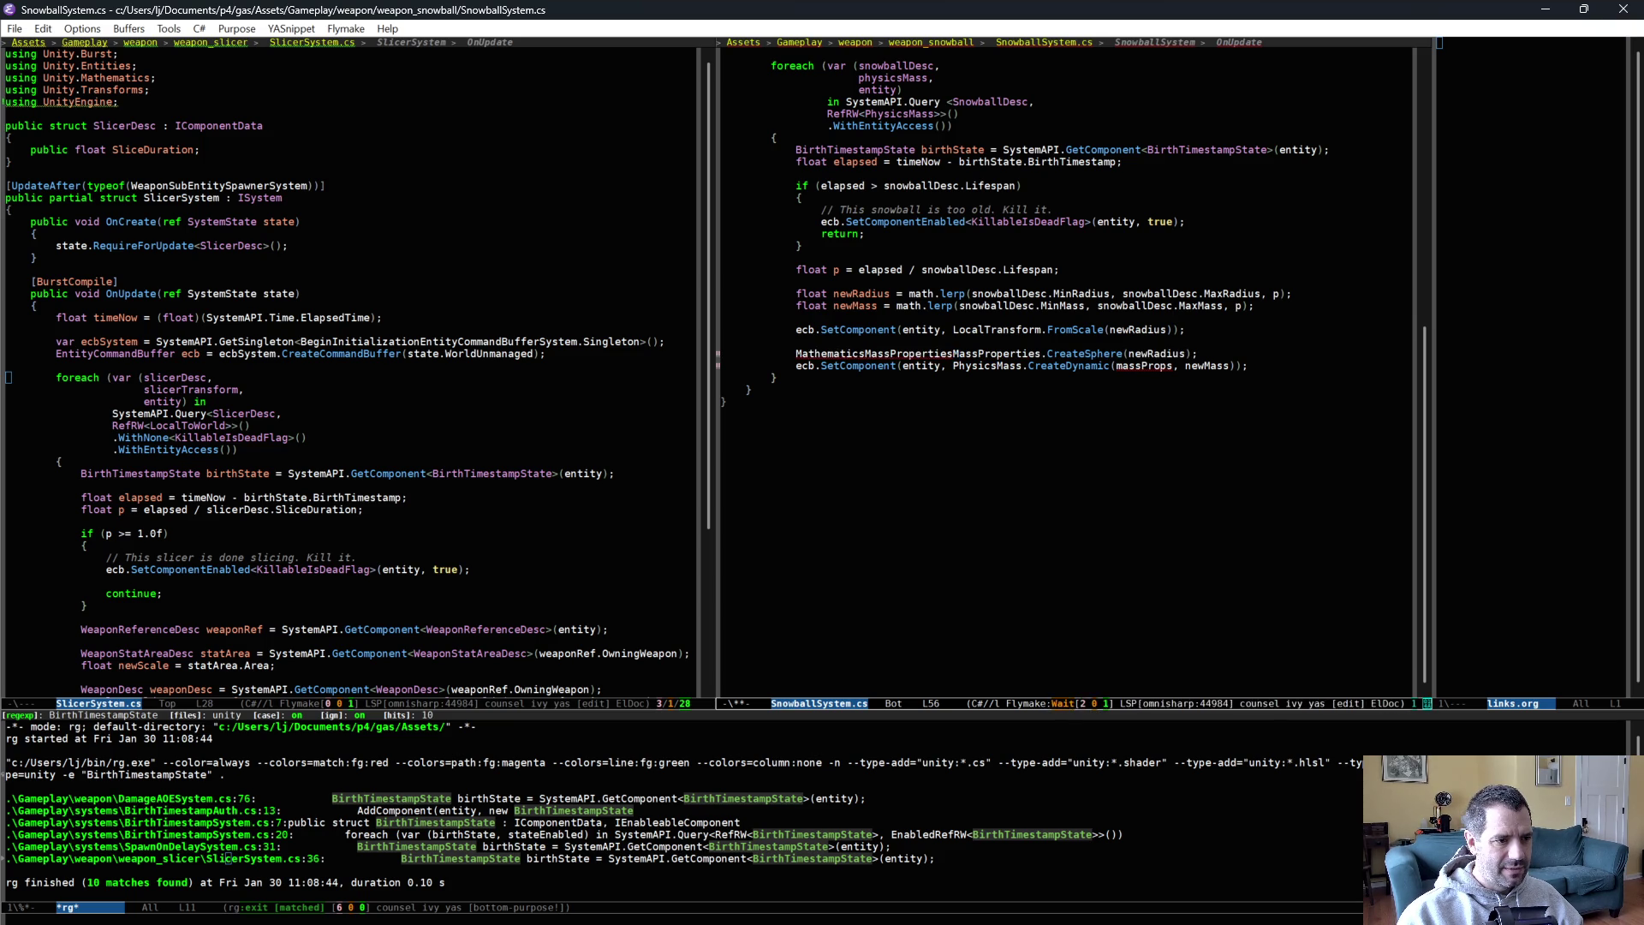
{"action": "key", "text": "alt+y"}
{"action": "key", "text": "alt+y"}
{"action": "key", "text": "alt+y"}
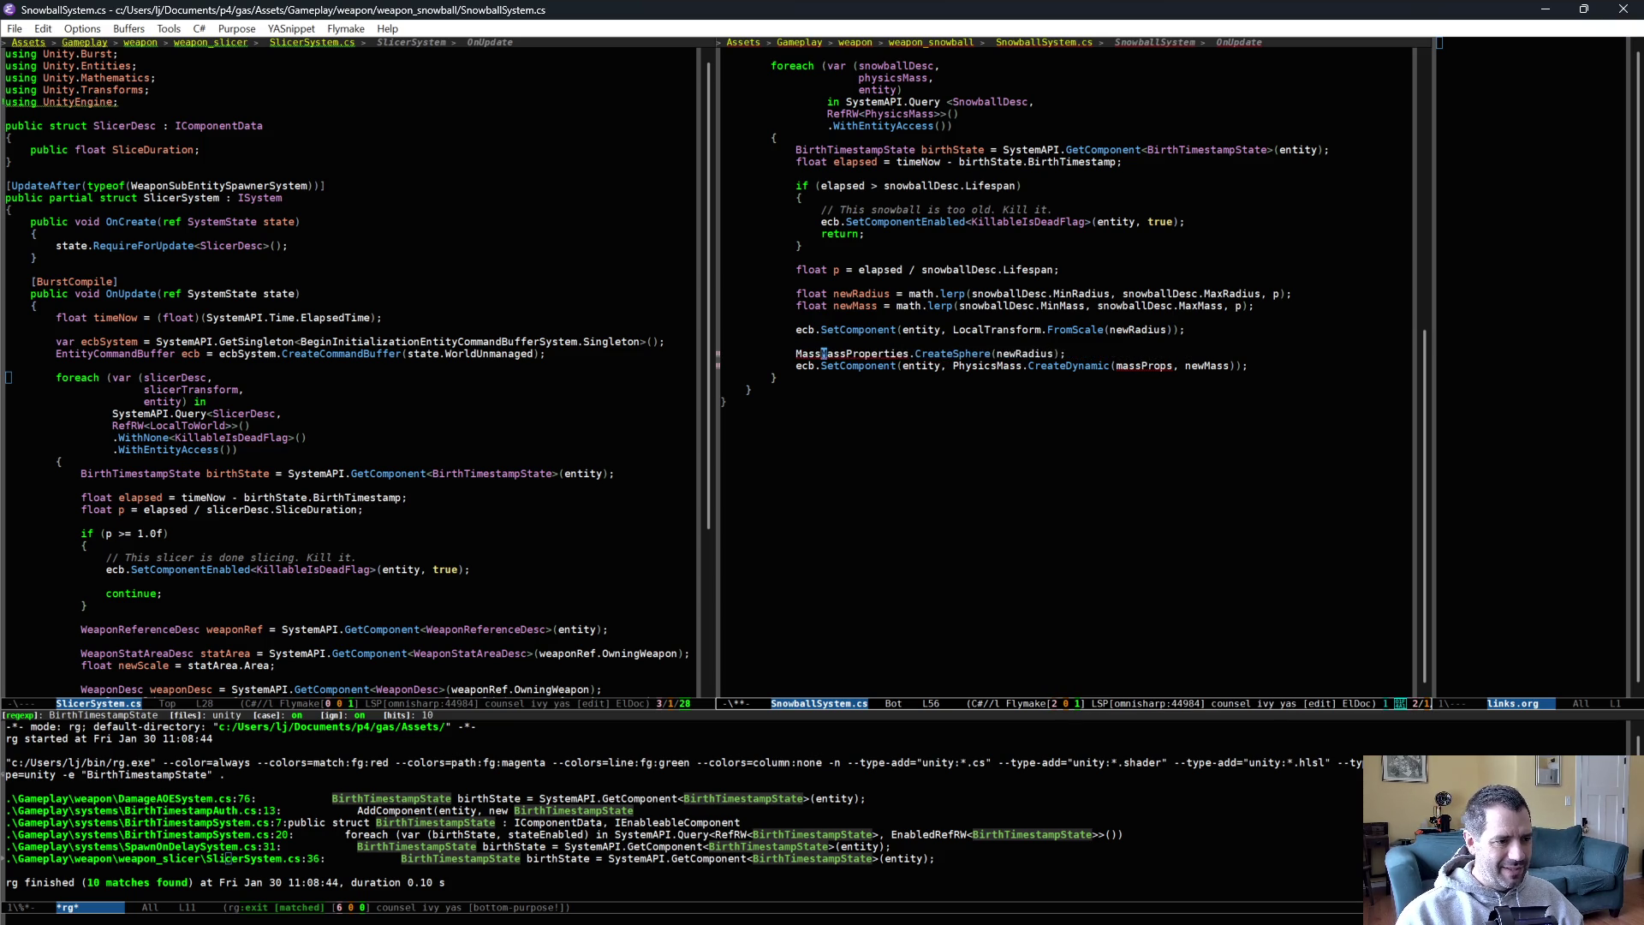
{"action": "key", "text": "alt+y"}
{"action": "key", "text": "alt+y"}
{"action": "key", "text": "alt+y"}
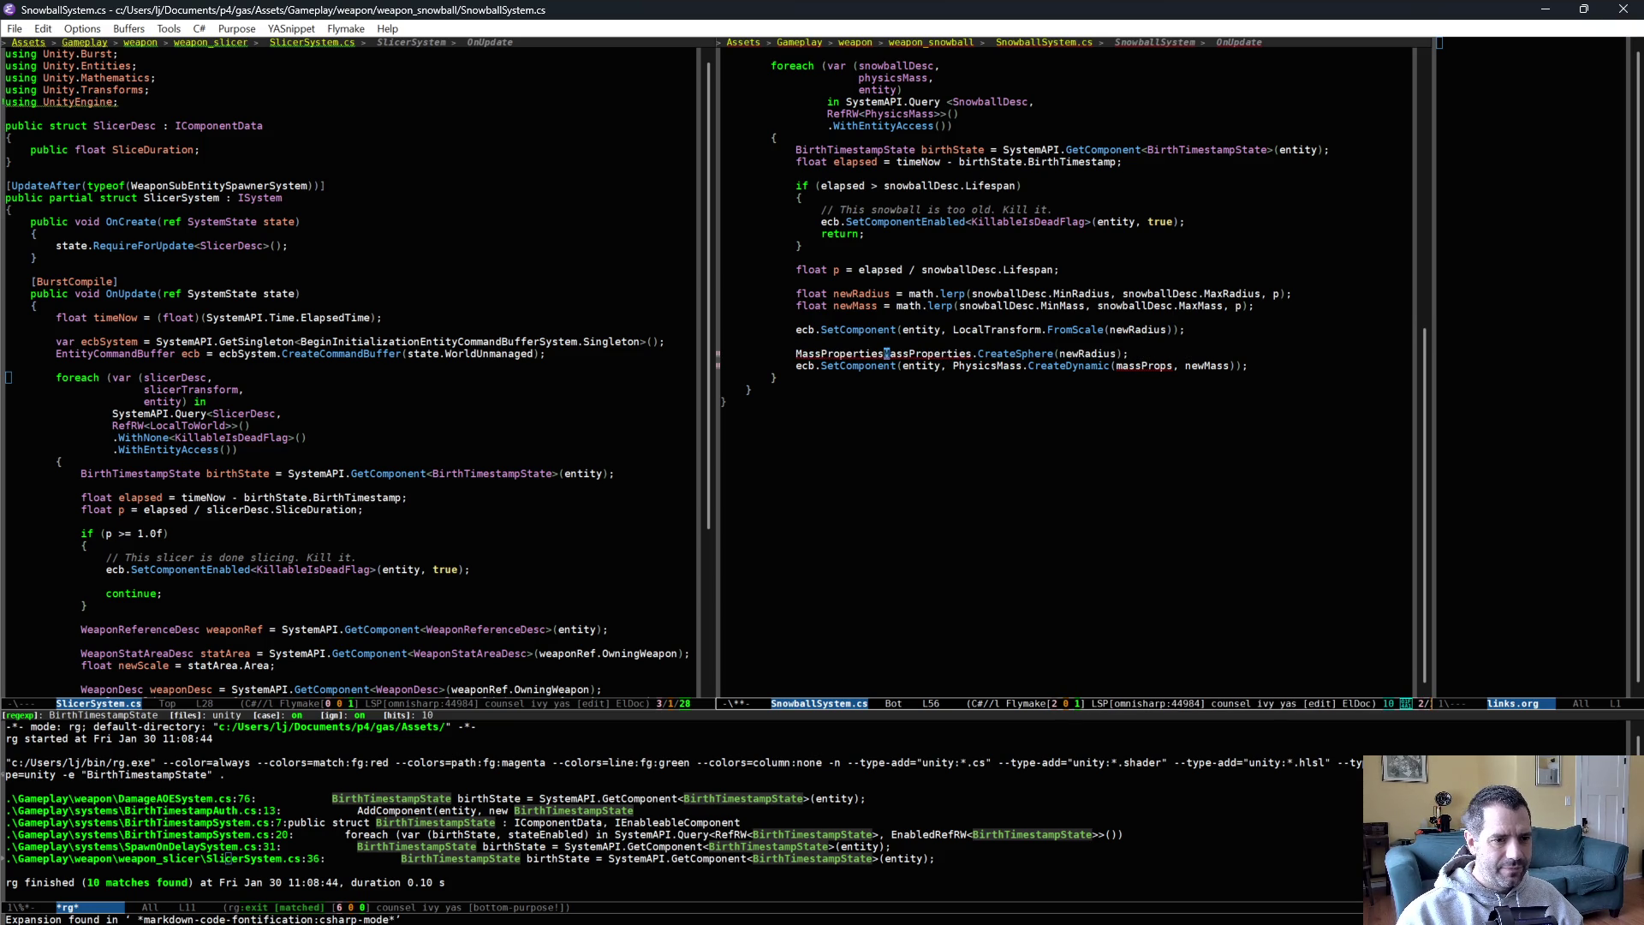
{"action": "type", "text": "assProps ="}
{"action": "key", "text": "ctrl+e"}
{"action": "key", "text": "ctrl+x"}
{"action": "key", "text": "ctrl+s"}
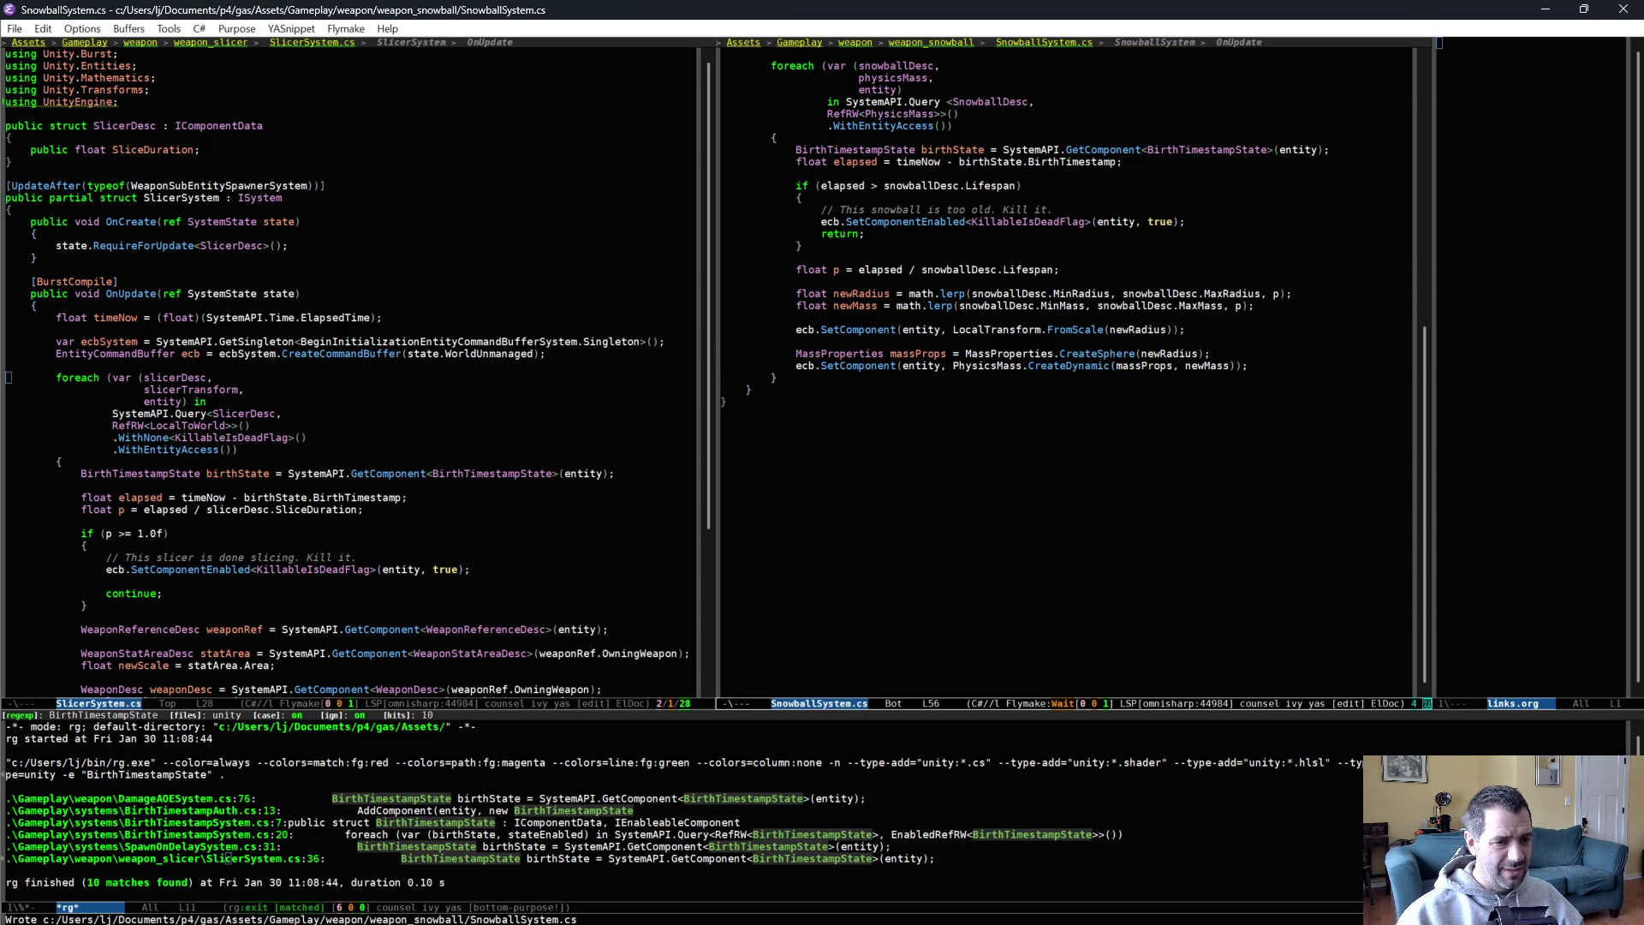
{"action": "left_click", "coordinate": [846, 437]}
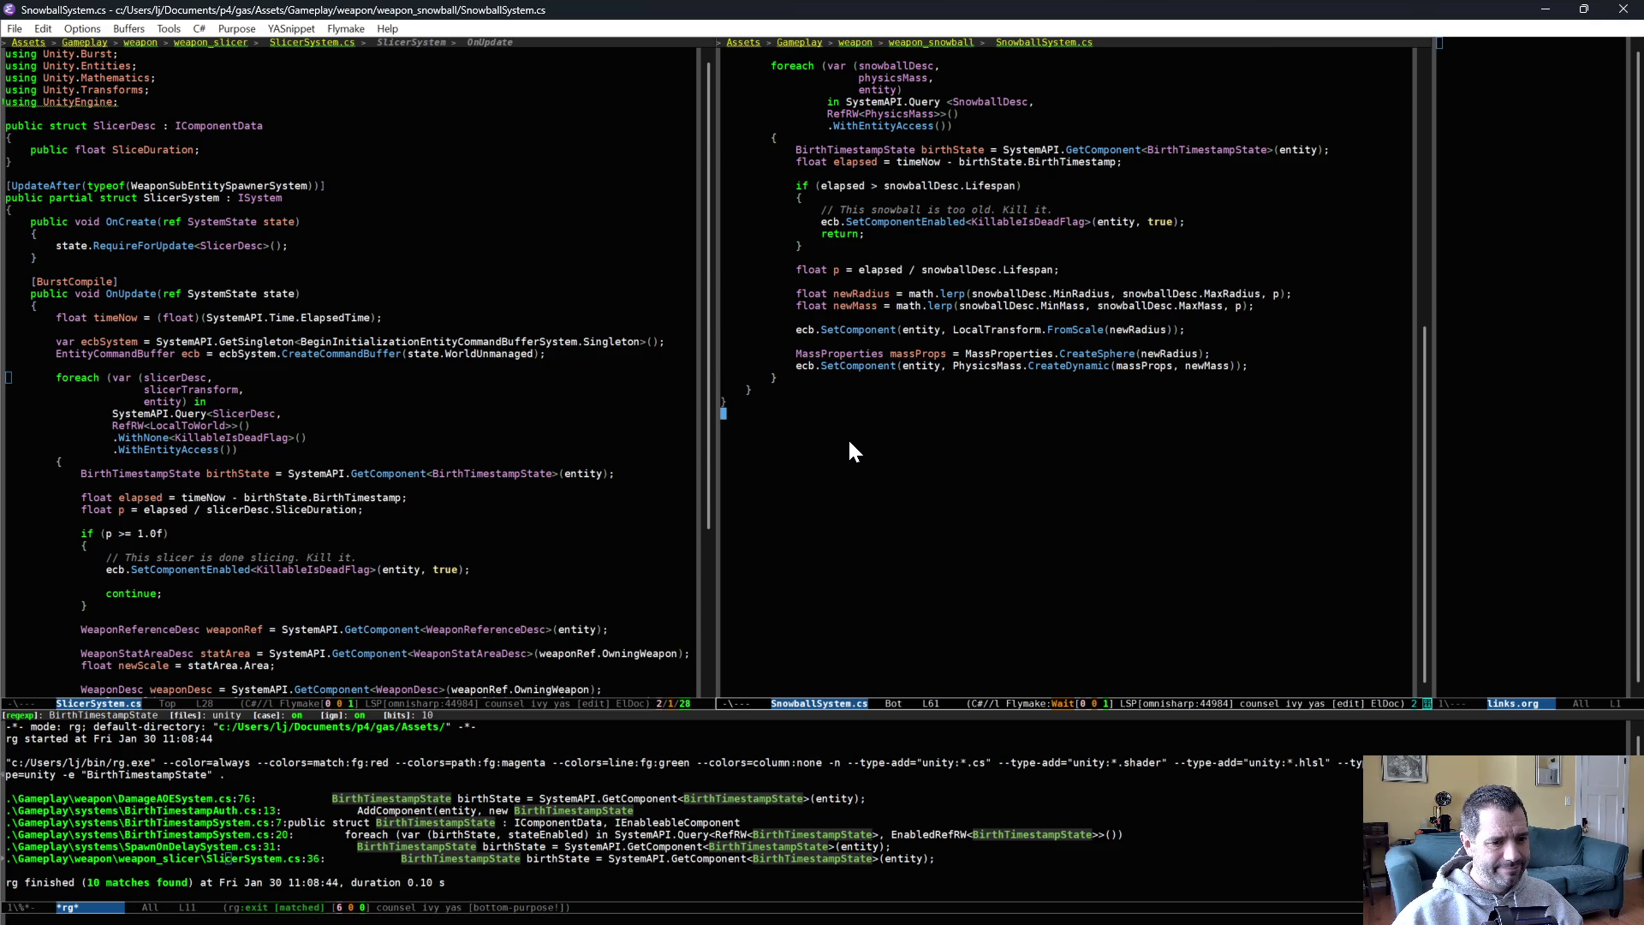
{"action": "left_click", "coordinate": [1188, 366]}
{"action": "left_click", "coordinate": [1163, 353]}
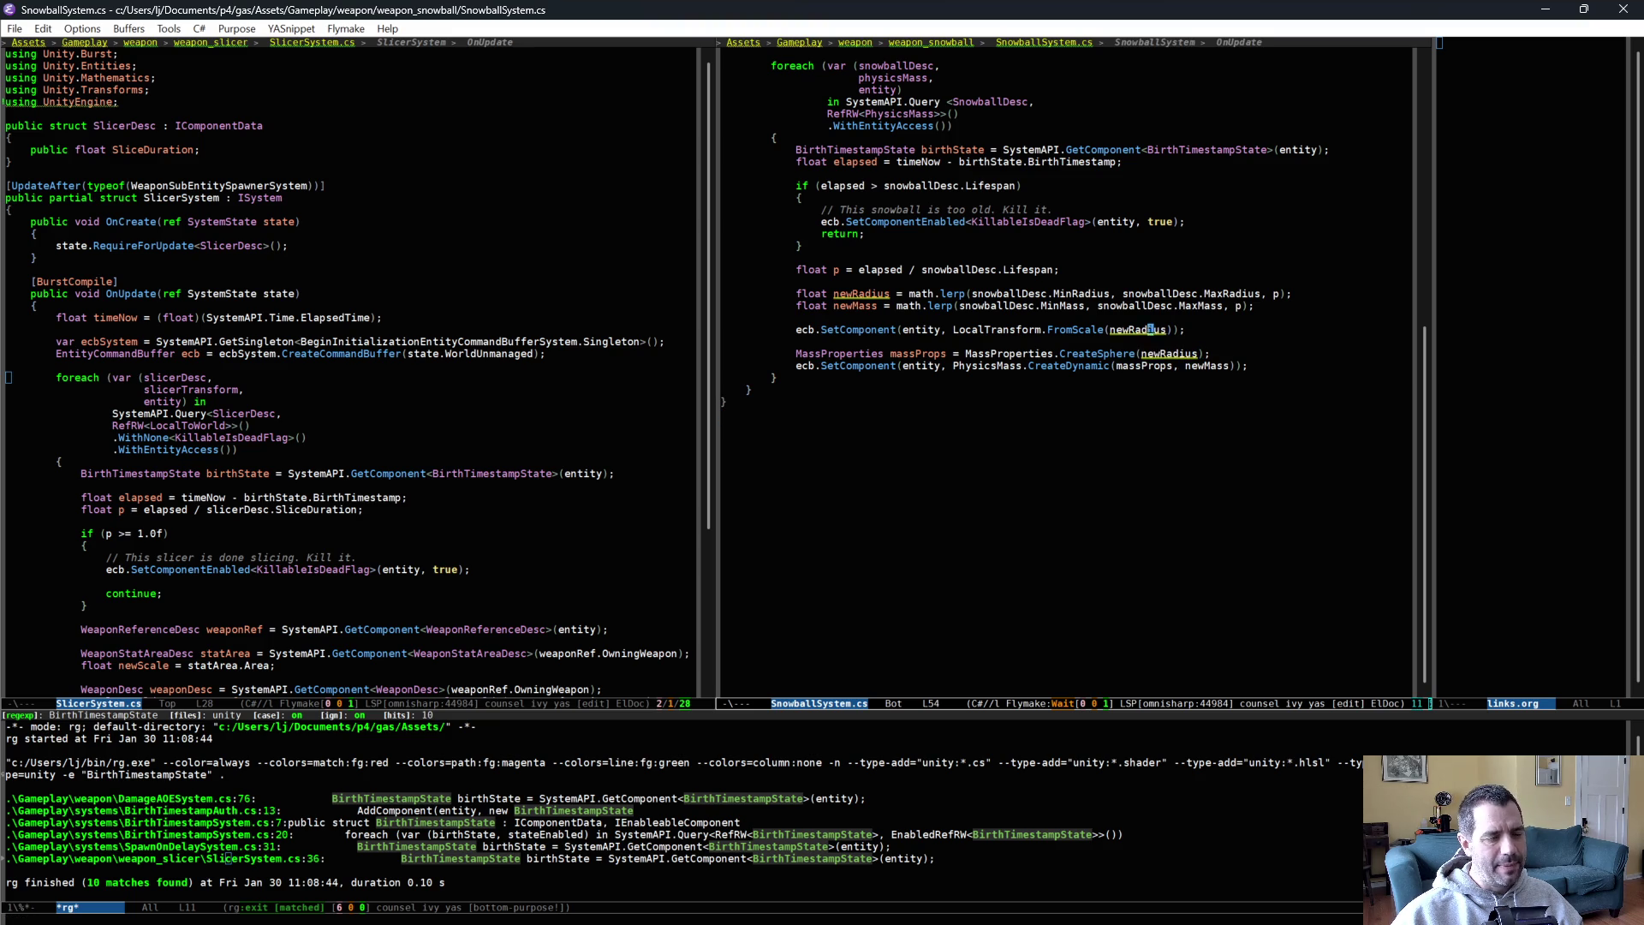
{"action": "left_click", "coordinate": [1147, 447]}
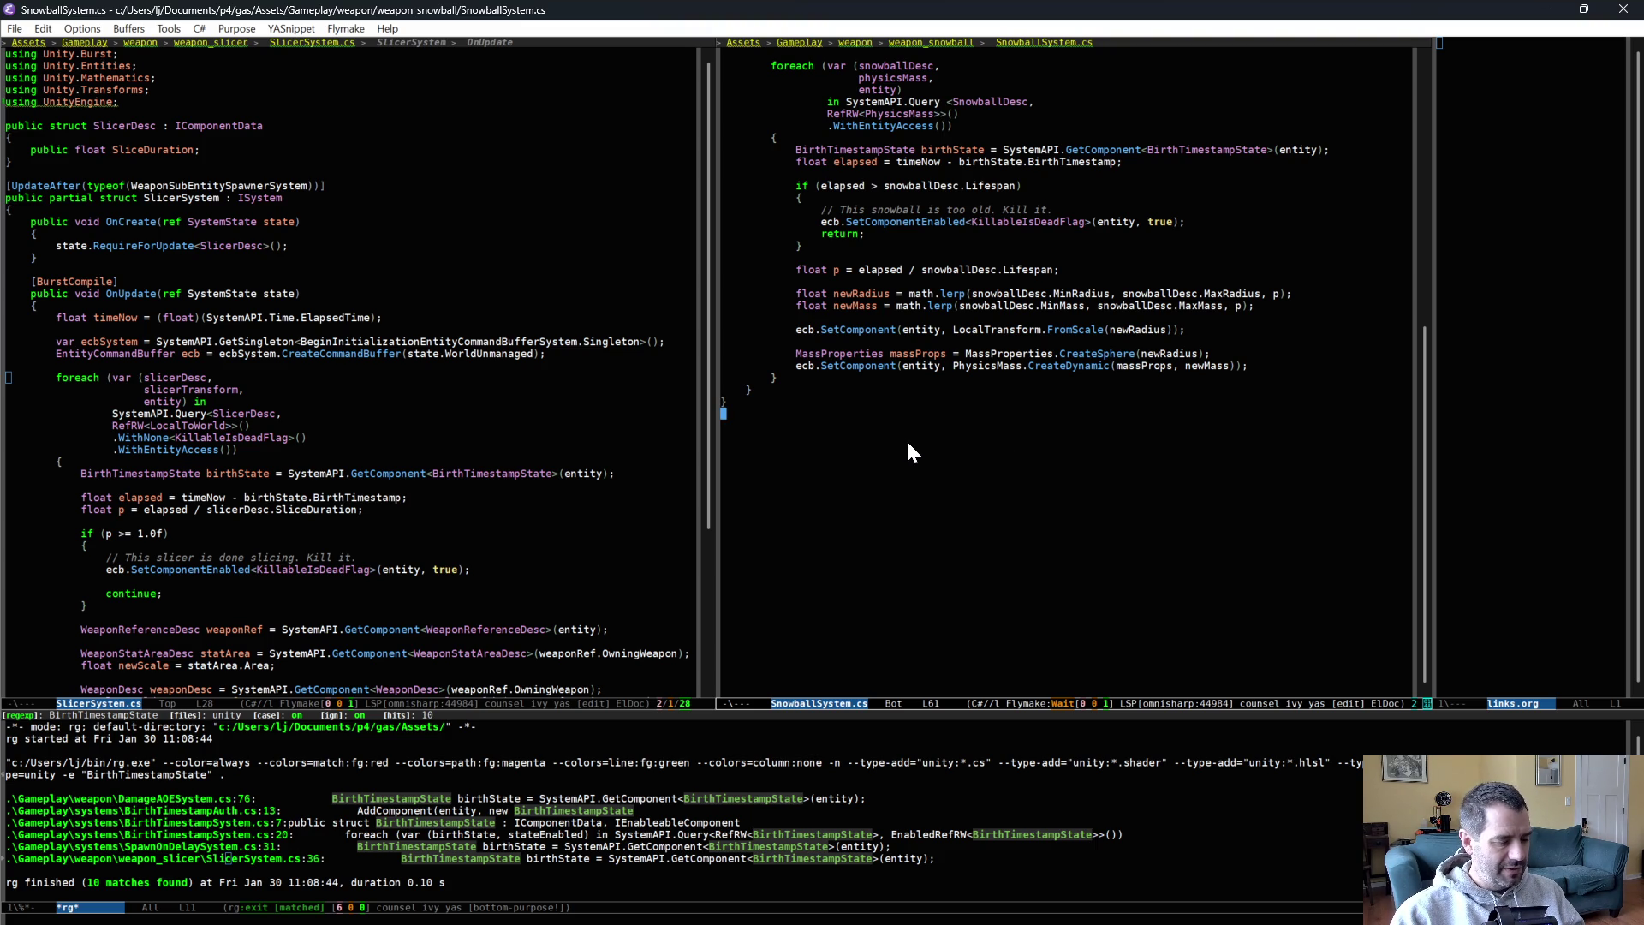
{"action": "key", "text": "alt+Tab"}
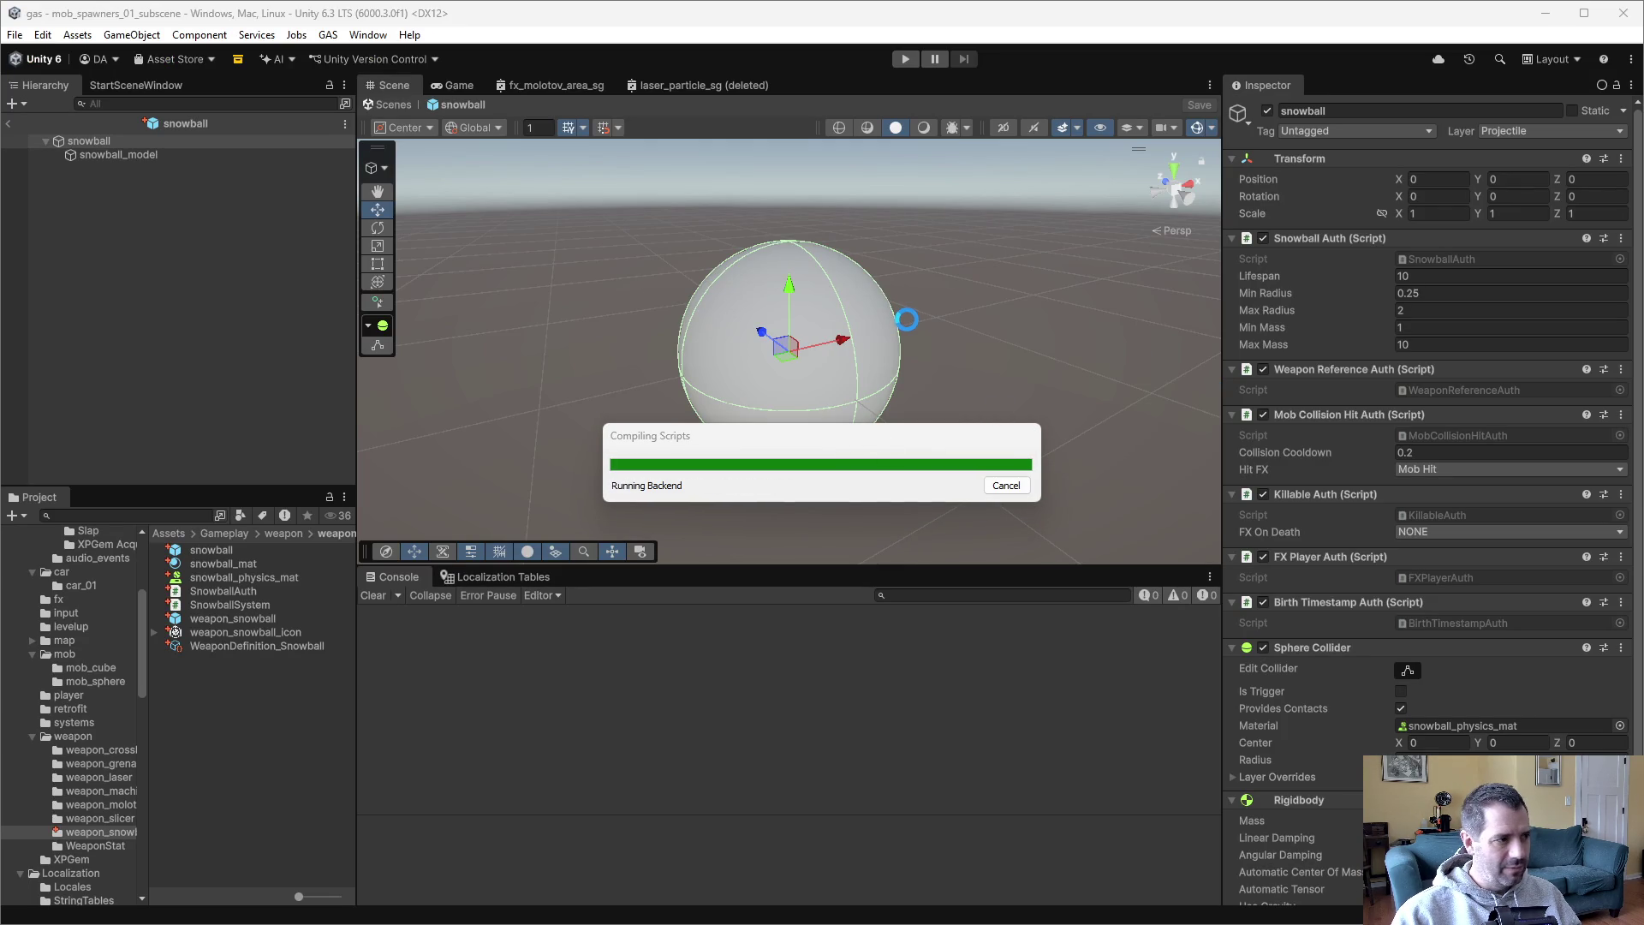
Run a Play-mode test of the snowball weapon, then stop it.
{"action": "left_click", "coordinate": [909, 60]}
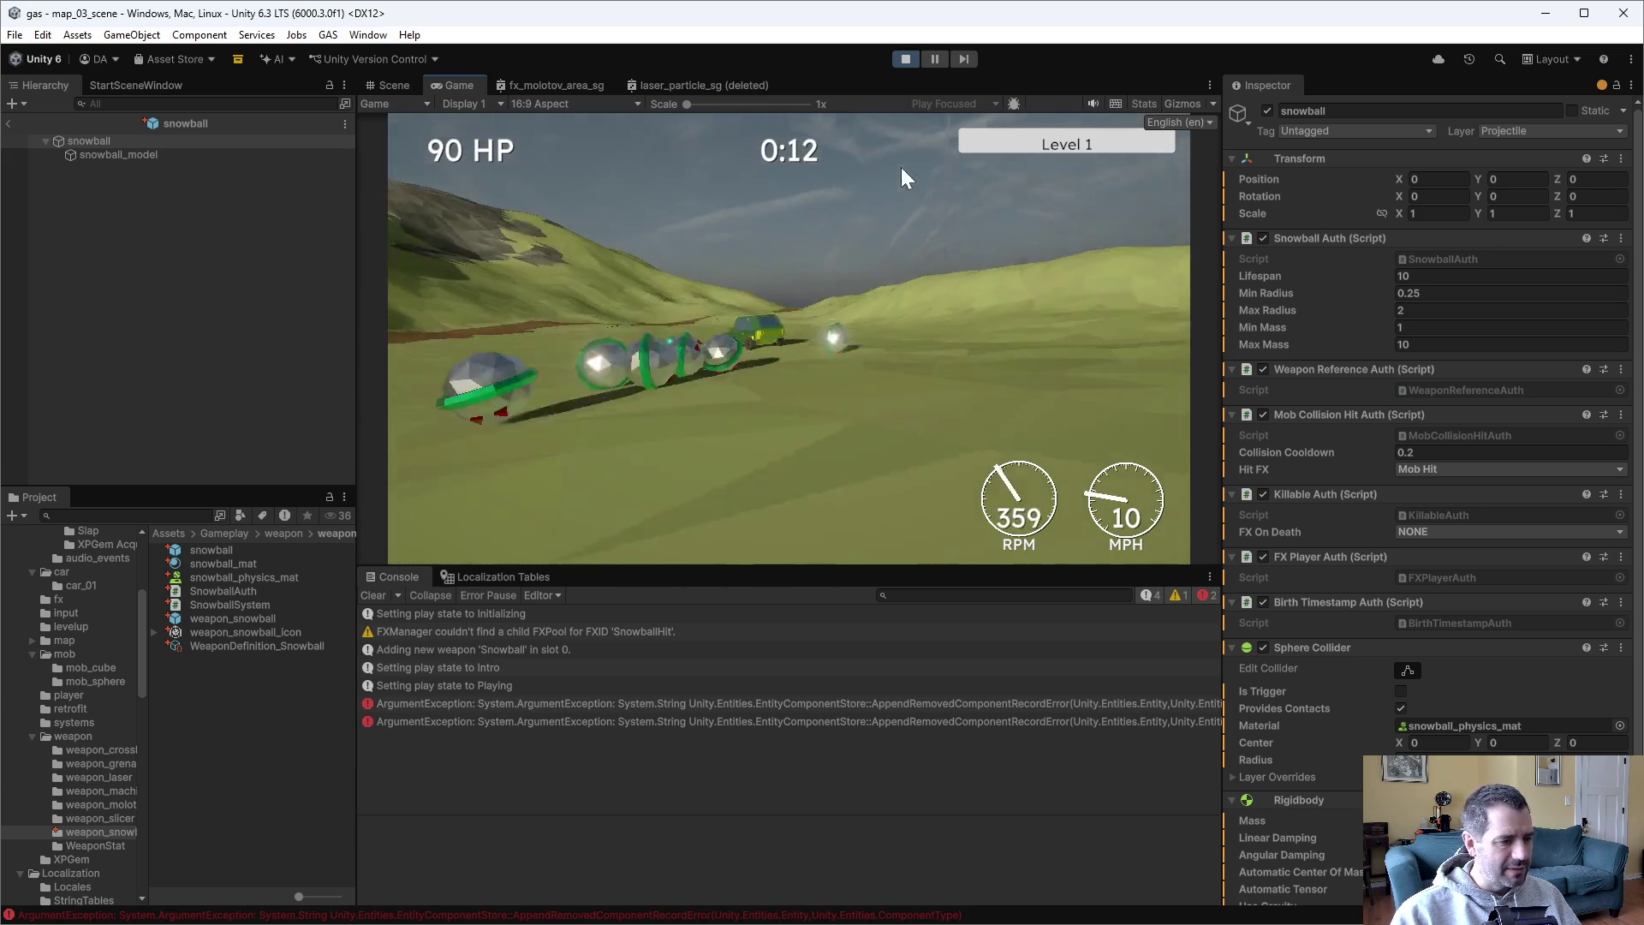
{"action": "left_click", "coordinate": [906, 58]}
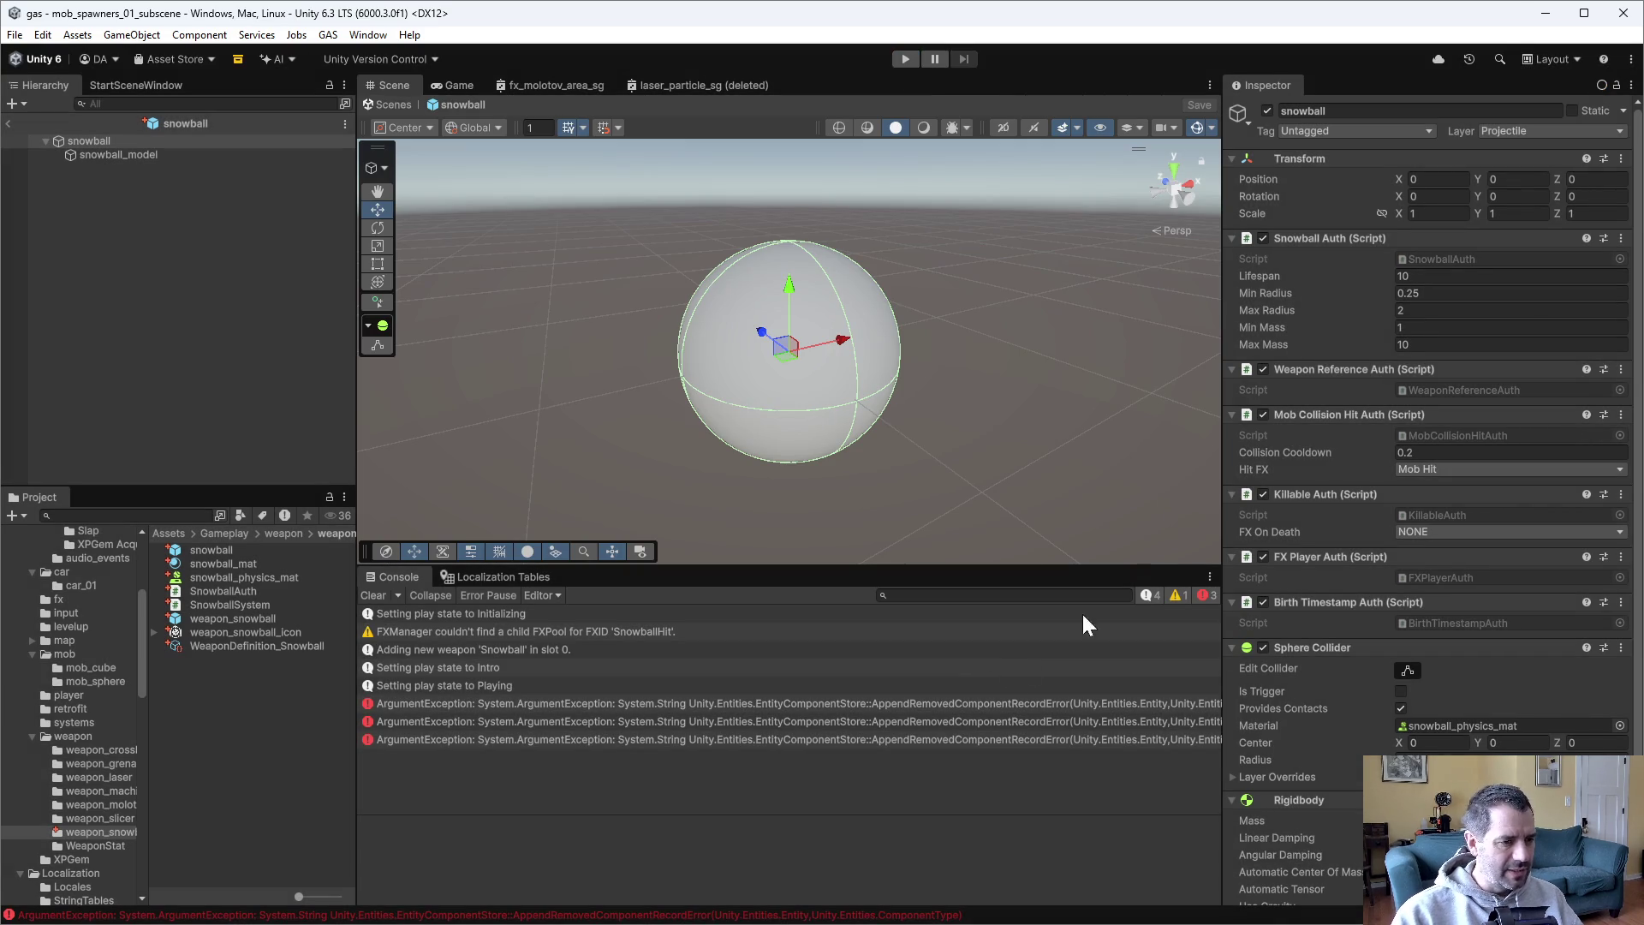
Comment out the CreateSphere MassProperties and PhysicsMass SetComponent lines with M-;, then go to Unity.
{"action": "key", "text": "alt+Tab"}
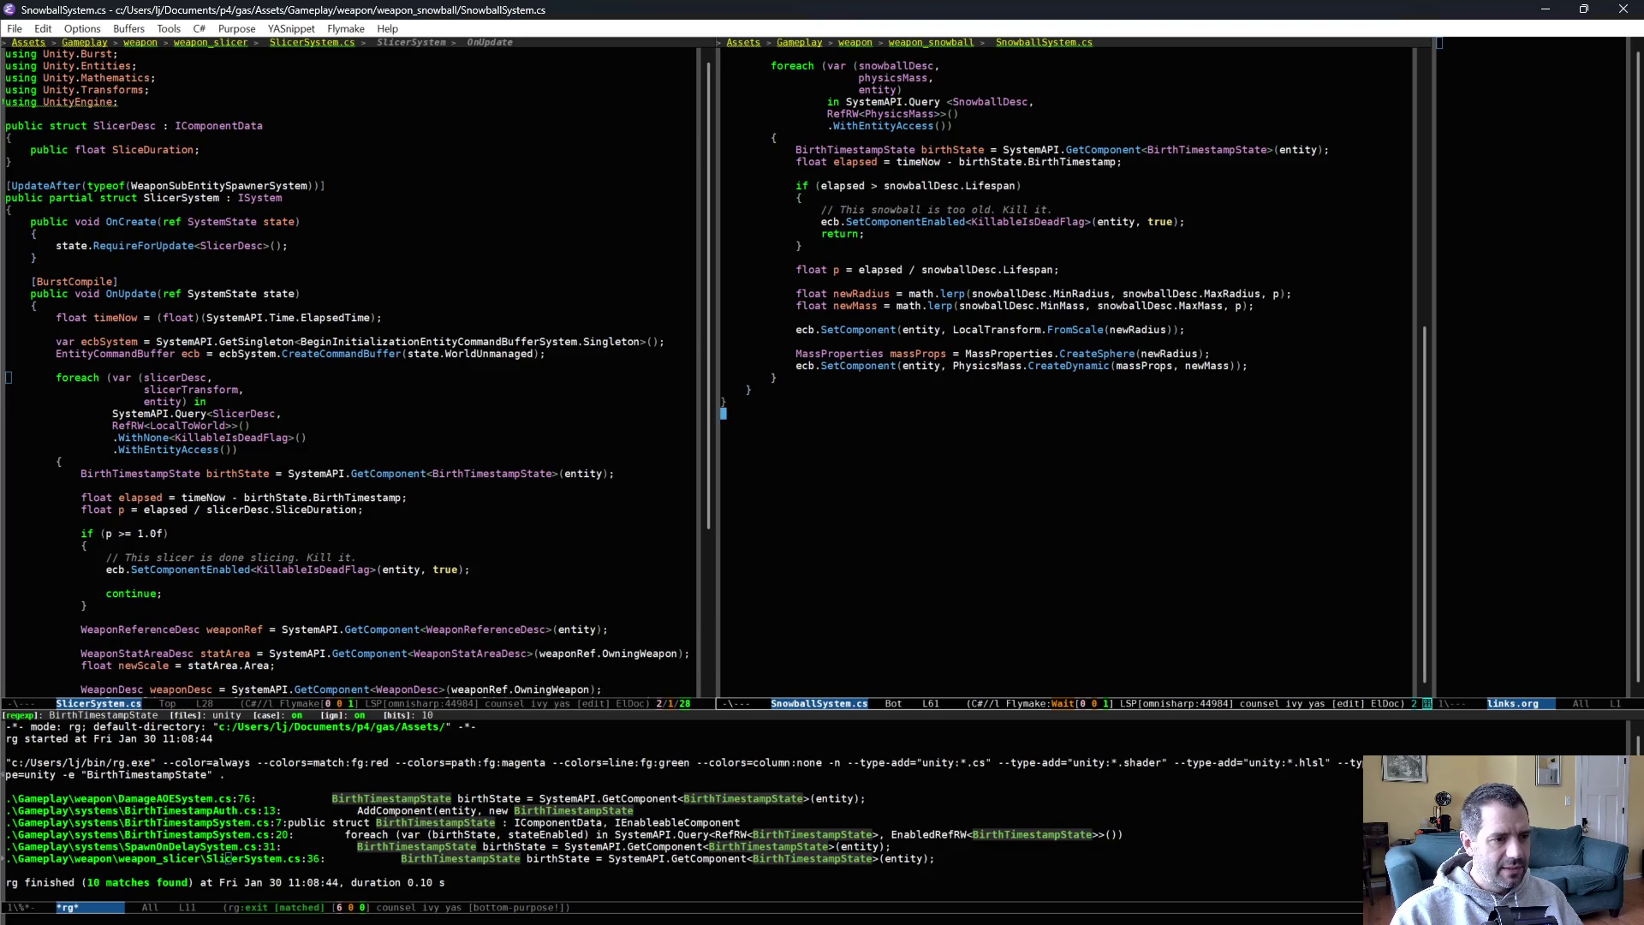
{"action": "key", "text": "ctrl+a"}
{"action": "key", "text": "ctrl+space"}
{"action": "key", "text": "ctrl+n"}
{"action": "key", "text": "ctrl+n"}
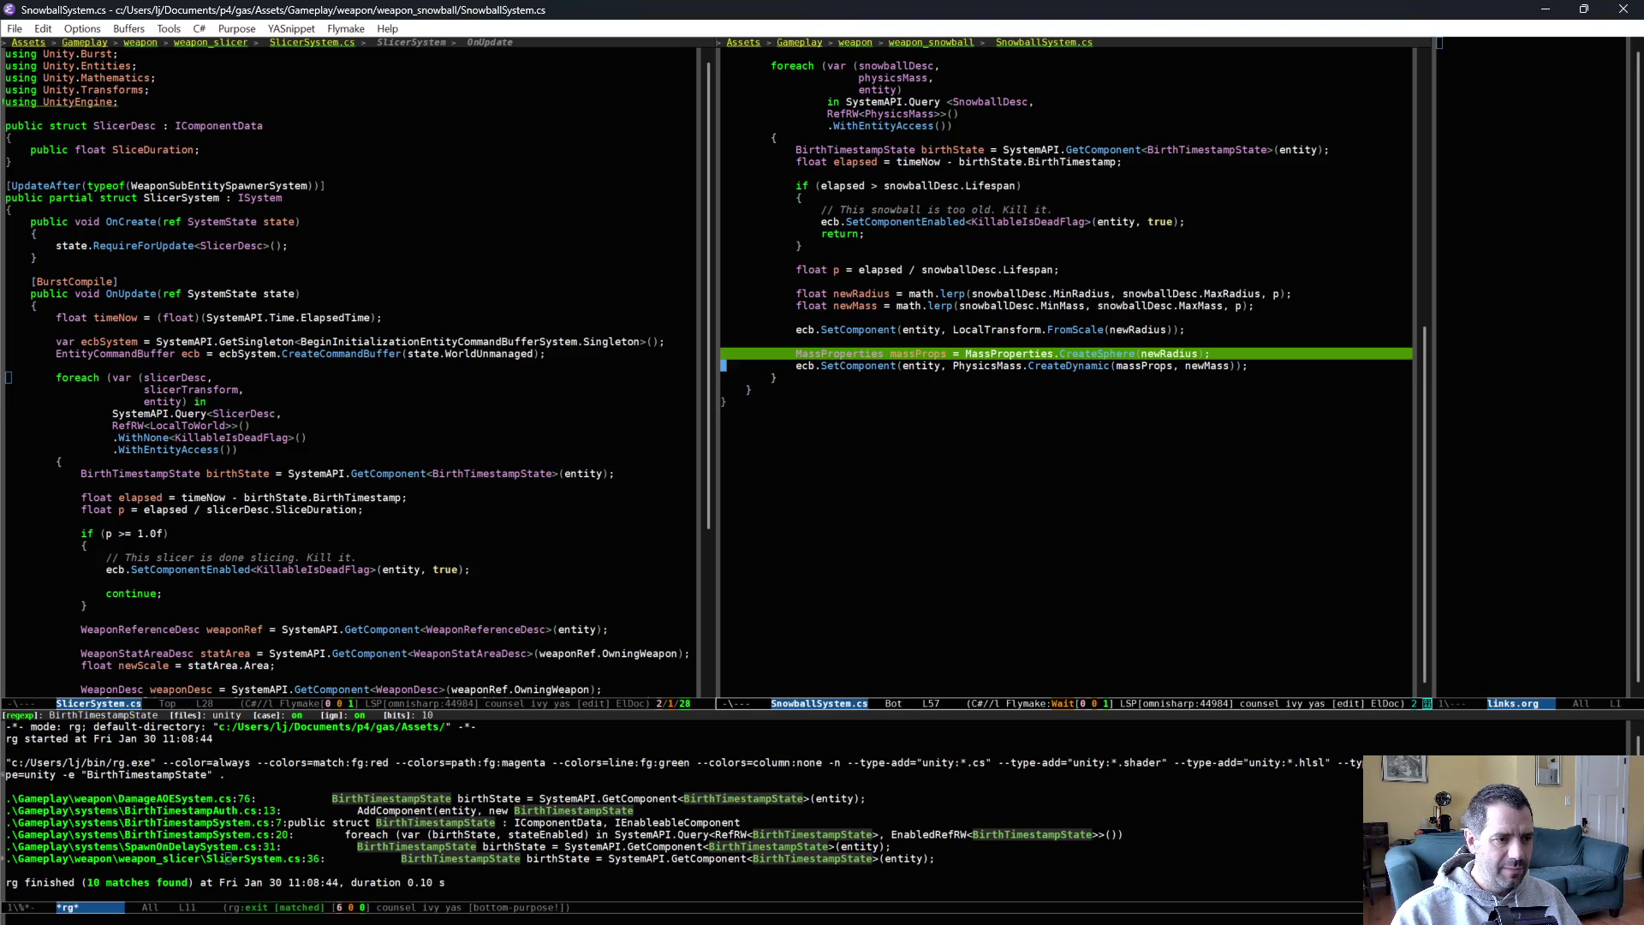
{"action": "key", "text": "alt+semicolon"}
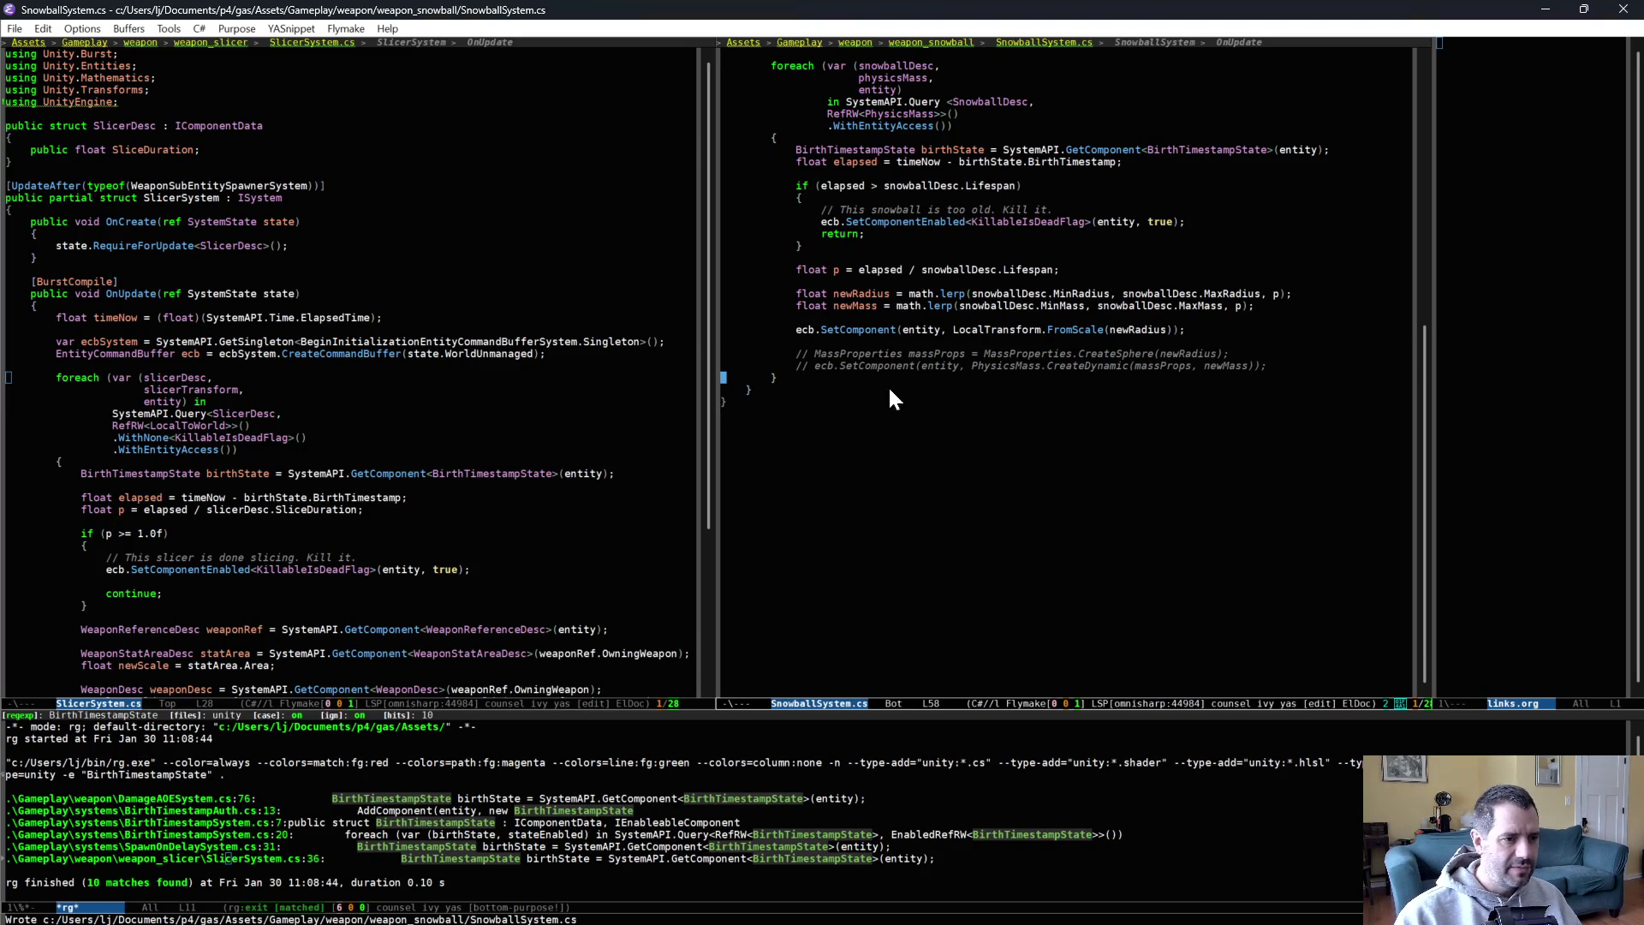
{"action": "key", "text": "alt+Tab"}
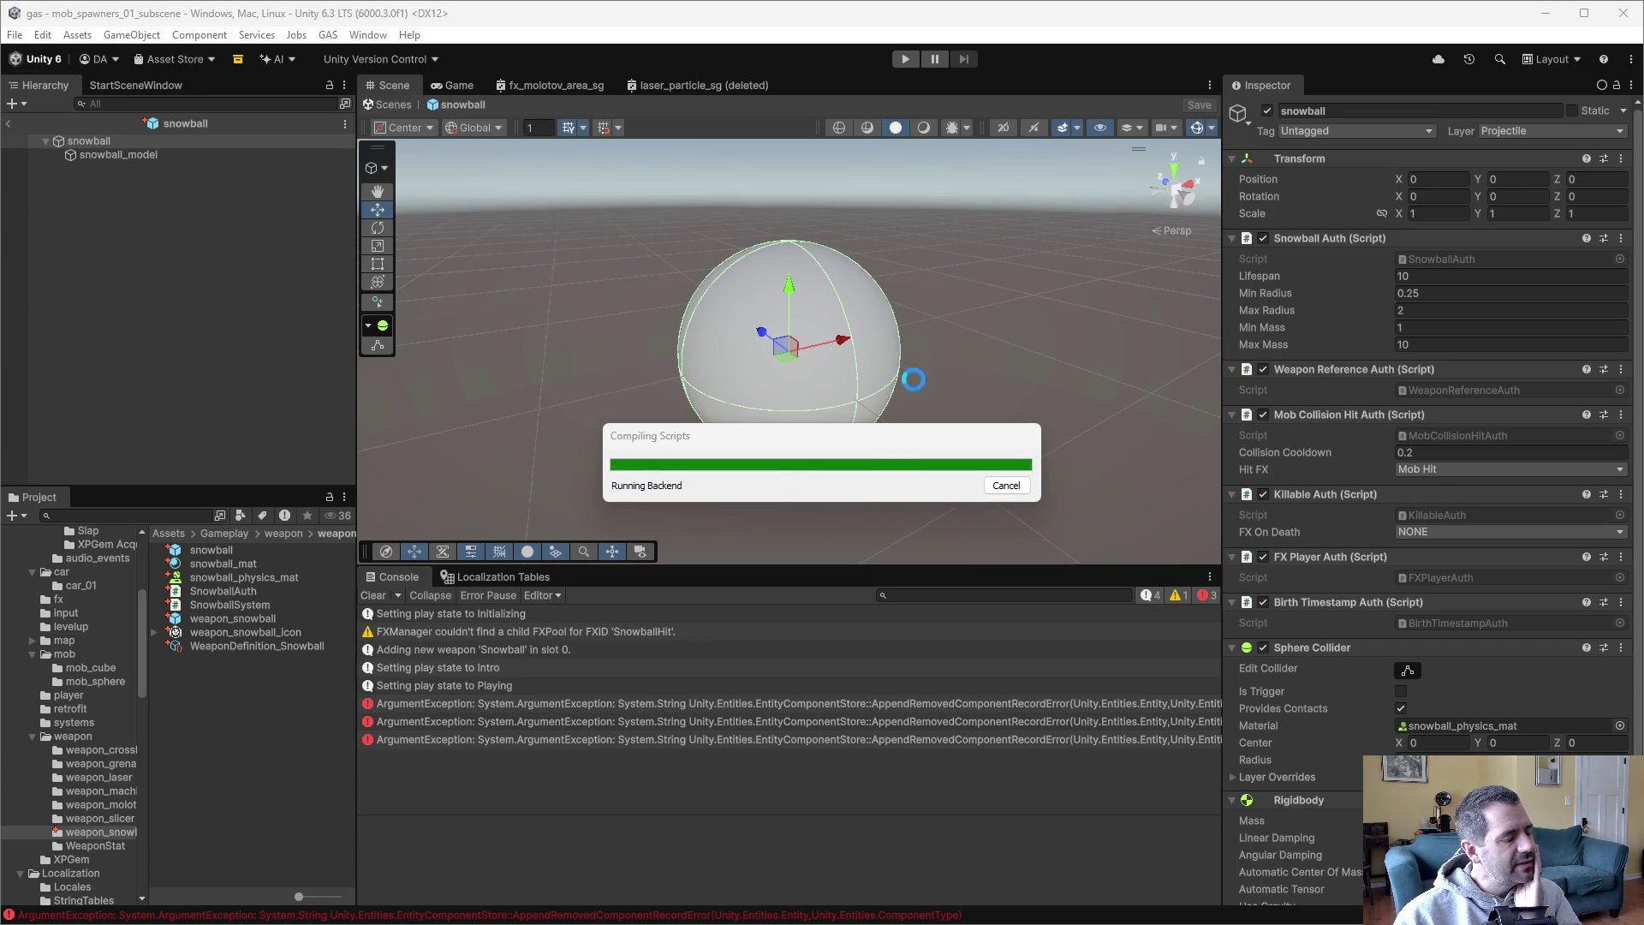
Play-test the snowball with the mass lines commented out, stop, and return to SnowballSystem.cs.
{"action": "left_click", "coordinate": [905, 59]}
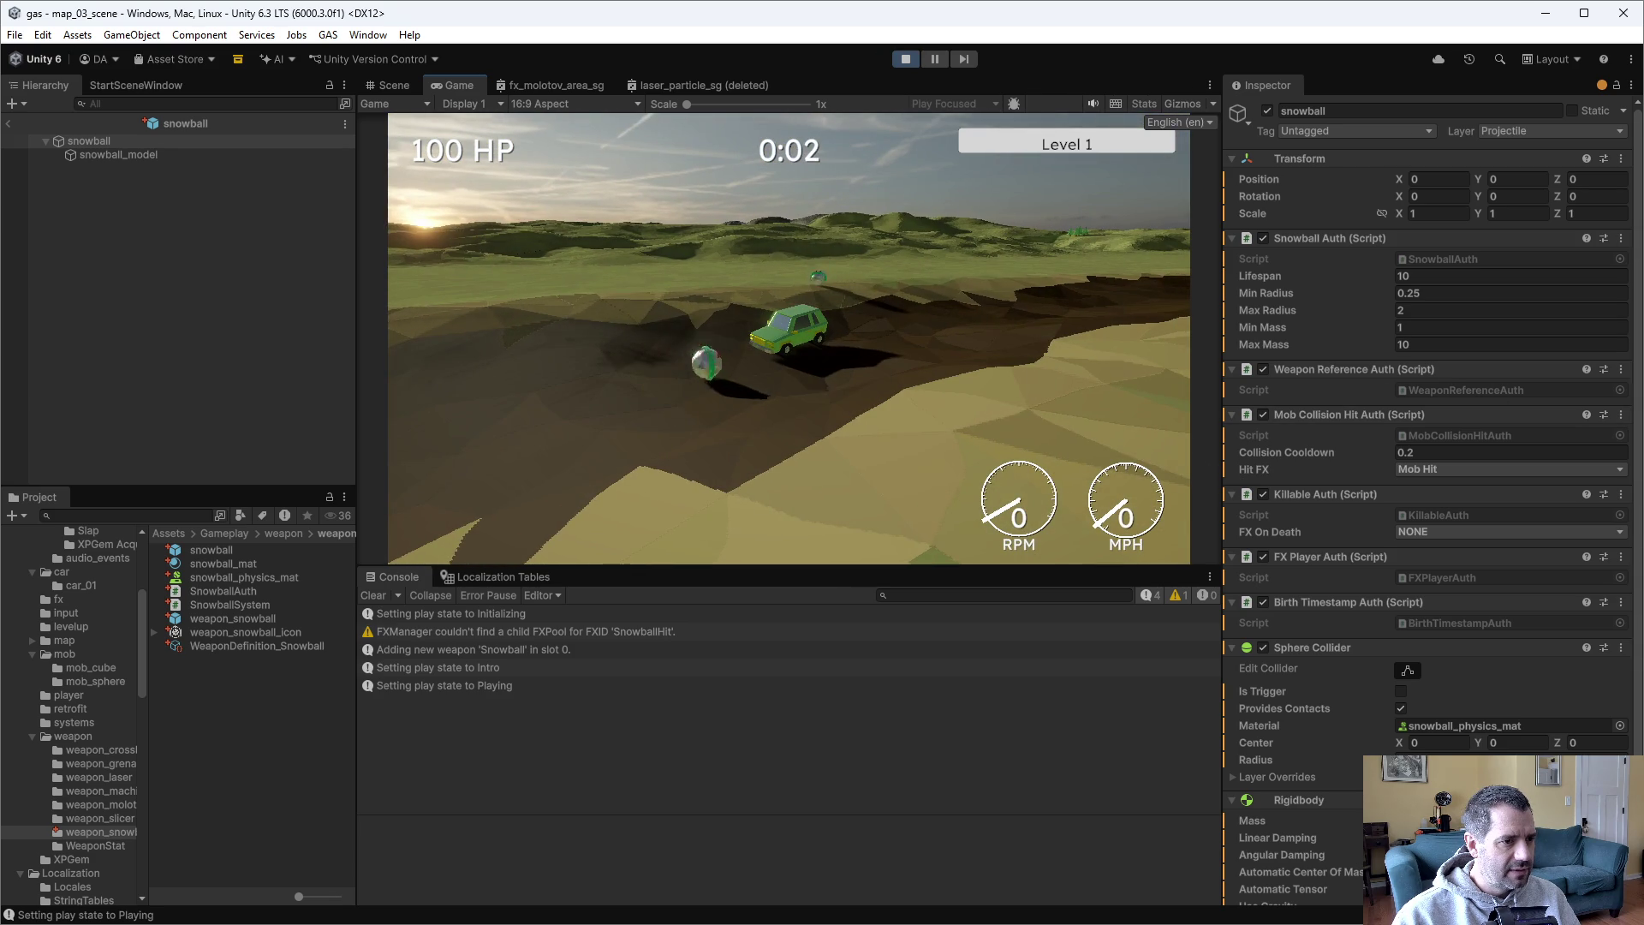
{"action": "left_click", "coordinate": [903, 58]}
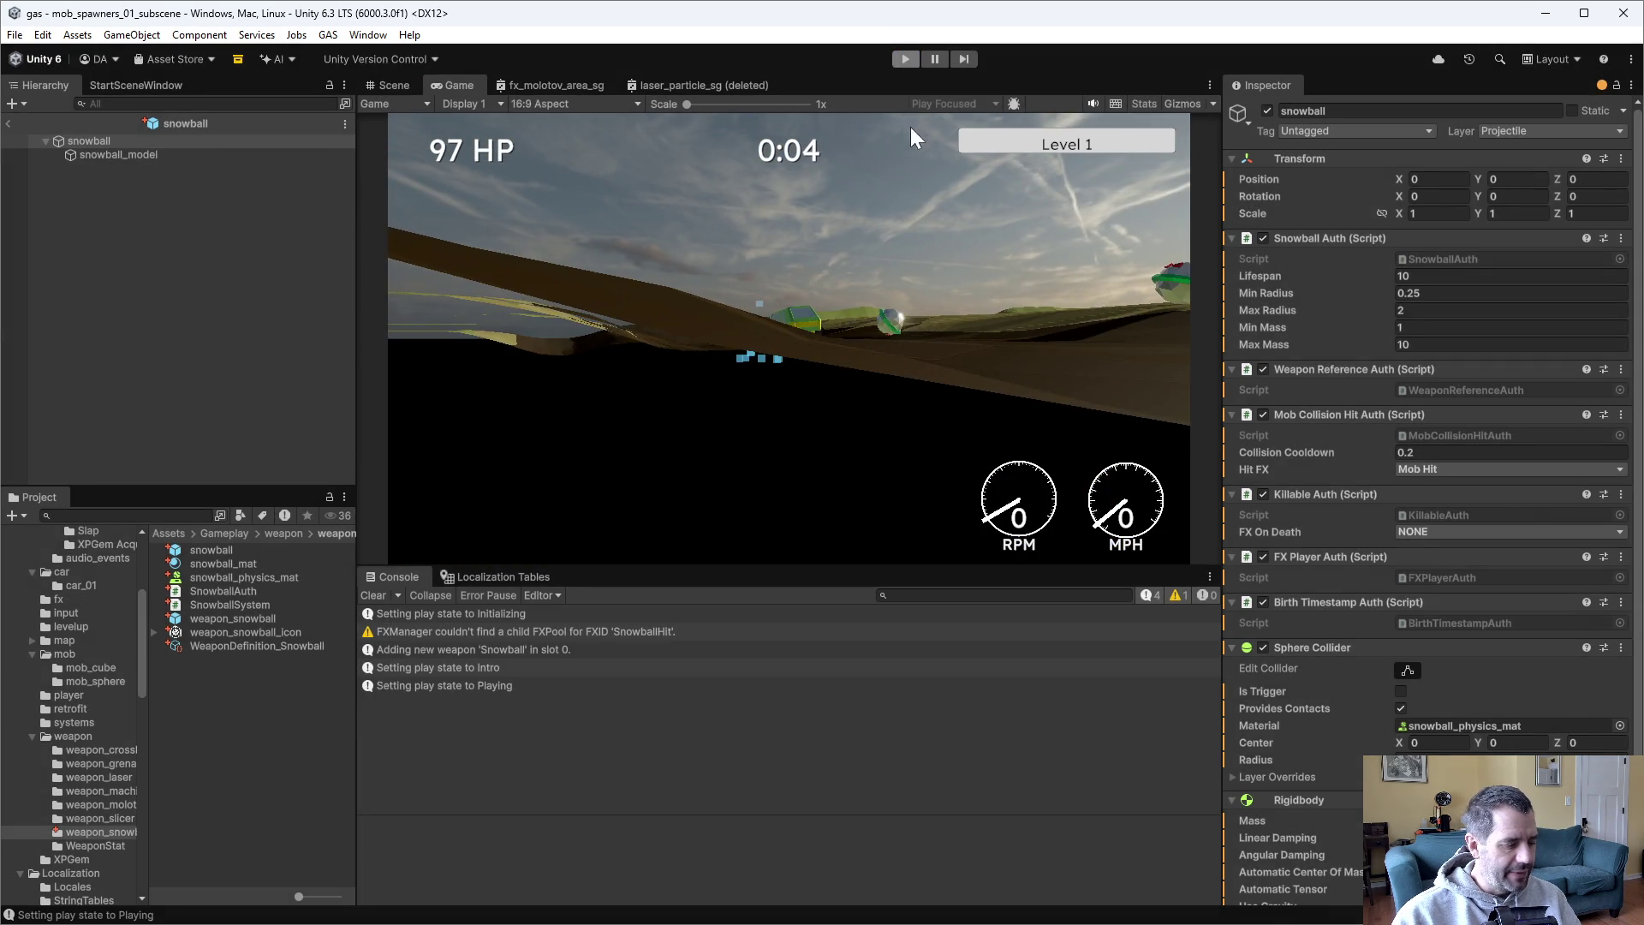
{"action": "key", "text": "alt+Tab"}
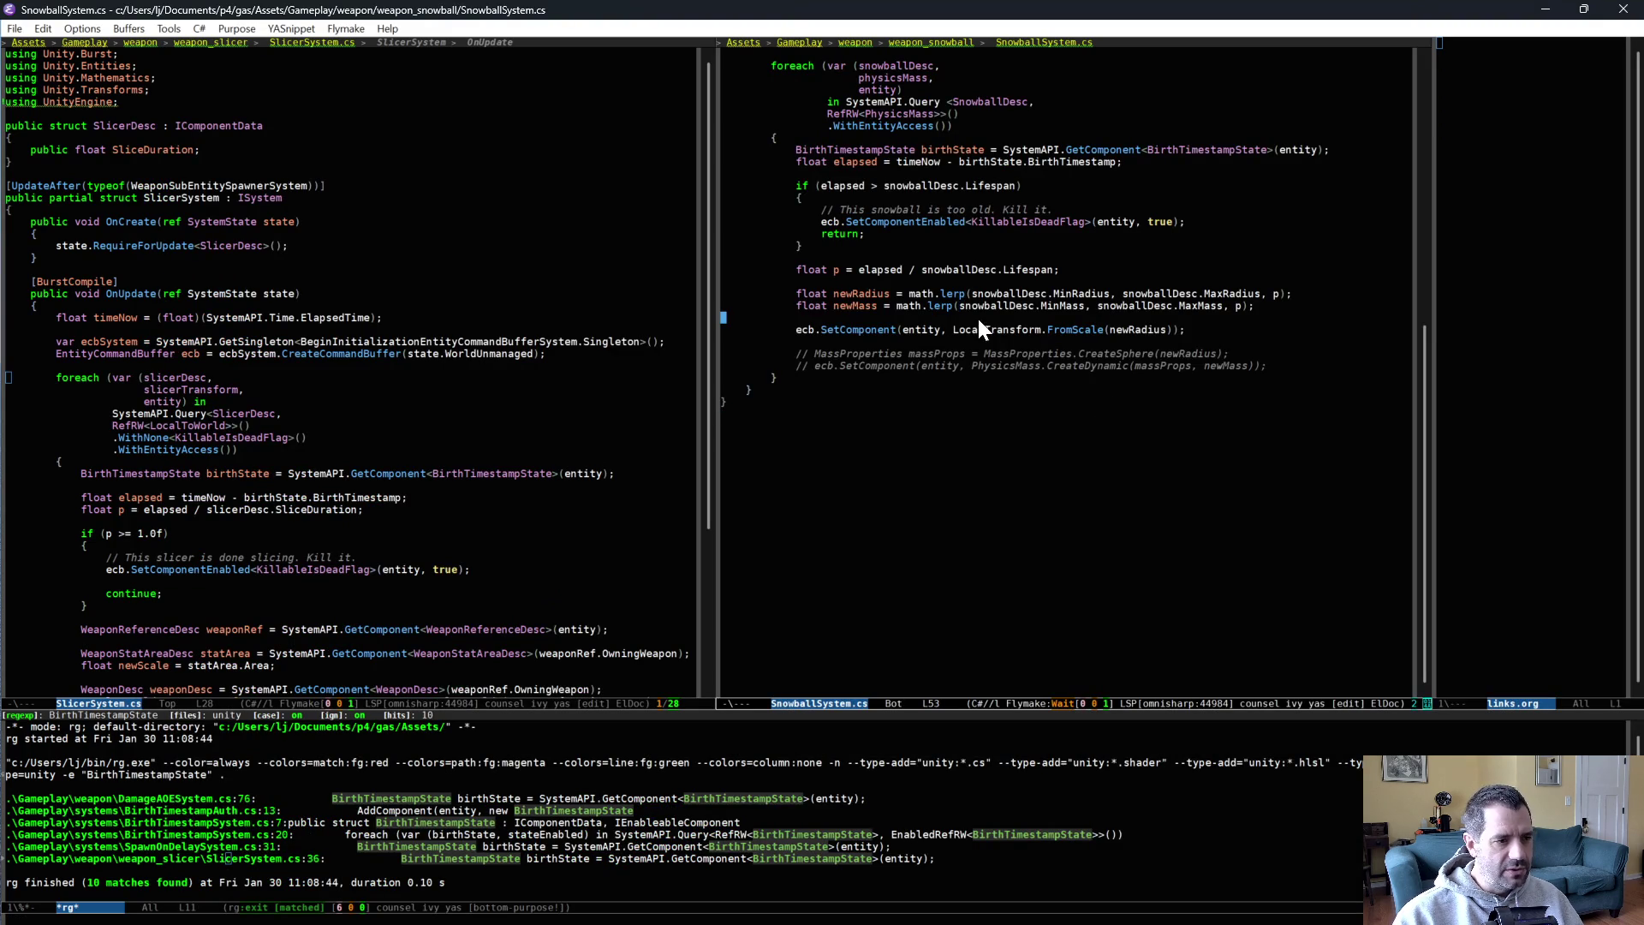
Add a snowballTransform loop variable and a LocalTransform term to the snowball query.
{"action": "scroll", "coordinate": [983, 330], "scroll_direction": "up", "scroll_amount": 4}
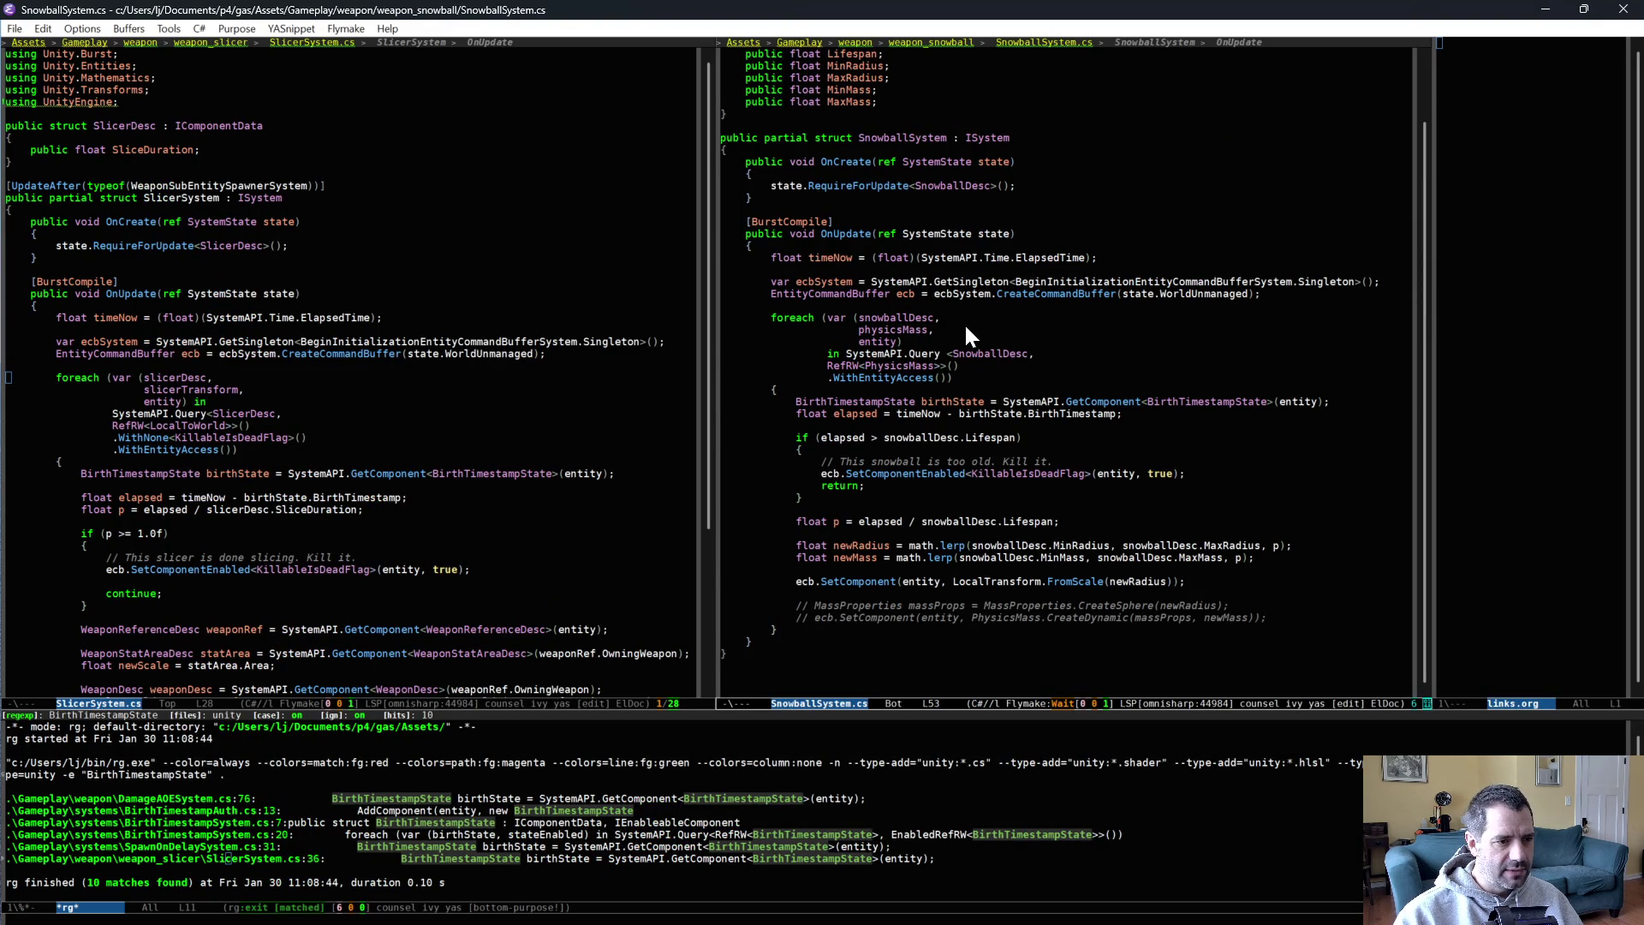
{"action": "key", "text": "Return"}
{"action": "type", "text": "snow"}
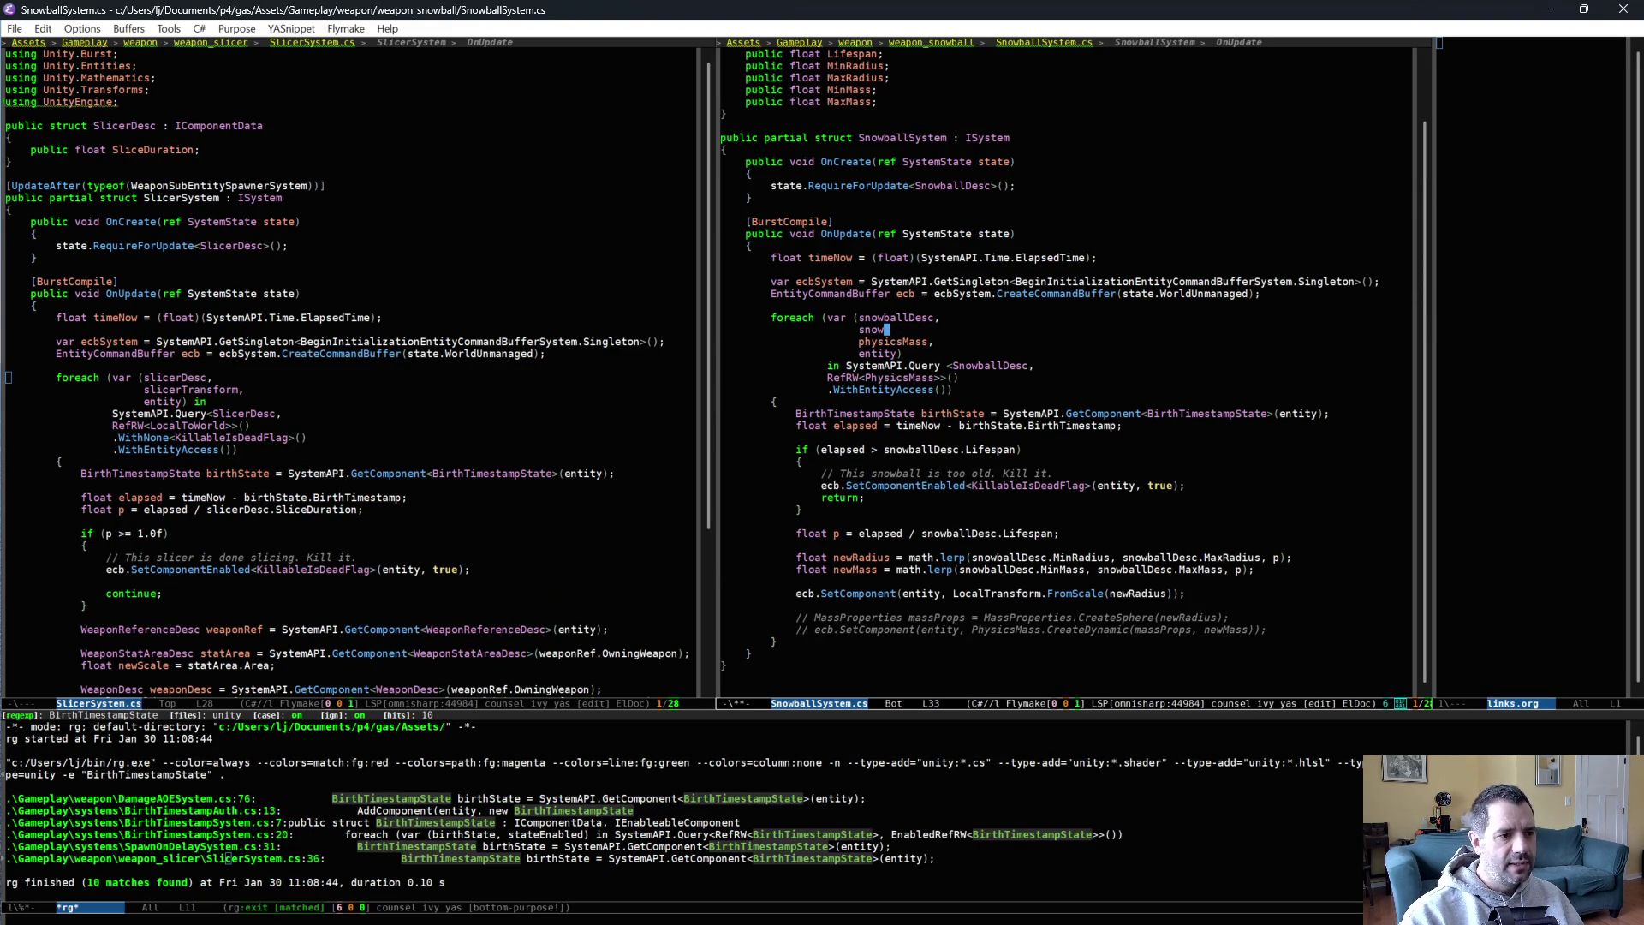
{"action": "type", "text": "ballTransform,"}
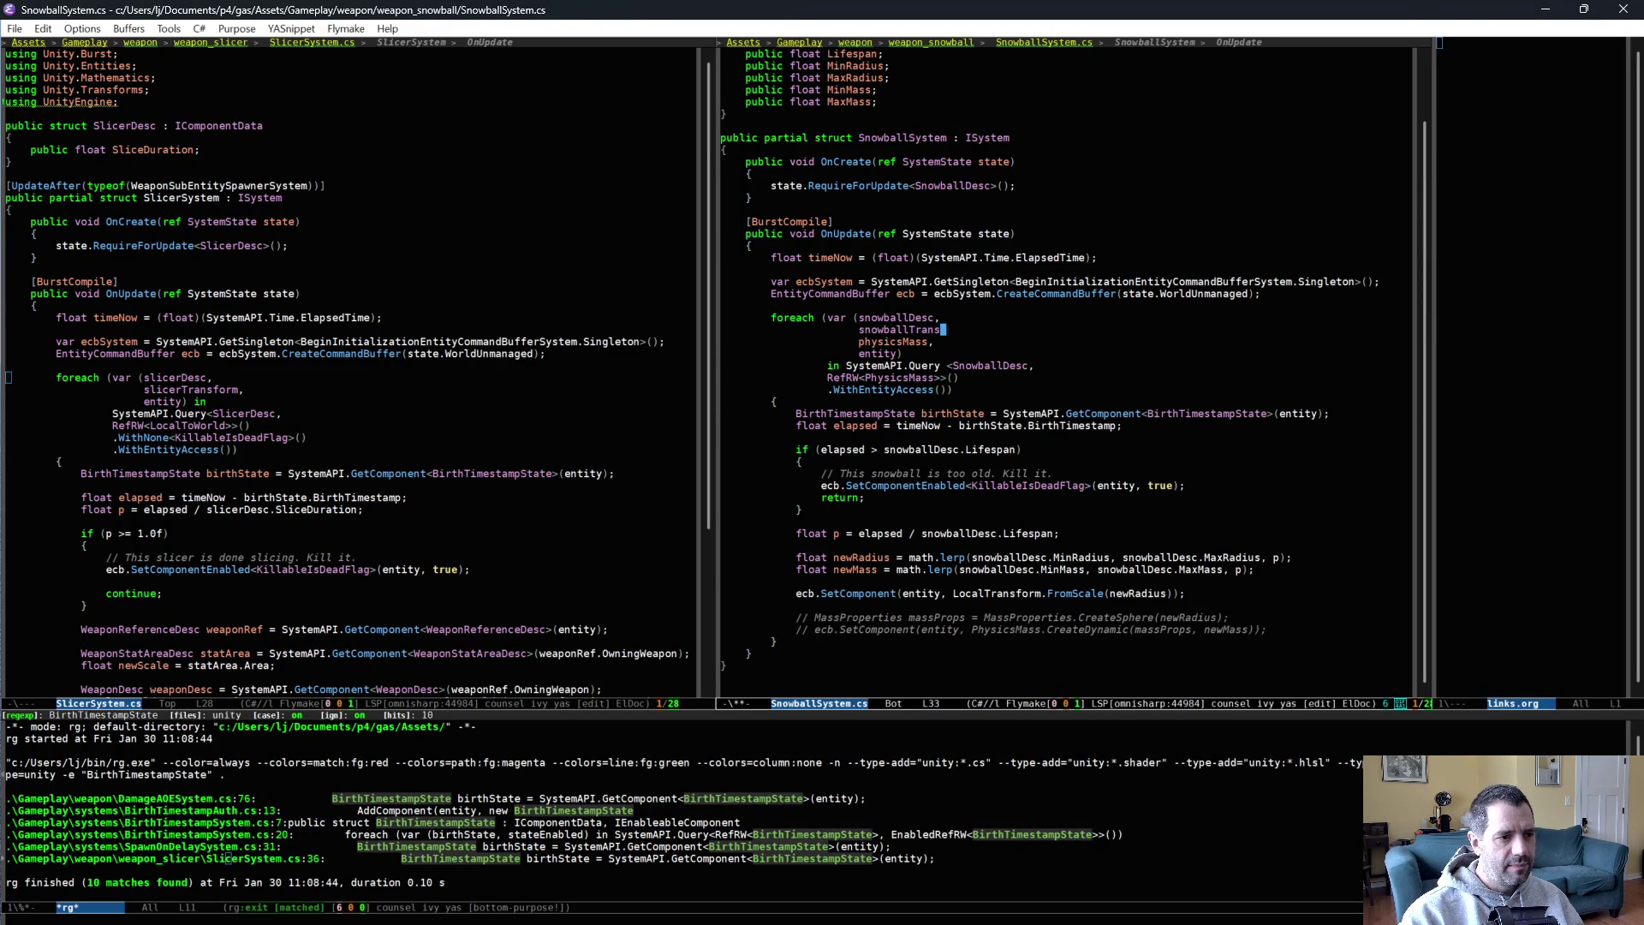
{"action": "key", "text": "Down"}
{"action": "key", "text": "Down"}
{"action": "key", "text": "Down"}
{"action": "key", "text": "End"}
{"action": "key", "text": "Return"}
{"action": "type", "text": "LocalTransform"}
{"action": "key", "text": "alt+slash"}
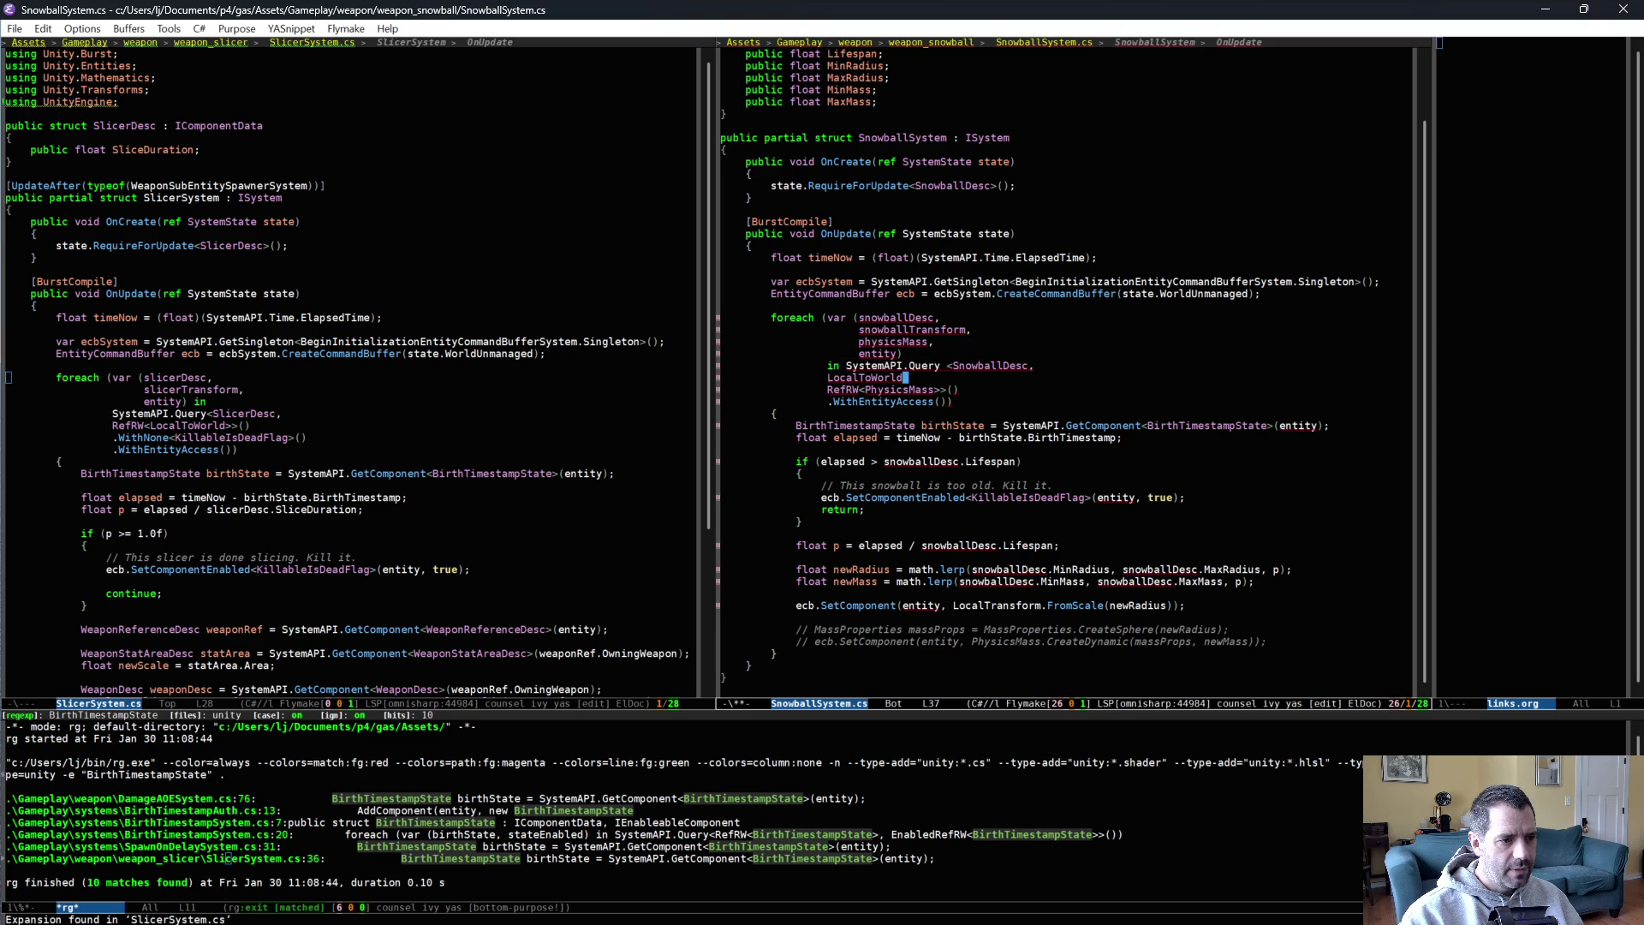
{"action": "type", "text": ","}
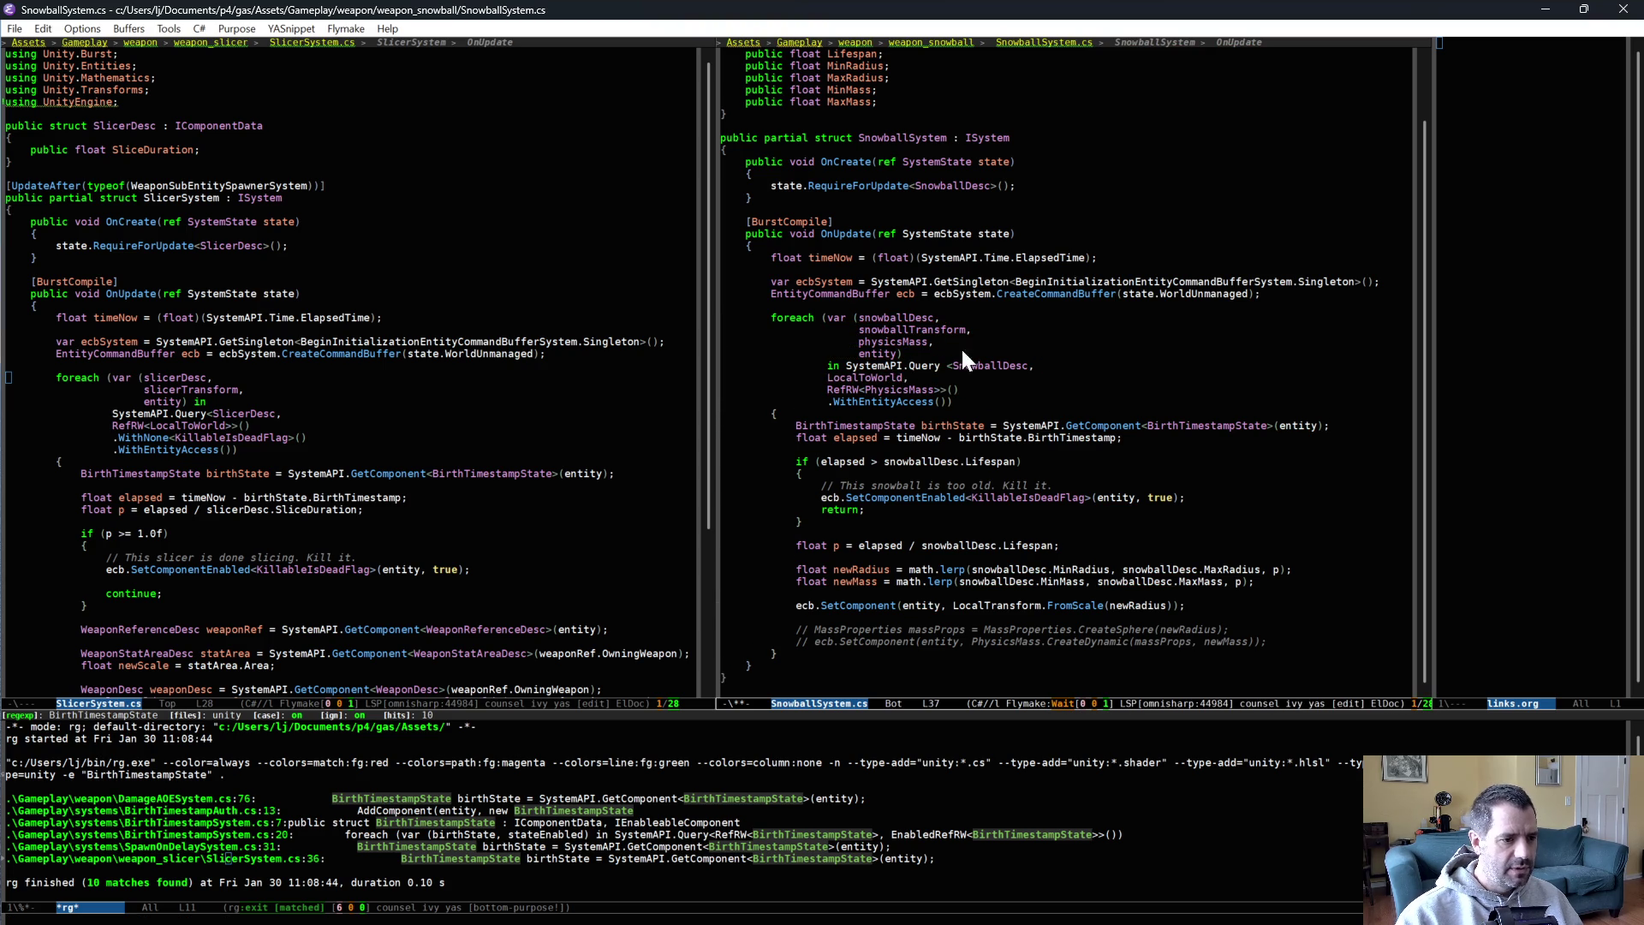
Declare position and rotation variables from snowballTransform.Position and snowballTransform.Rotation.
{"action": "left_click", "coordinate": [951, 588]}
{"action": "key", "text": "Return"}
{"action": "key", "text": "Return"}
{"action": "key", "text": "Up"}
{"action": "type", "text": "float3 positio"}
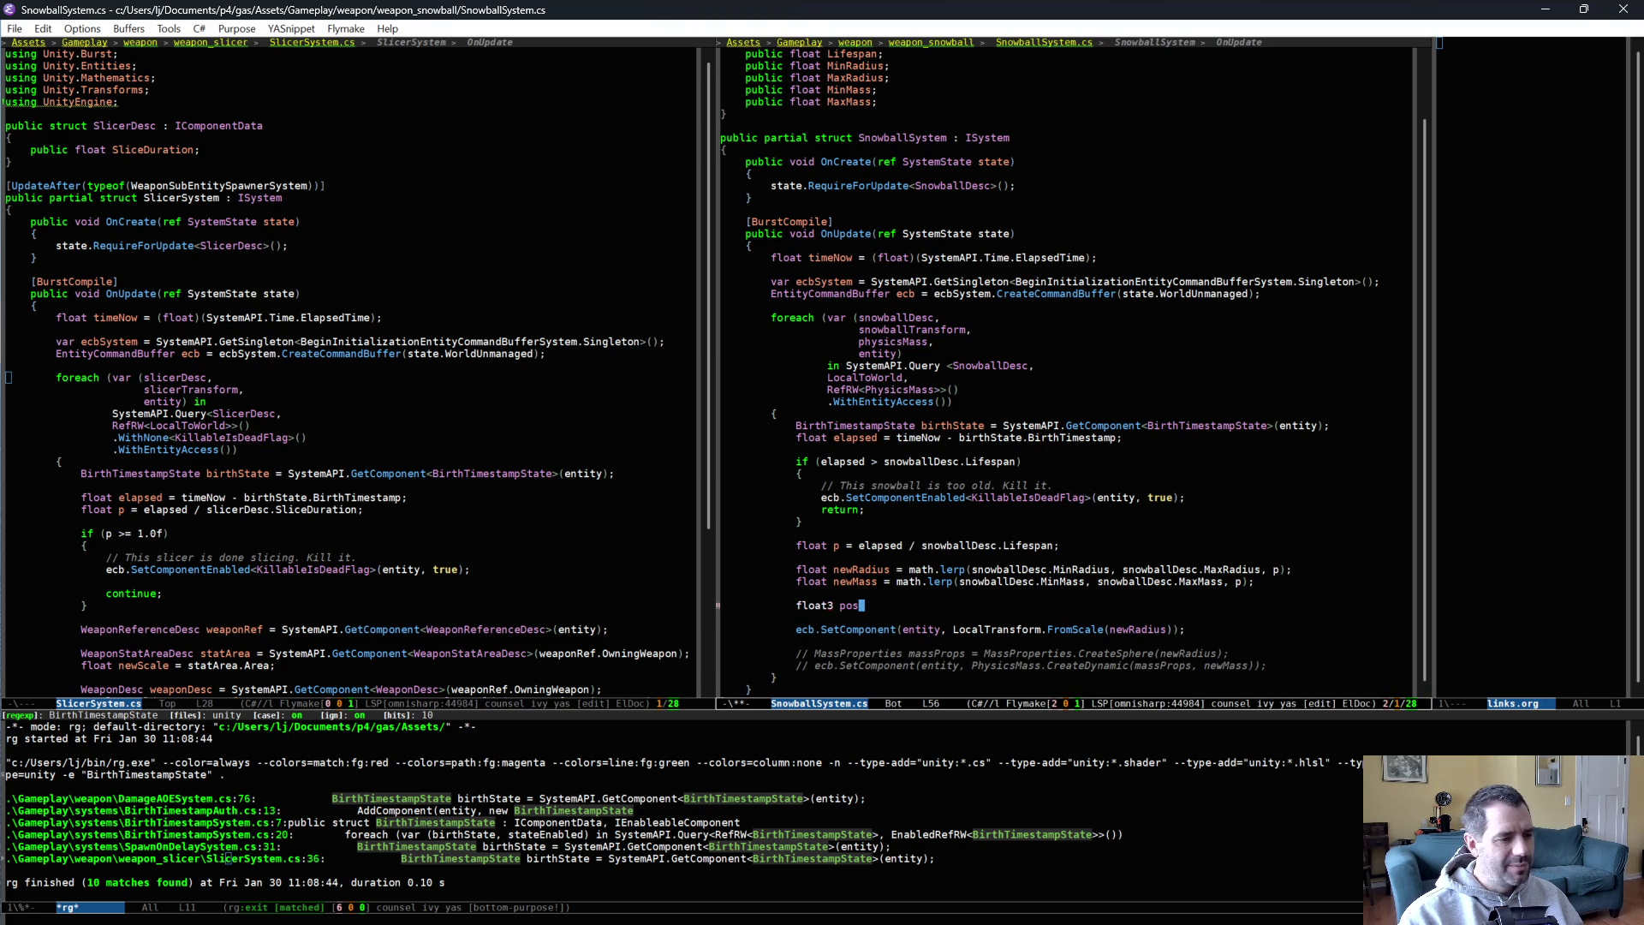
{"action": "type", "text": "n = p"}
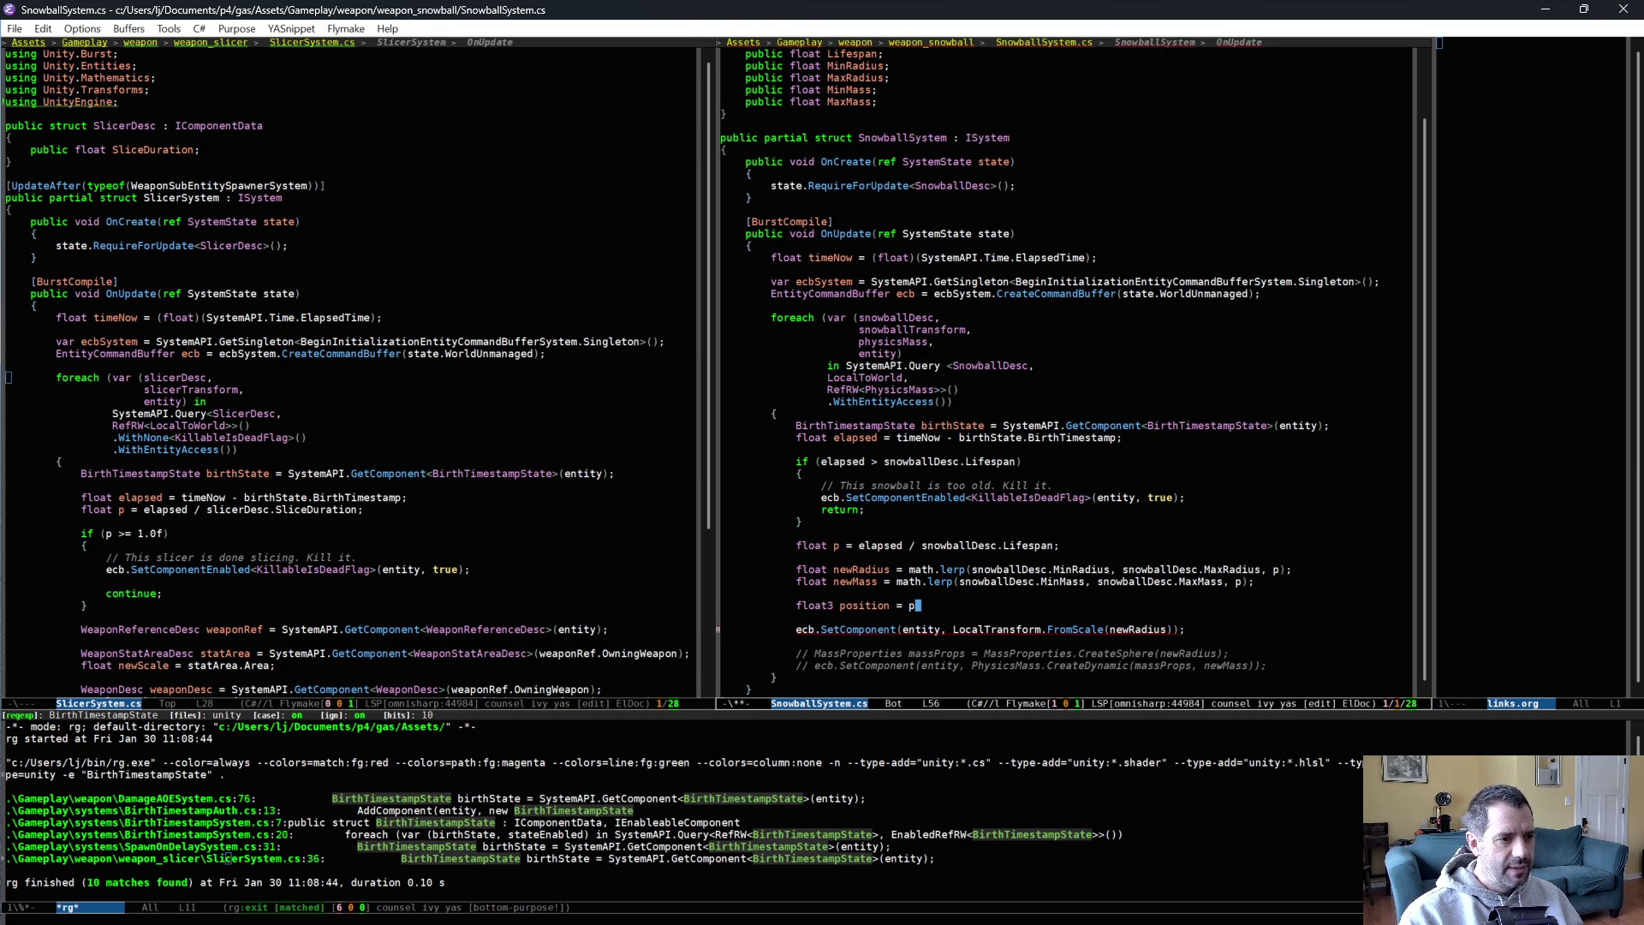
{"action": "key", "text": "BackSpace"}
{"action": "type", "text": "snowballTransform."}
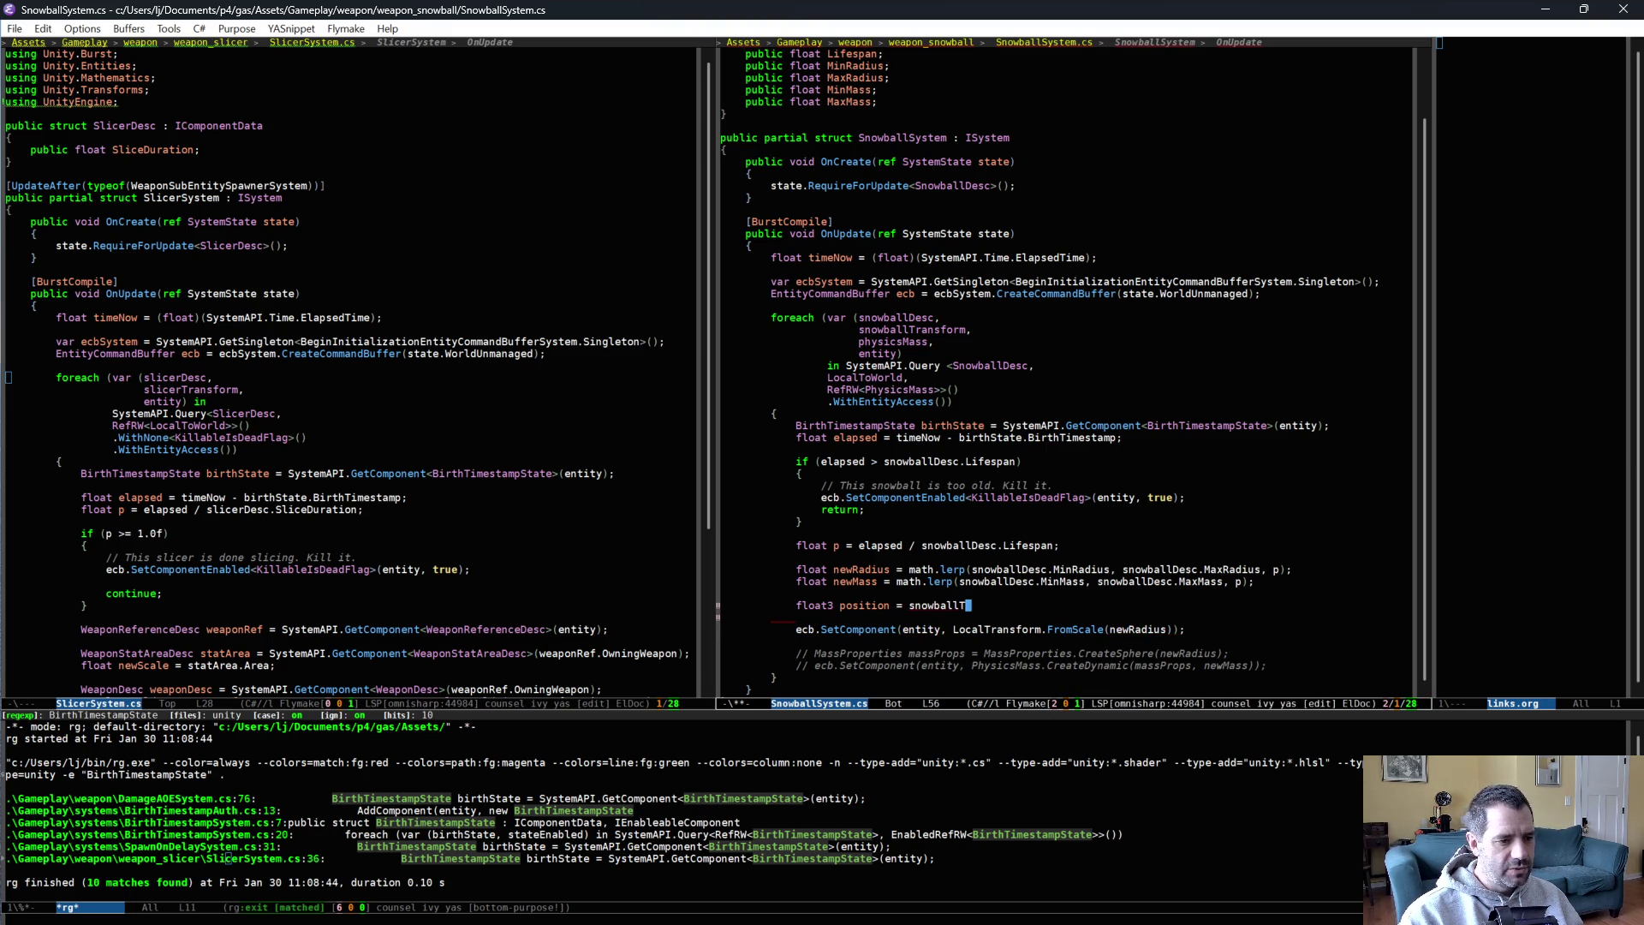
{"action": "type", "text": "Position;"}
{"action": "key", "text": "Return"}
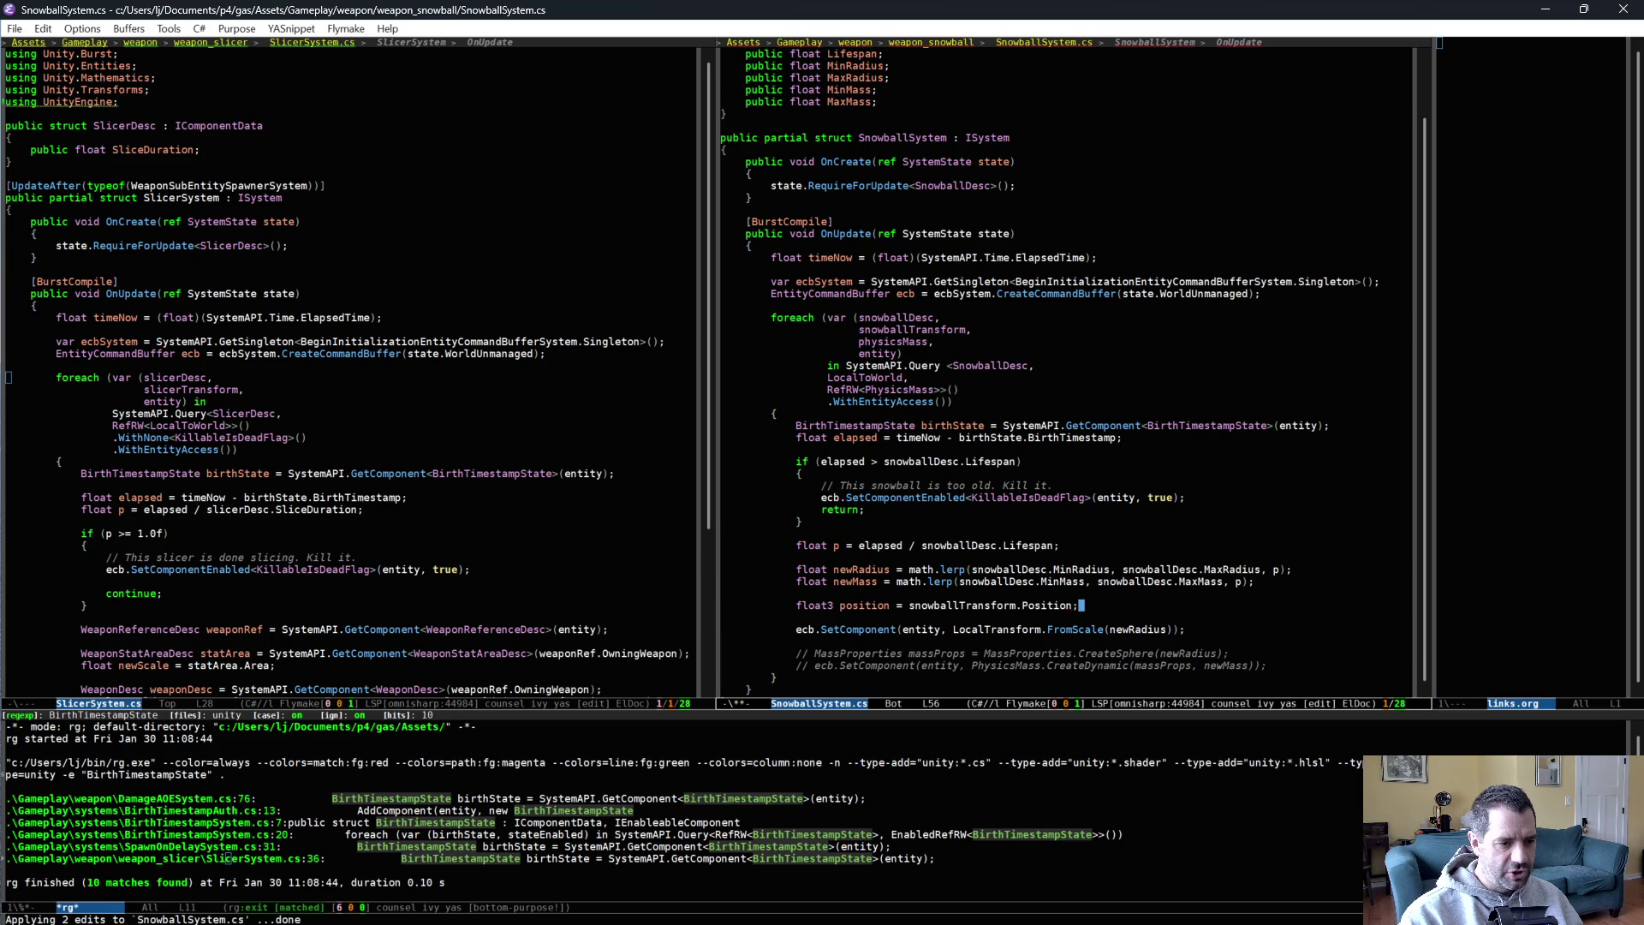
{"action": "type", "text": "f"}
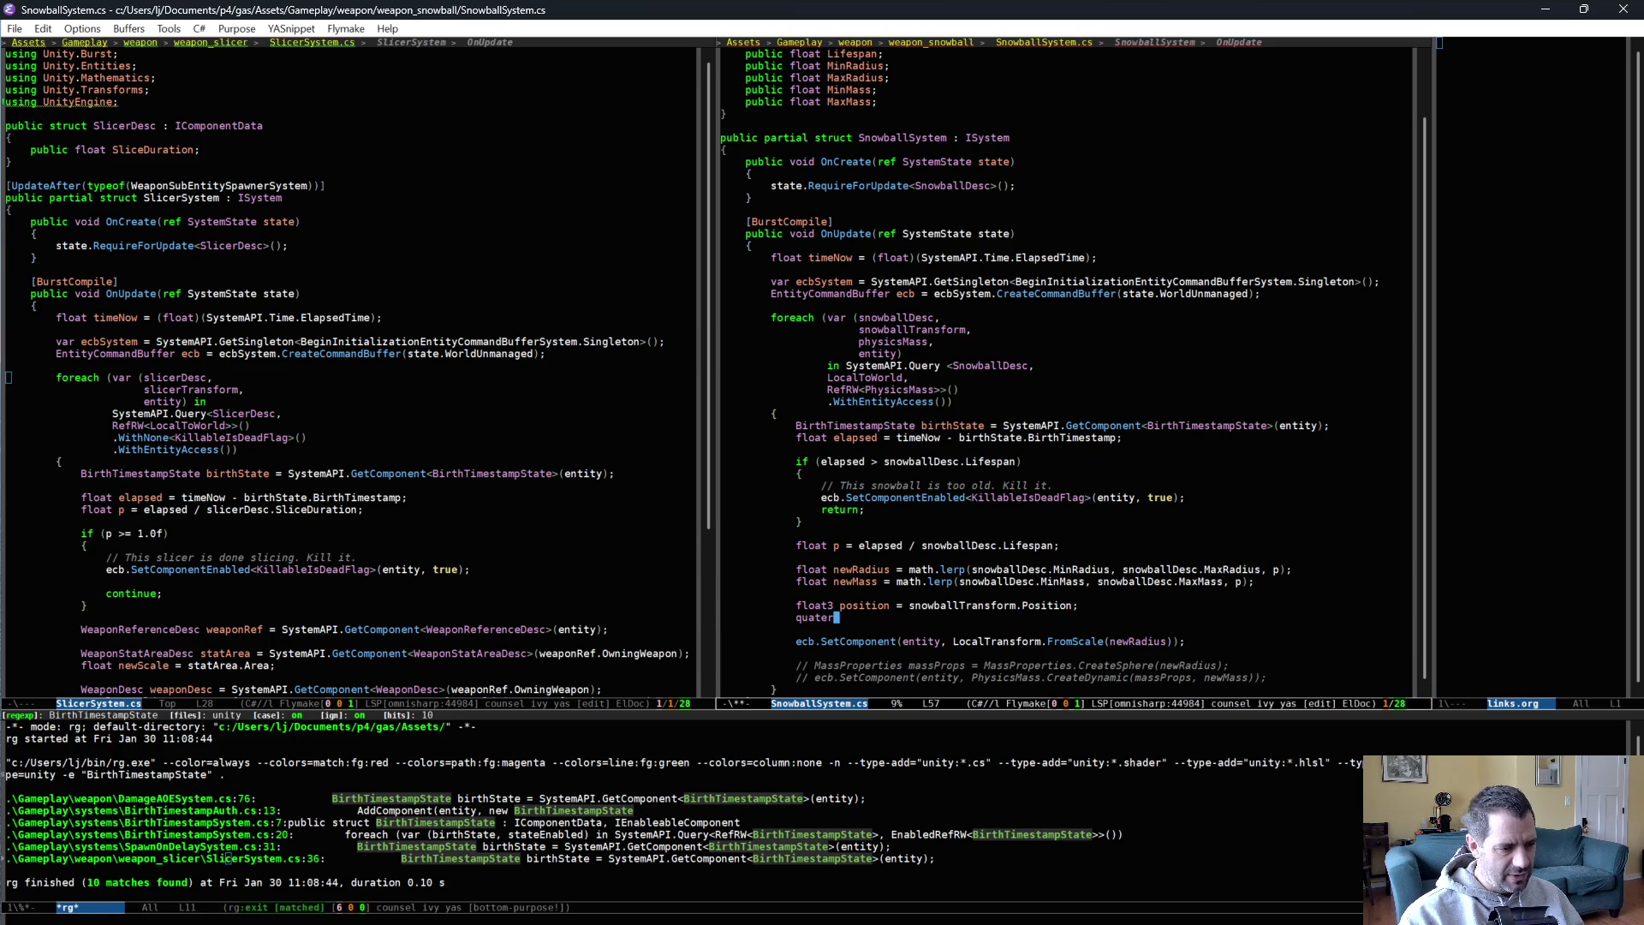
{"action": "type", "text": "rnion rotation = snowballTransform"}
{"action": "type", "text": ".RotateY"}
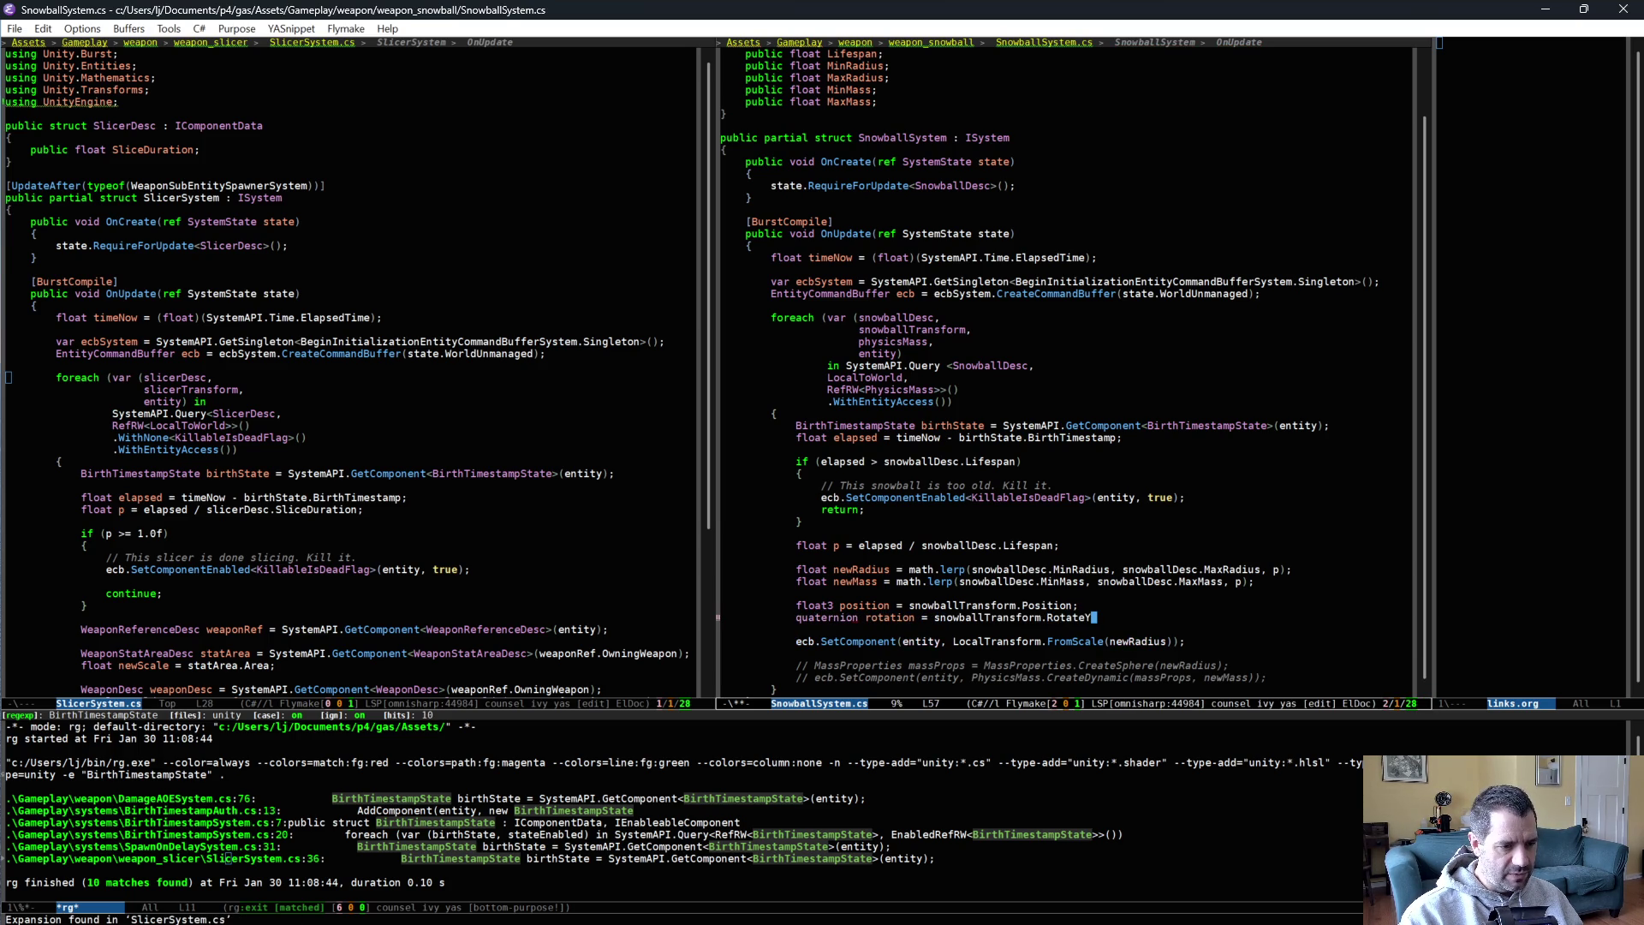
{"action": "key", "text": "BackSpace"}
{"action": "key", "text": "BackSpace"}
{"action": "type", "text": "ion;"}
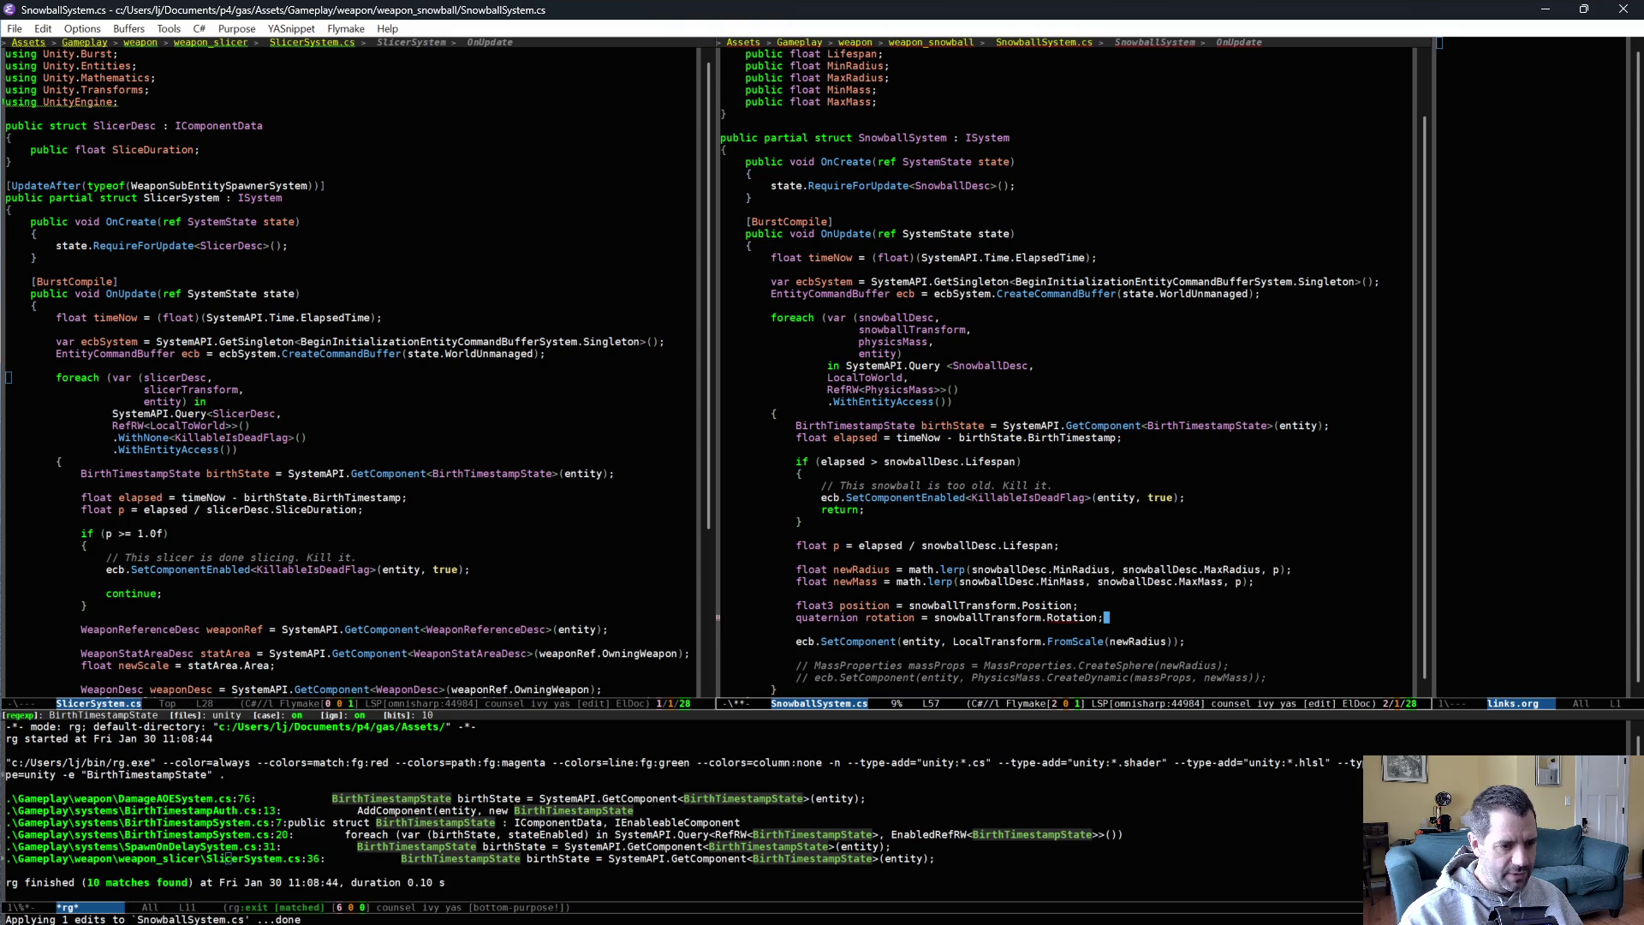
Replace FromScale with LocalTransform.FromPositionRotationScale(position, rotation, newRadius) in the SetComponent call.
{"action": "key", "text": "Down"}
{"action": "key", "text": "Down"}
{"action": "key", "text": "alt+b"}
{"action": "key", "text": "ctrl+k"}
{"action": "type", "text": "Fr"}
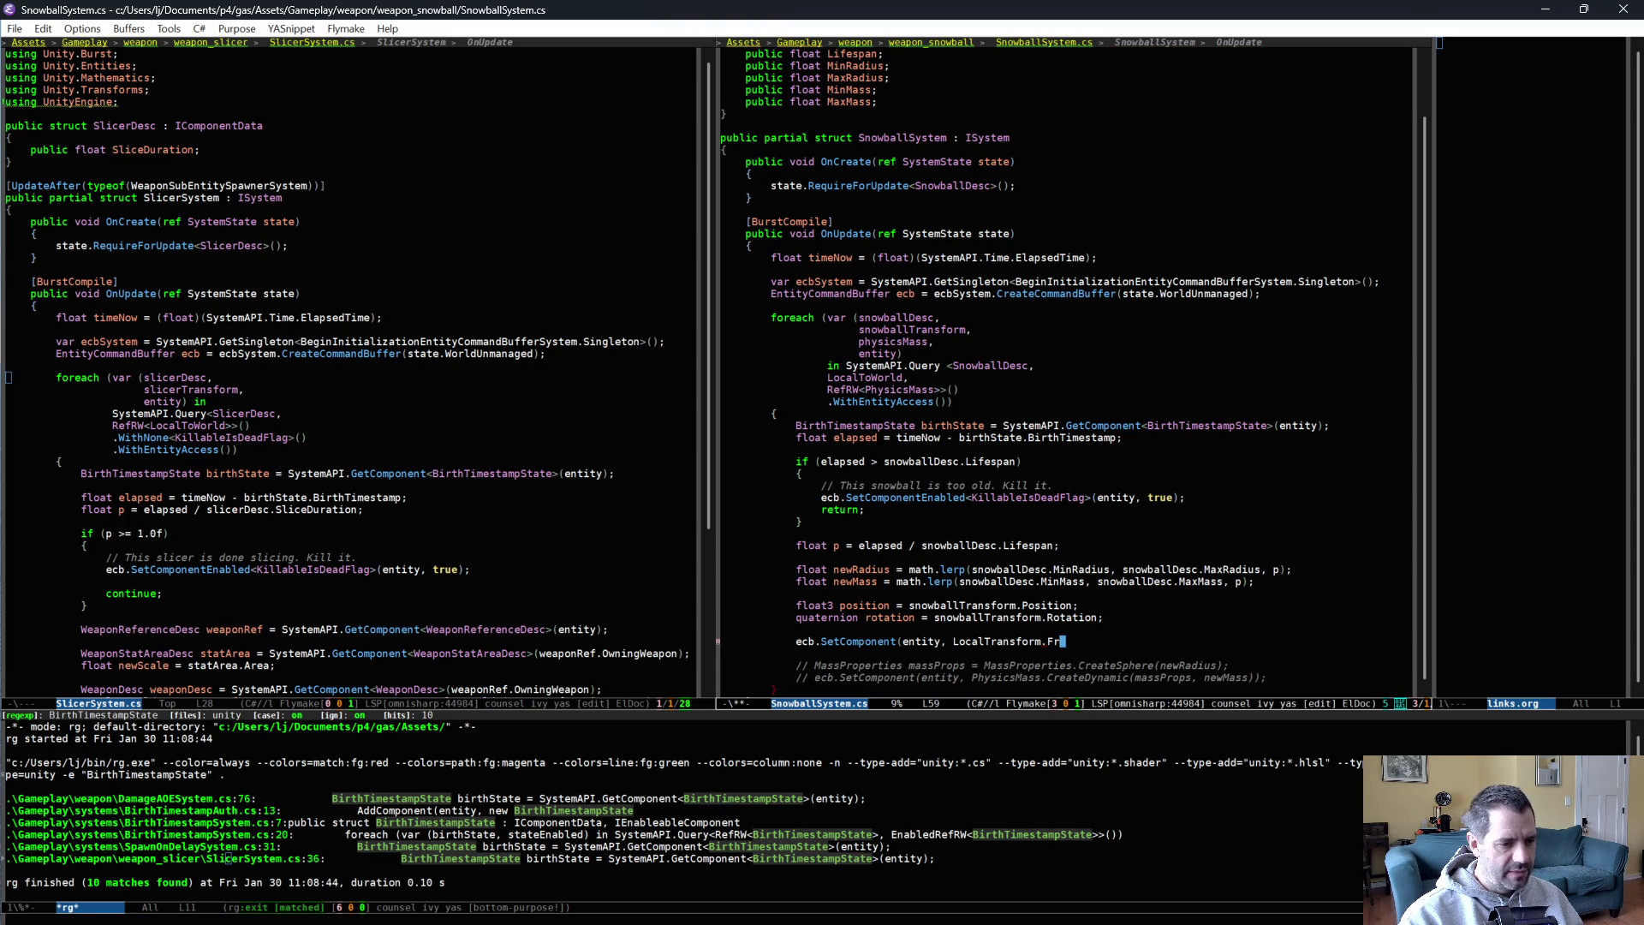
{"action": "key", "text": "Down"}
{"action": "key", "text": "Down"}
{"action": "key", "text": "Down"}
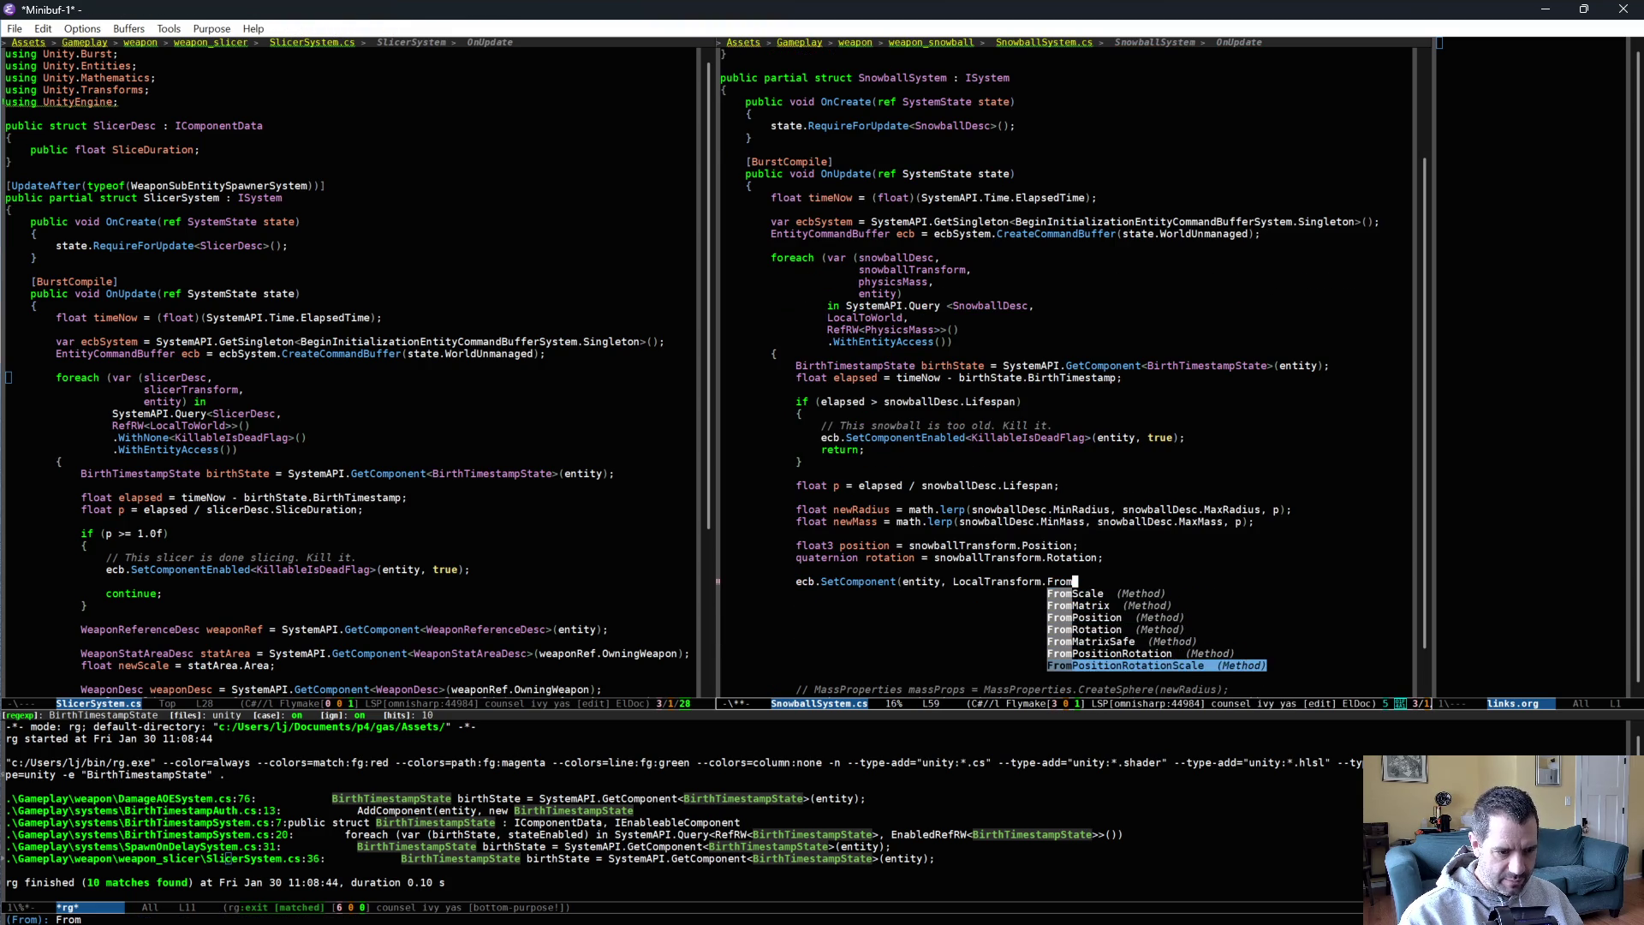
{"action": "key", "text": "Return"}
{"action": "type", "text": "("}
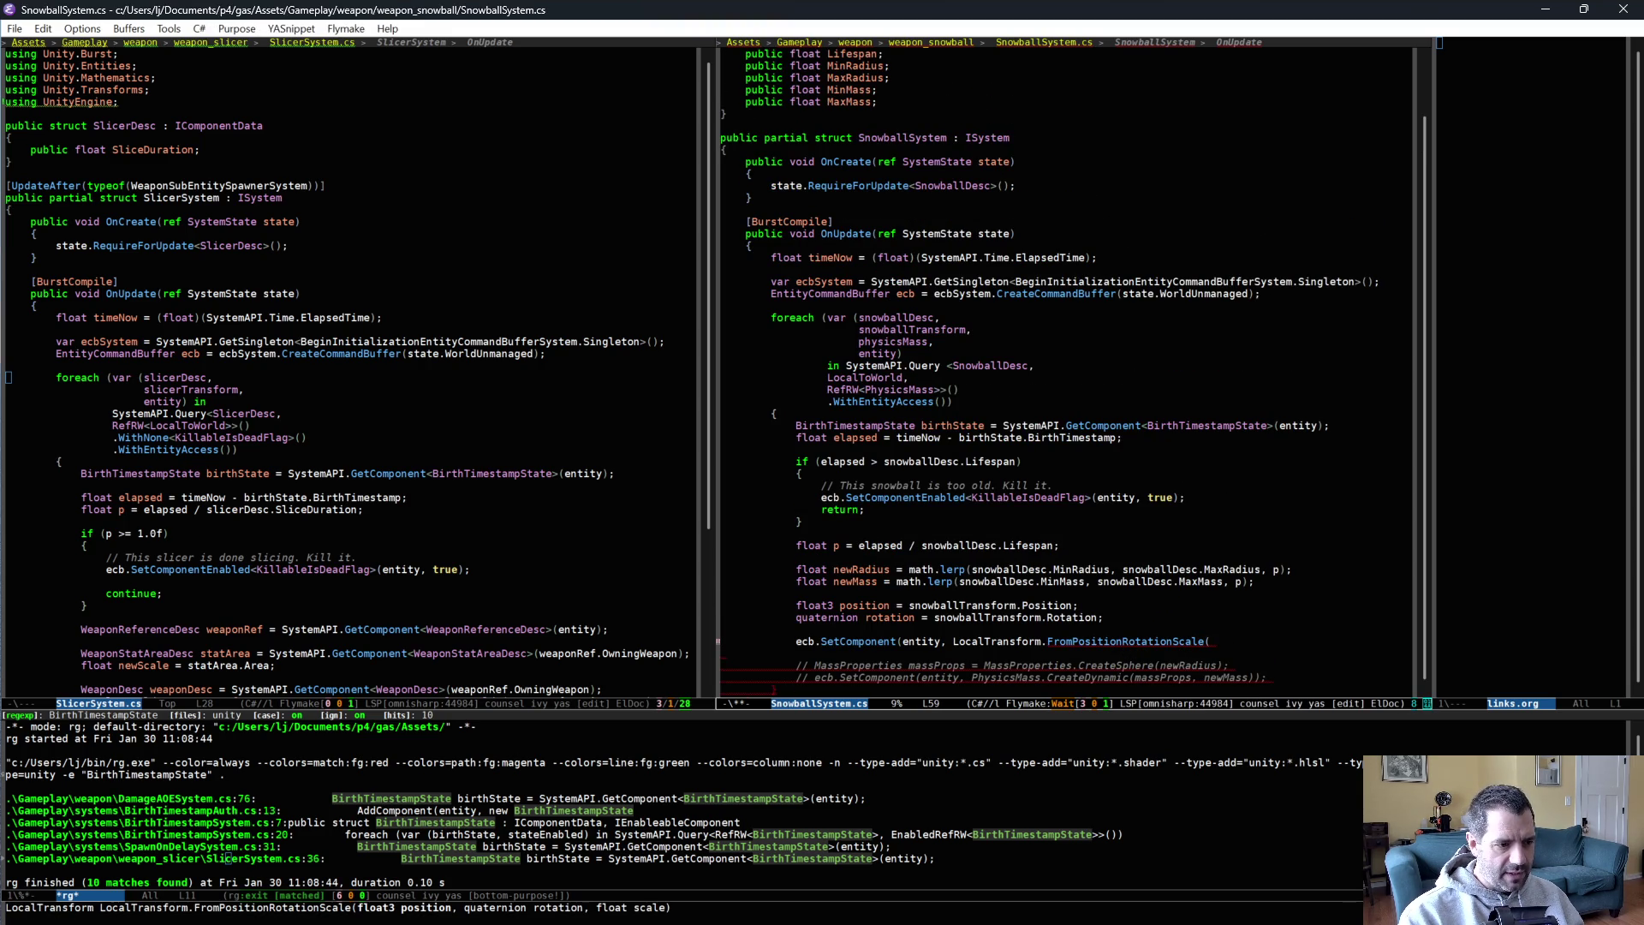
{"action": "type", "text": "position, rotation, newRadius"}
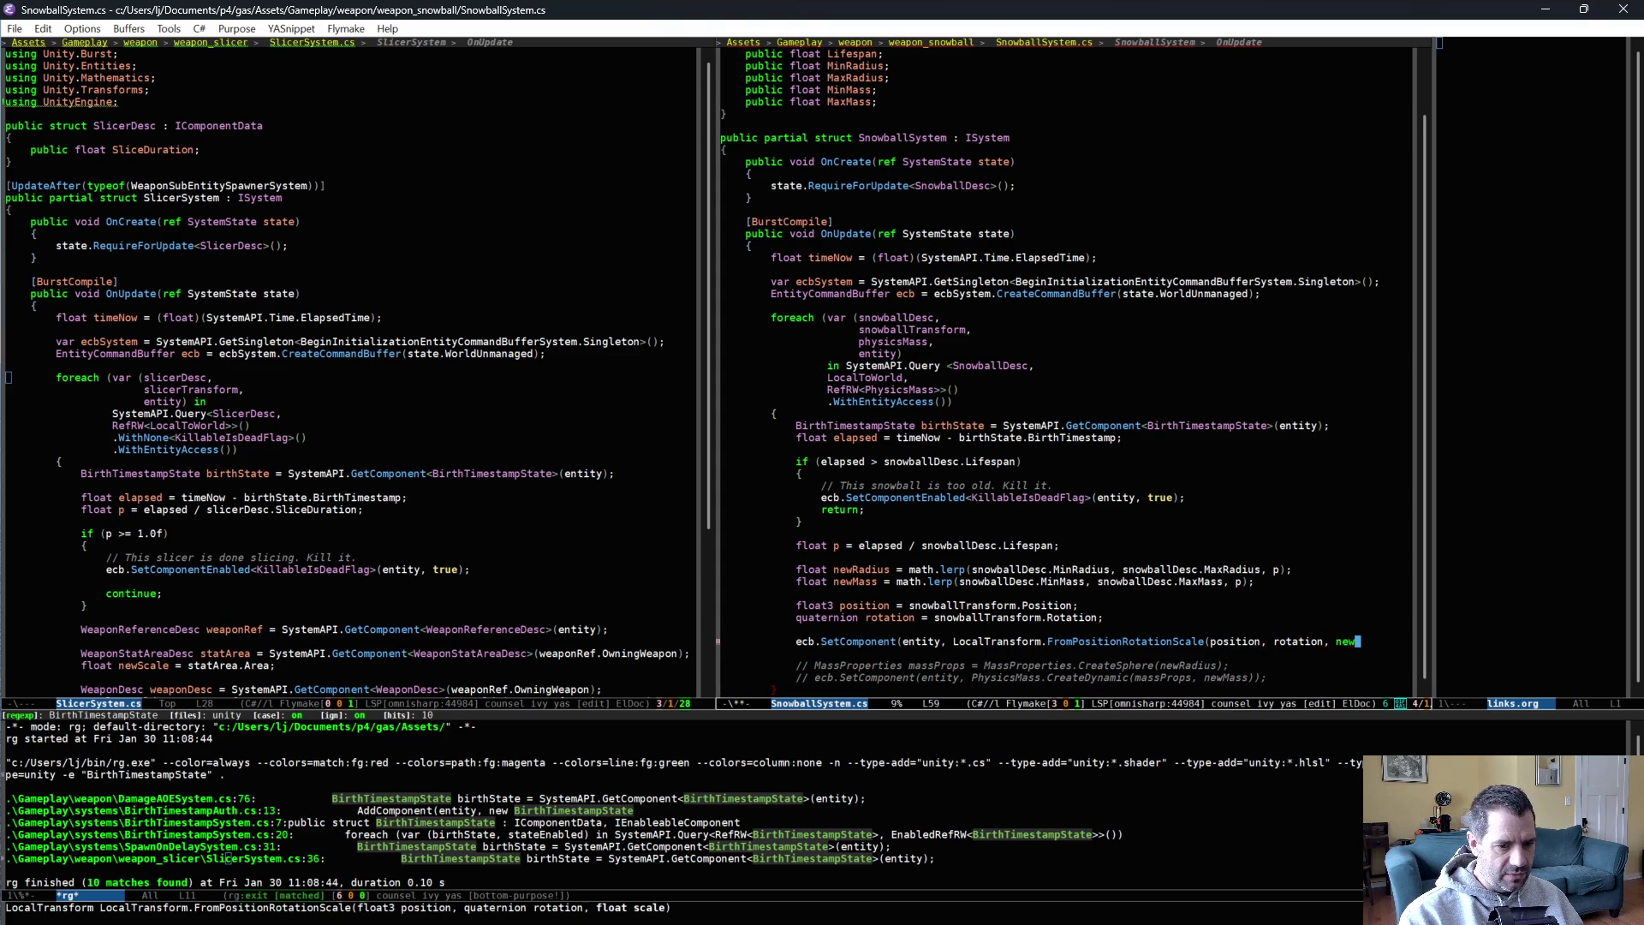
{"action": "type", "text": "));"}
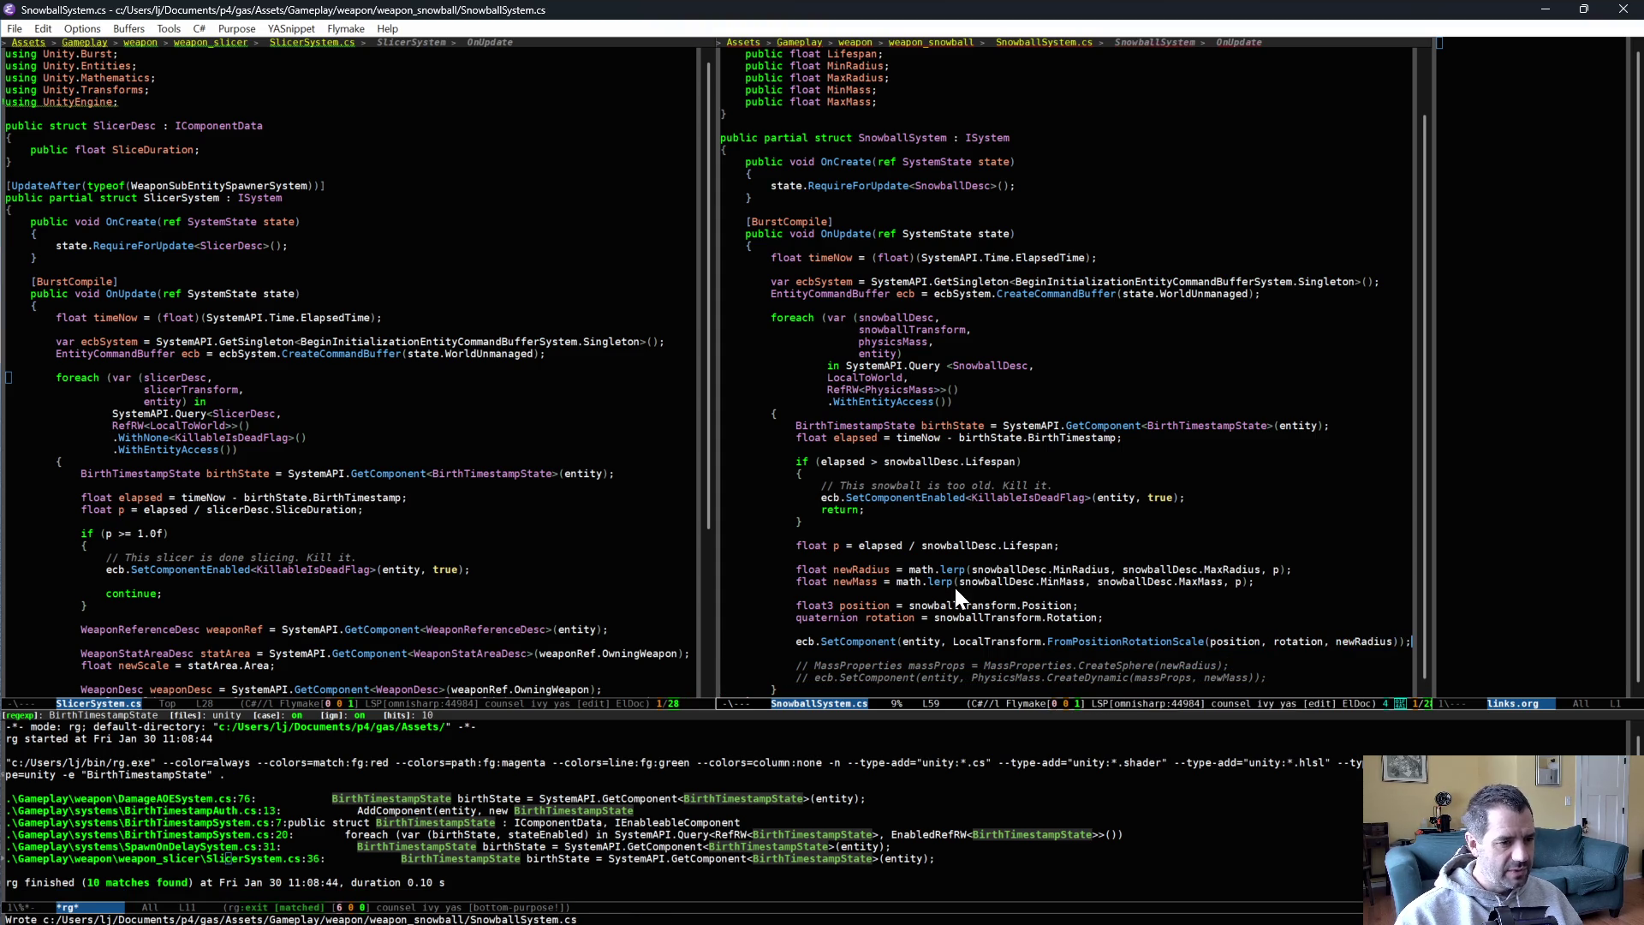
{"action": "left_click", "coordinate": [1087, 570]}
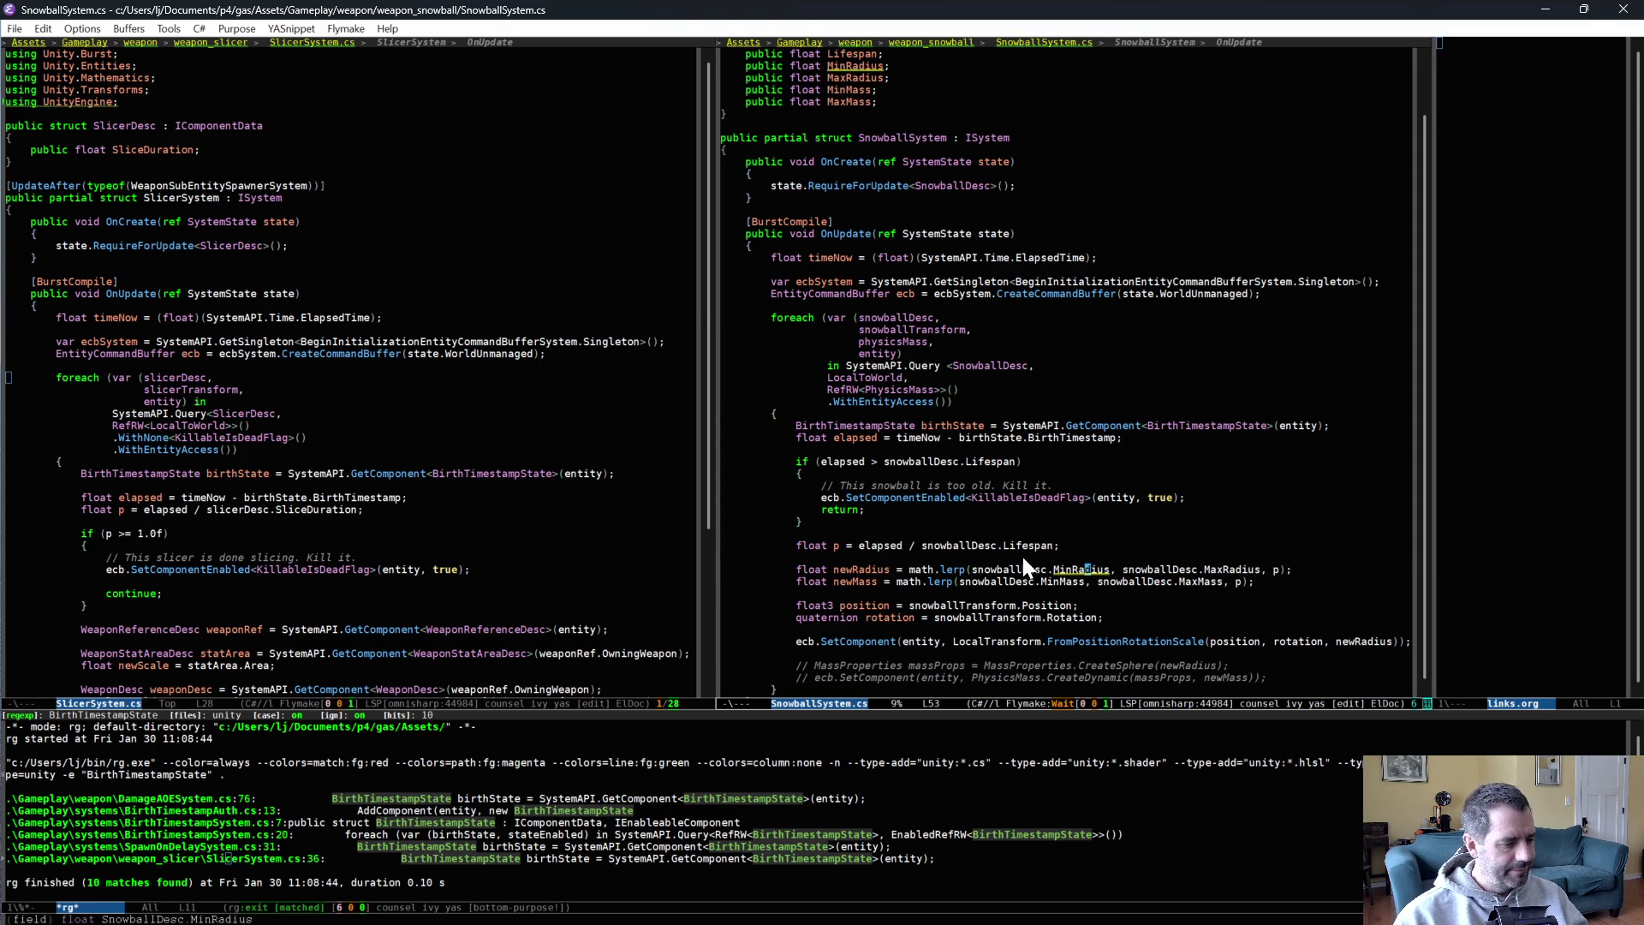
{"action": "key", "text": "alt+Tab"}
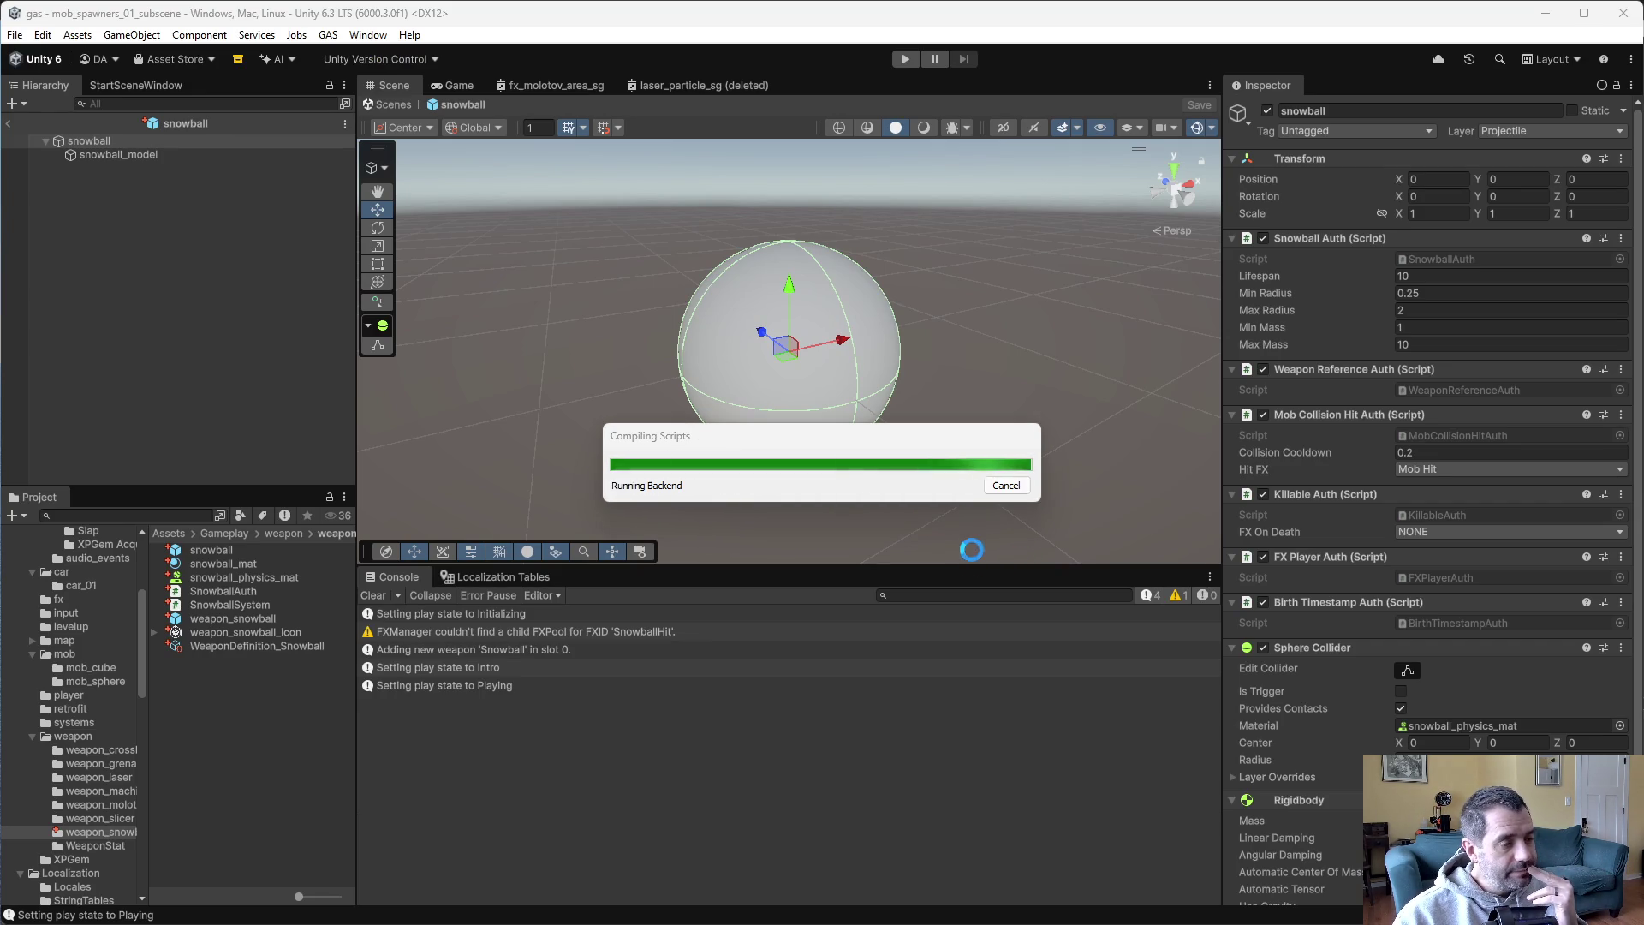
Start play mode and fire snowballs, bringing back ArgumentException errors in the Console.
{"action": "left_click", "coordinate": [906, 60]}
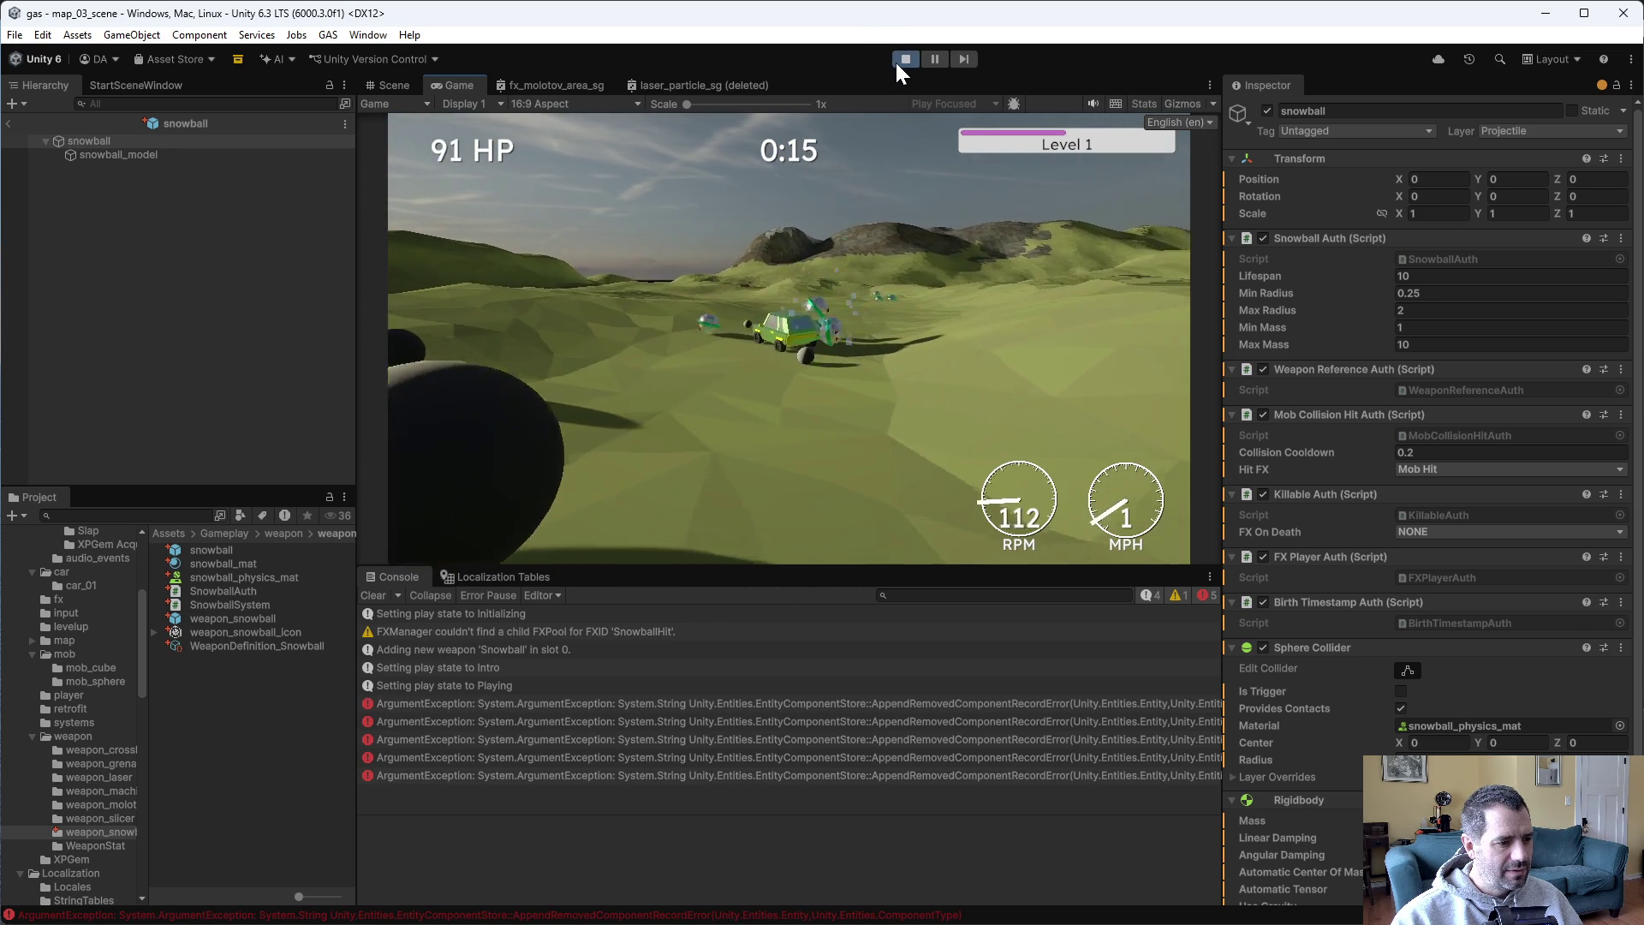
Stop the game and read the ArgumentException stack trace in the Console.
{"action": "left_click", "coordinate": [896, 60]}
{"action": "left_click", "coordinate": [1021, 719]}
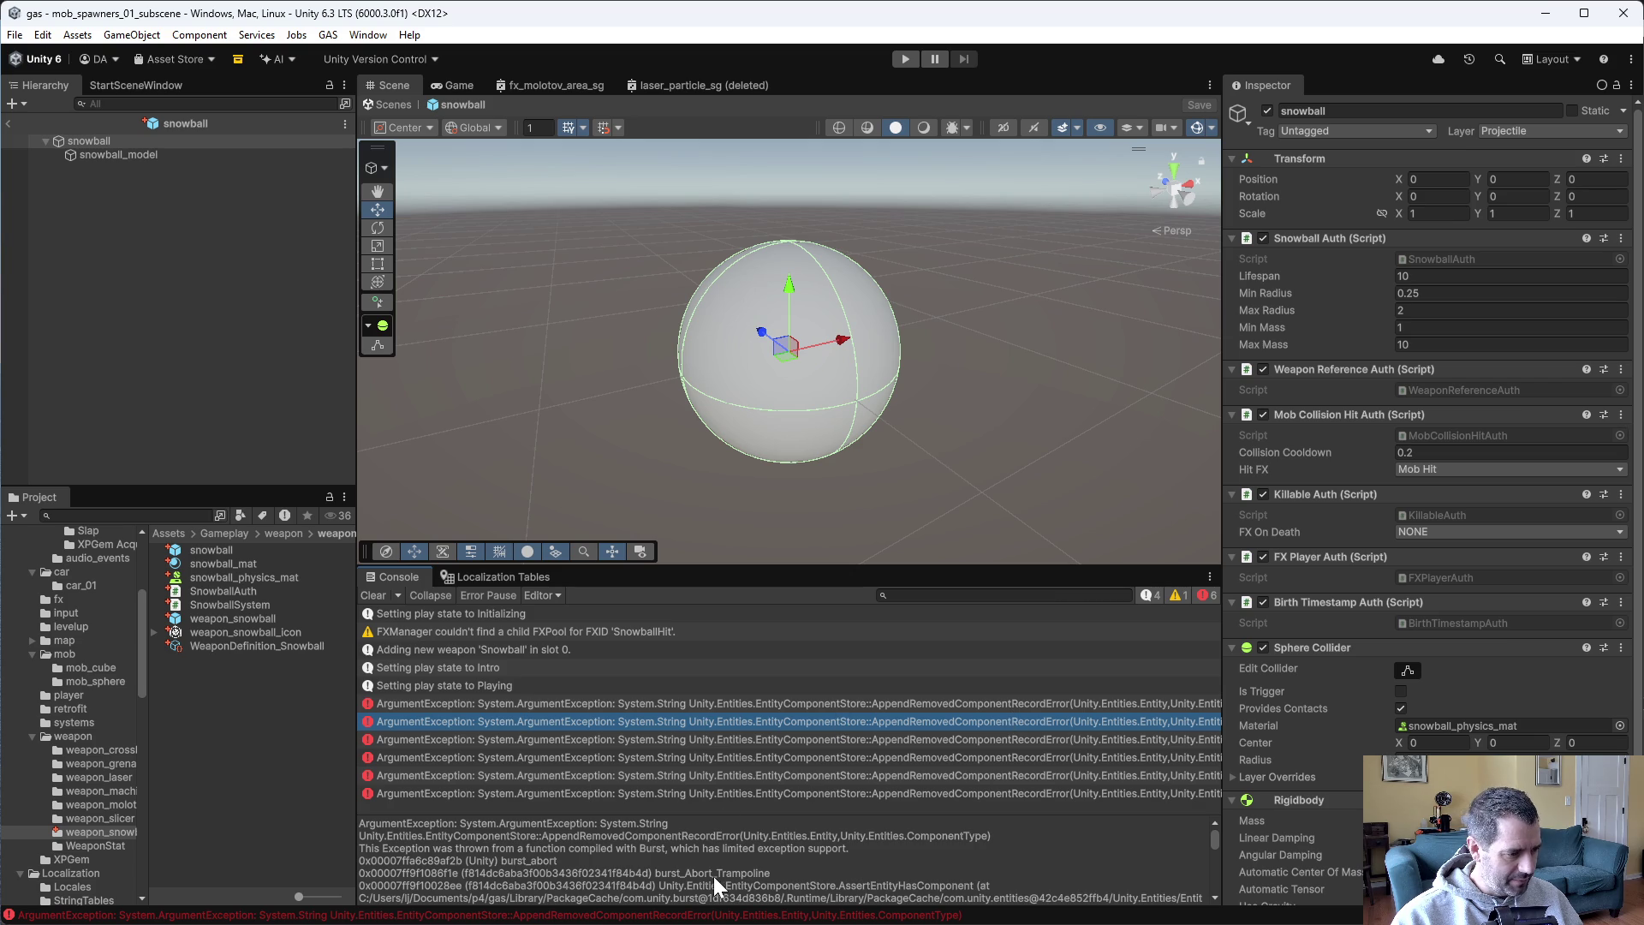
{"action": "scroll", "coordinate": [780, 860], "scroll_direction": "down", "scroll_amount": 1}
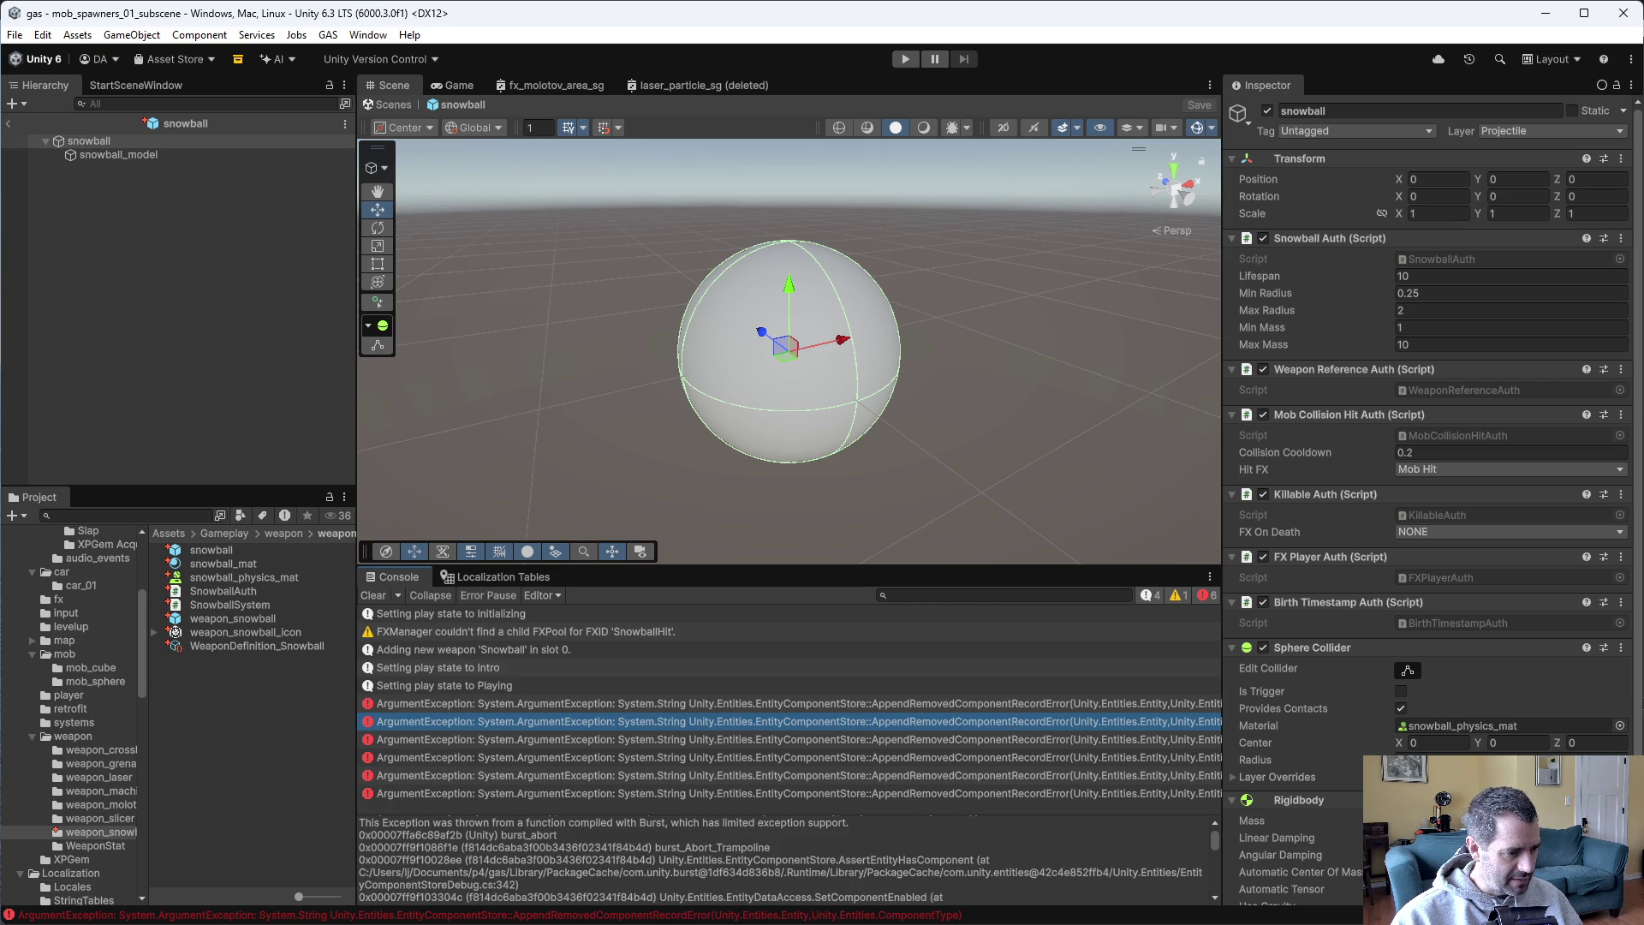
{"action": "scroll", "coordinate": [779, 861], "scroll_direction": "down", "scroll_amount": 2}
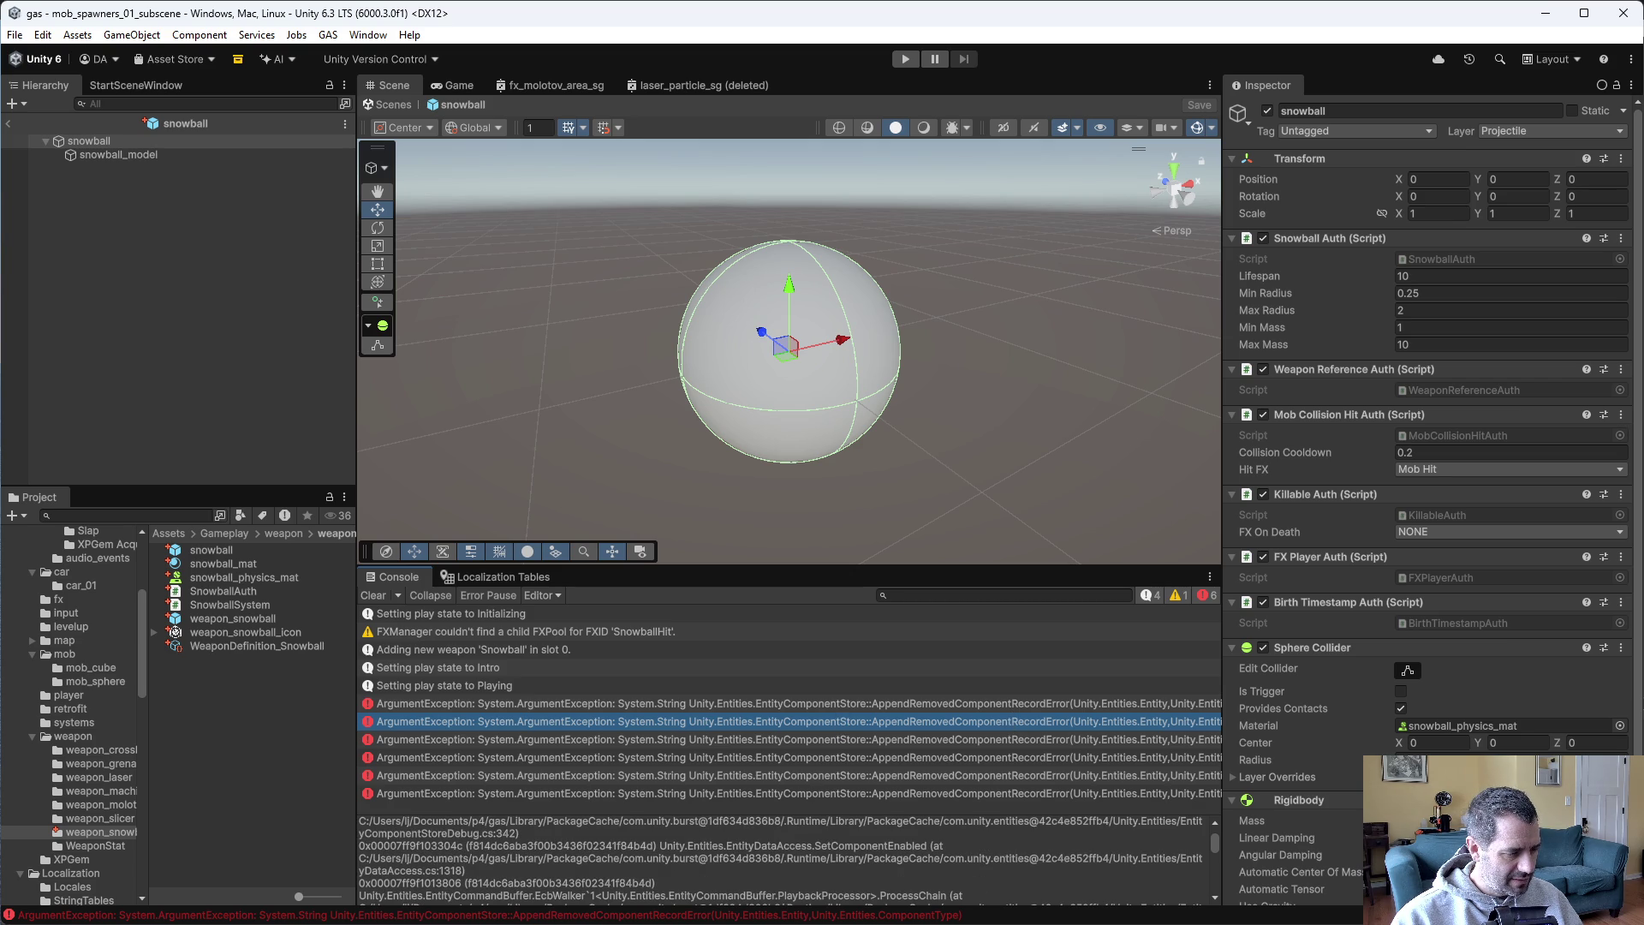
Select the snowball root object in the Hierarchy, inspect it, and restart play mode.
{"action": "left_click", "coordinate": [76, 139]}
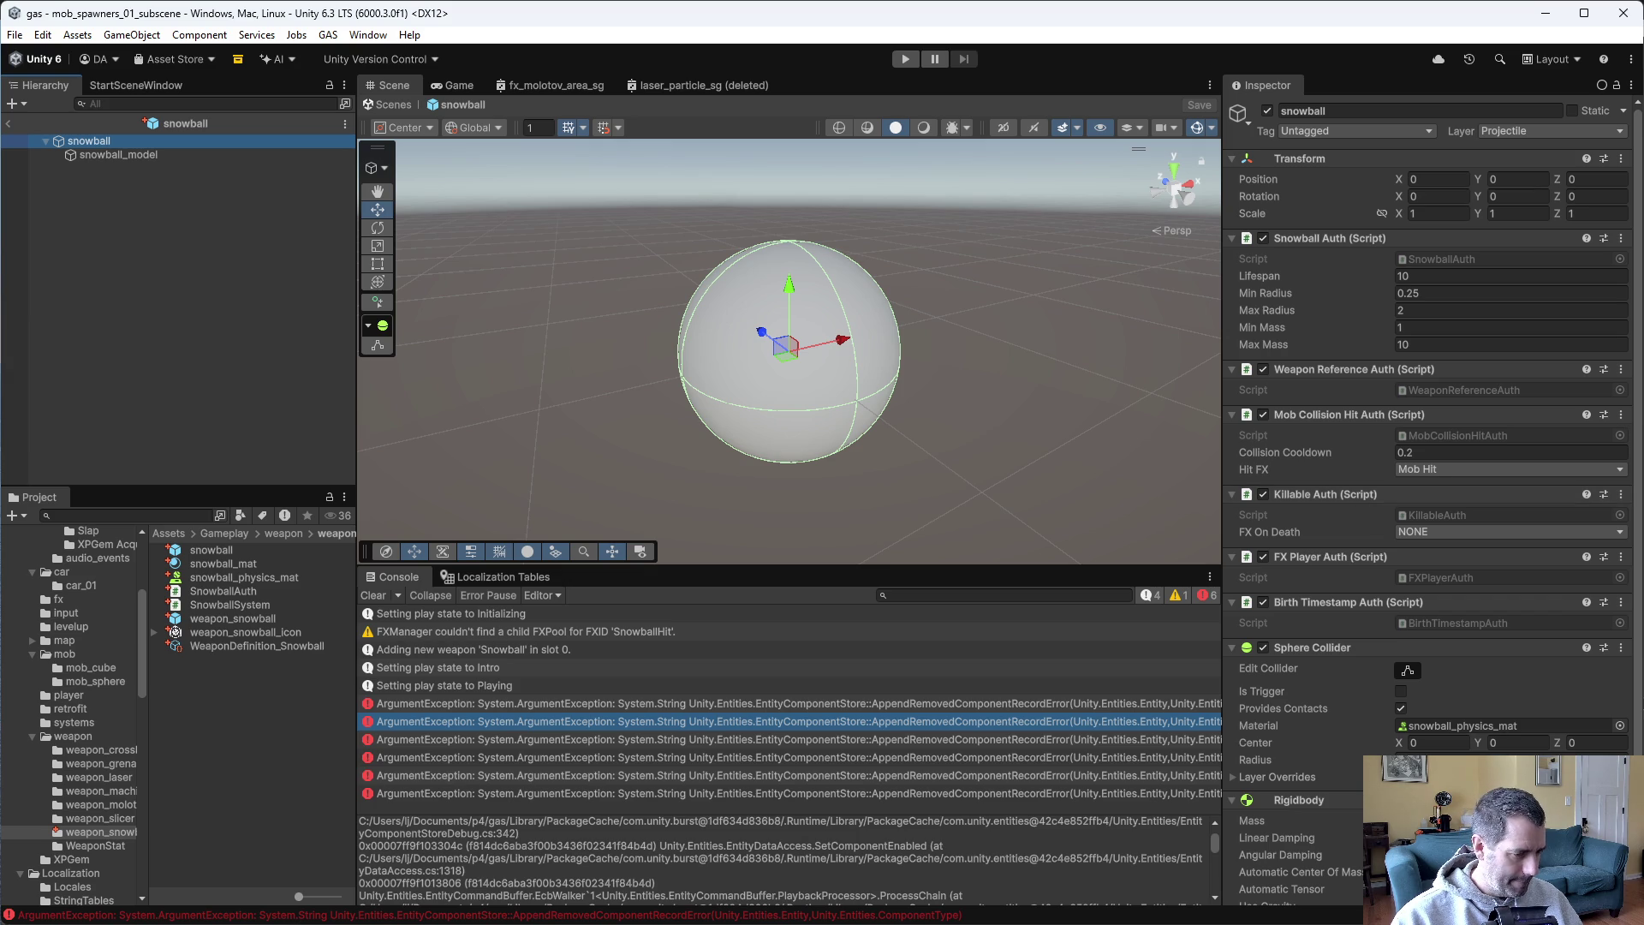
{"action": "scroll", "coordinate": [779, 856], "scroll_direction": "down", "scroll_amount": 5}
{"action": "scroll", "coordinate": [779, 857], "scroll_direction": "down", "scroll_amount": 10}
{"action": "scroll", "coordinate": [779, 856], "scroll_direction": "down", "scroll_amount": 3}
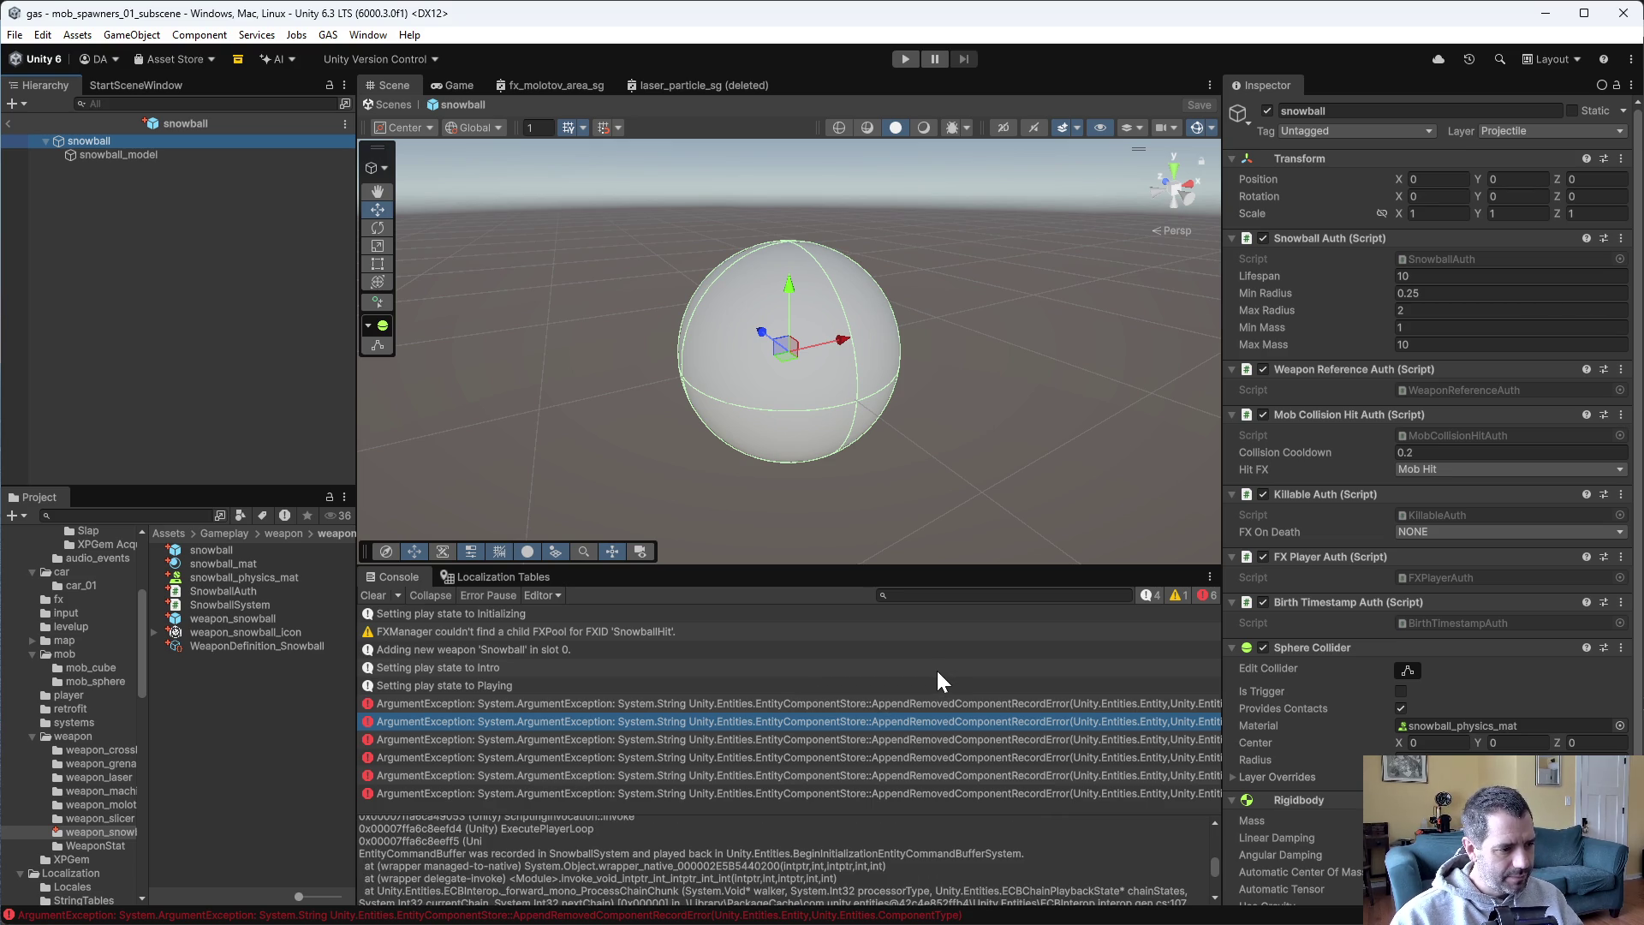
{"action": "left_click", "coordinate": [905, 58]}
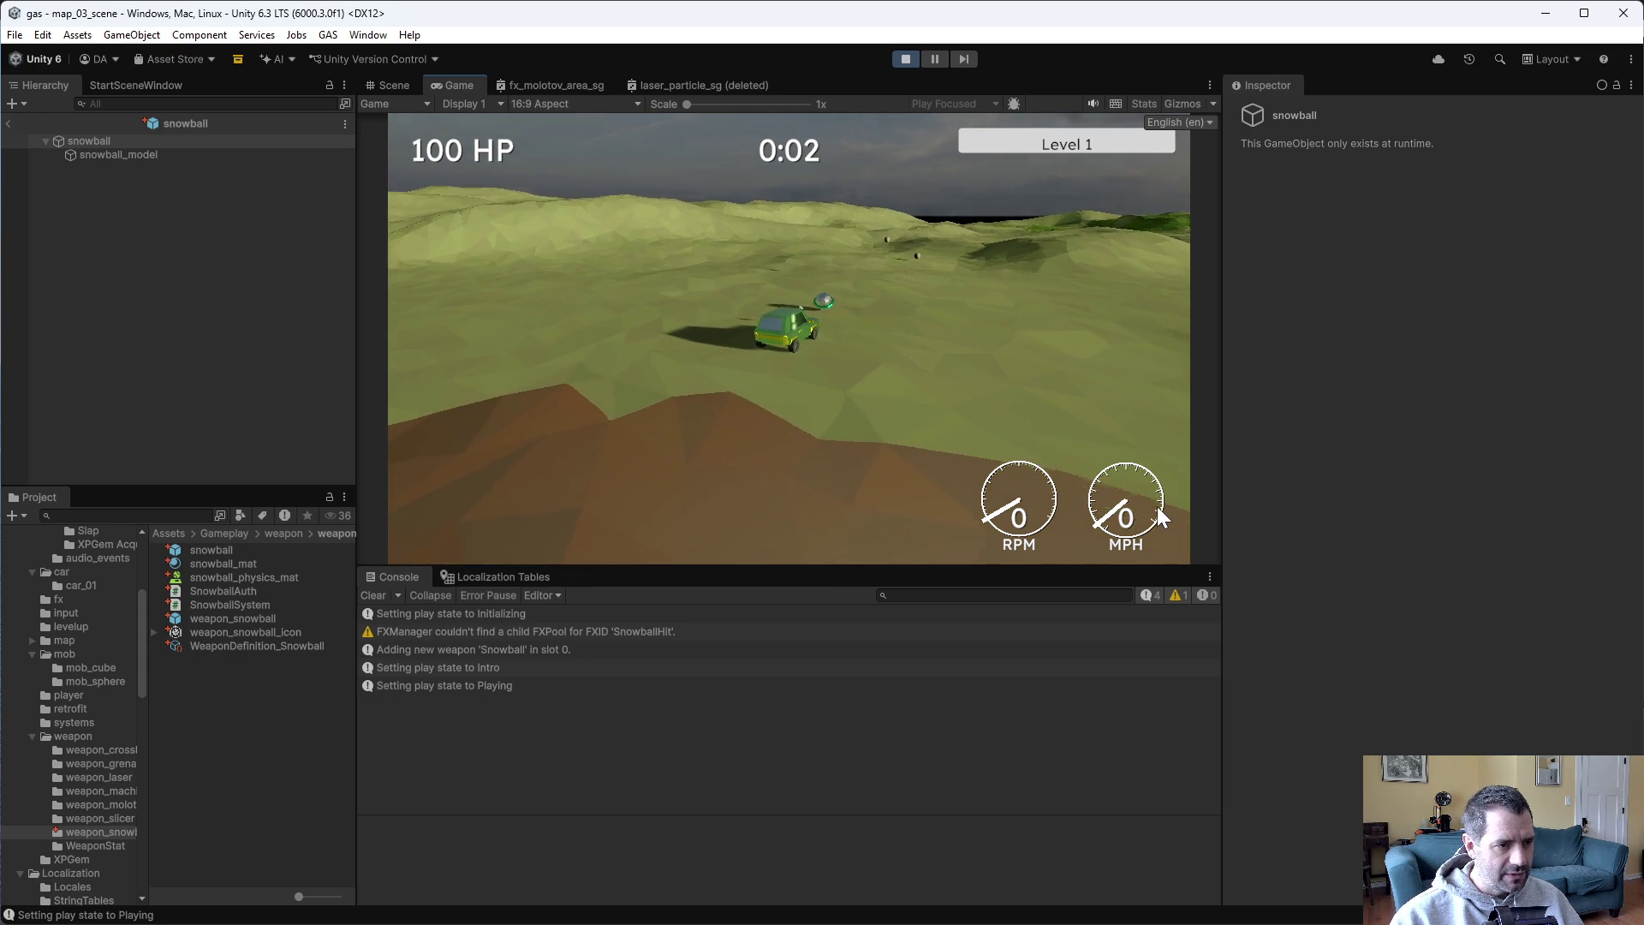
Drive the car forward and steer right with W and D while snowballs fire error-free.
{"action": "key", "text": "w"}
{"action": "key", "text": "d"}
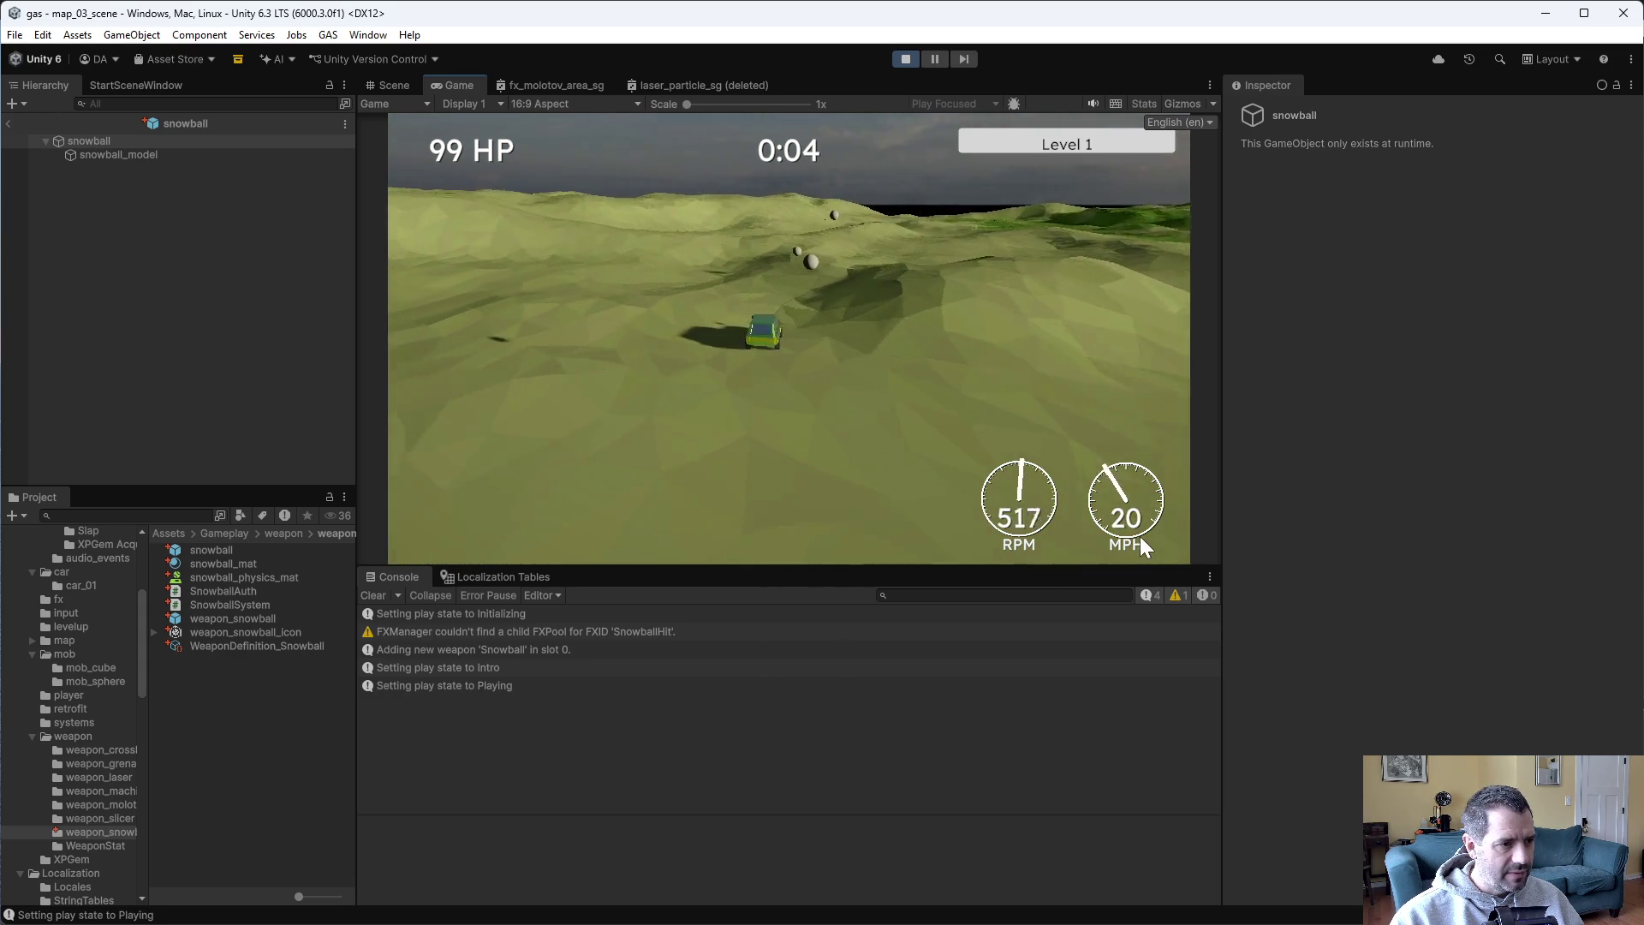
{"action": "key", "text": "w"}
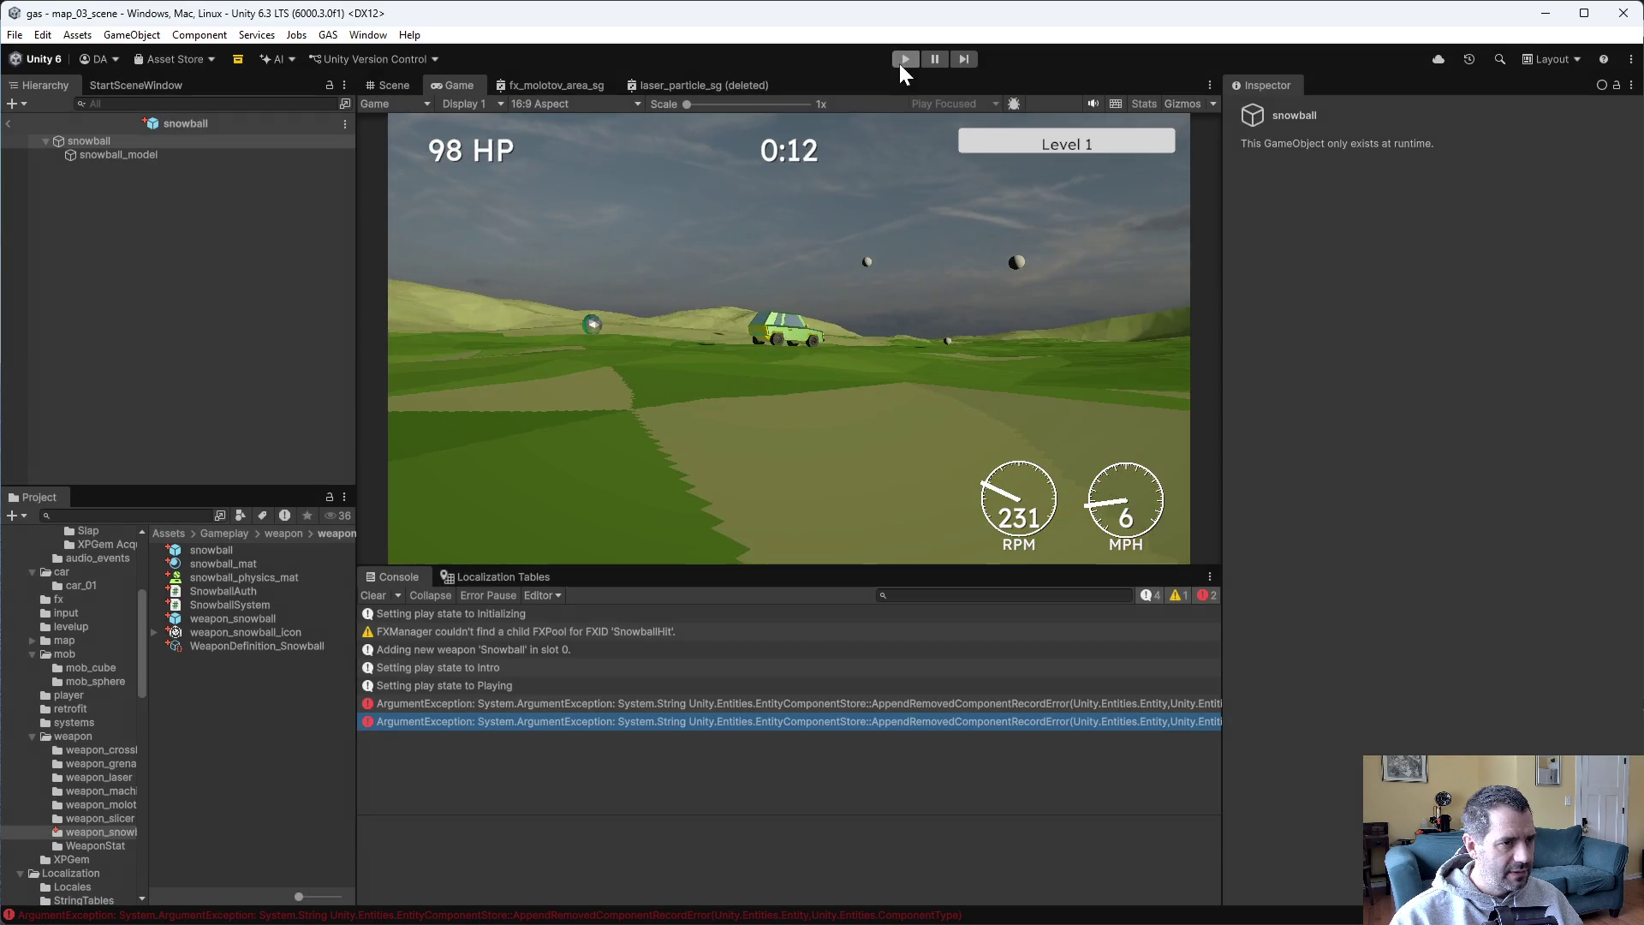
Stop the game and find the line in SnowballSystem.cs that kills old snowballs.
{"action": "left_click", "coordinate": [906, 59]}
{"action": "key", "text": "alt+Tab"}
{"action": "scroll", "coordinate": [966, 520], "scroll_direction": "down", "scroll_amount": 1}
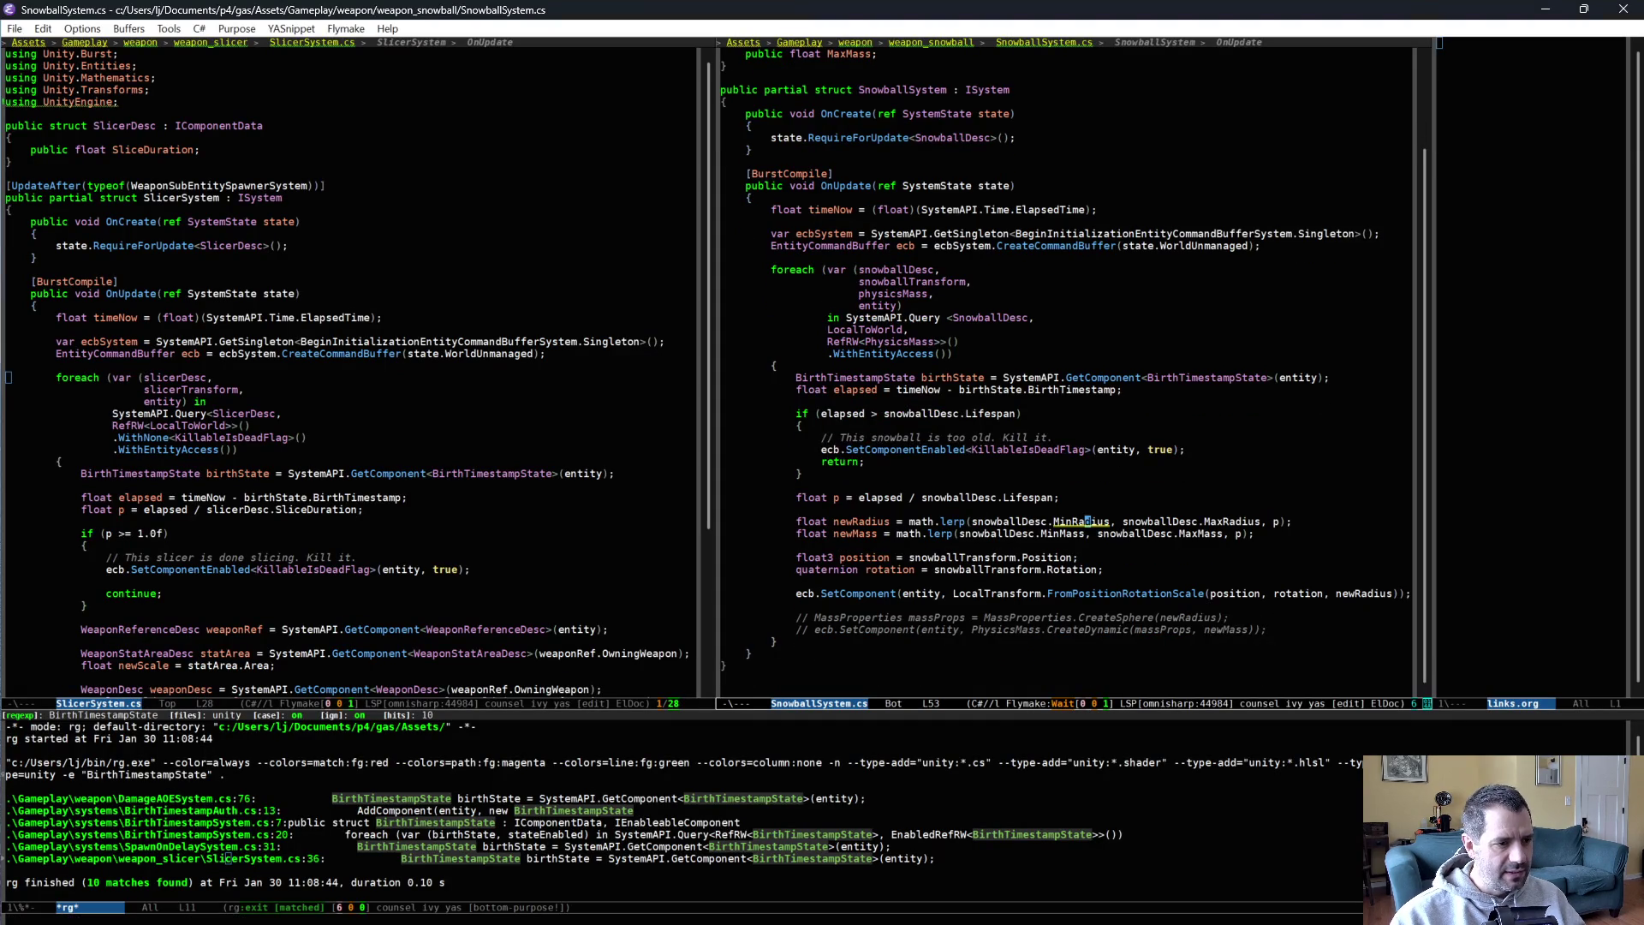
{"action": "left_click", "coordinate": [1032, 449]}
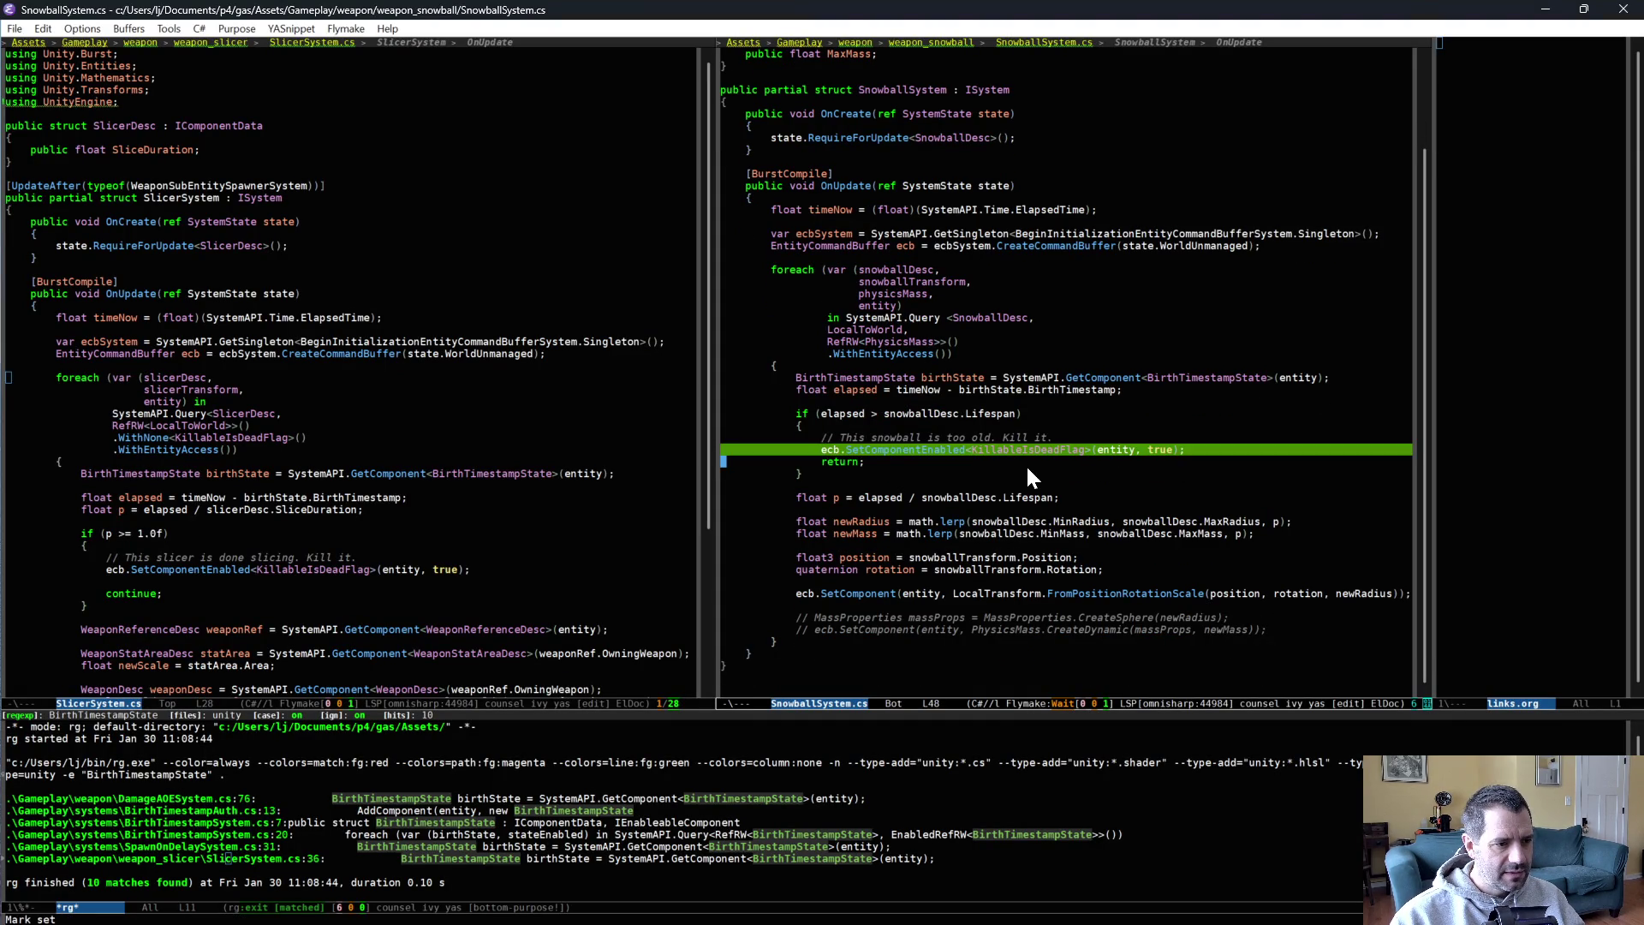
{"action": "left_click", "coordinate": [1032, 472]}
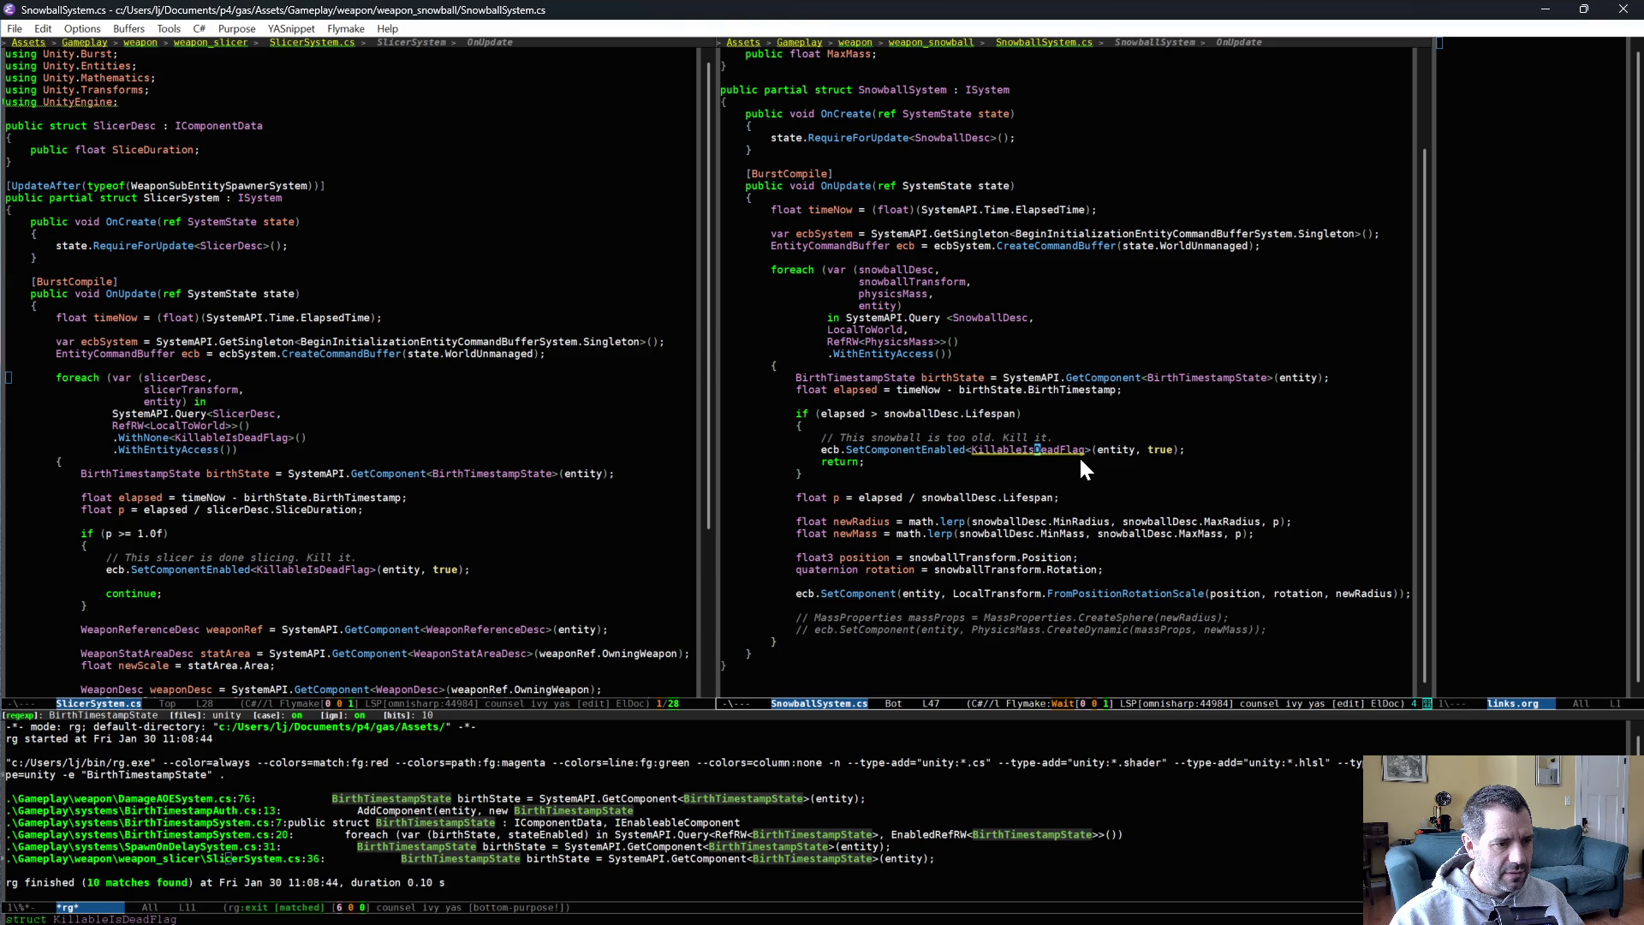
Search the project for KillableIsDeadFlag and open the DamageAOESystem.cs and KillableAuth.cs matches.
{"action": "left_click", "coordinate": [1032, 450]}
{"action": "key", "text": "ctrl+c"}
{"action": "key", "text": "s"}
{"action": "key", "text": "d"}
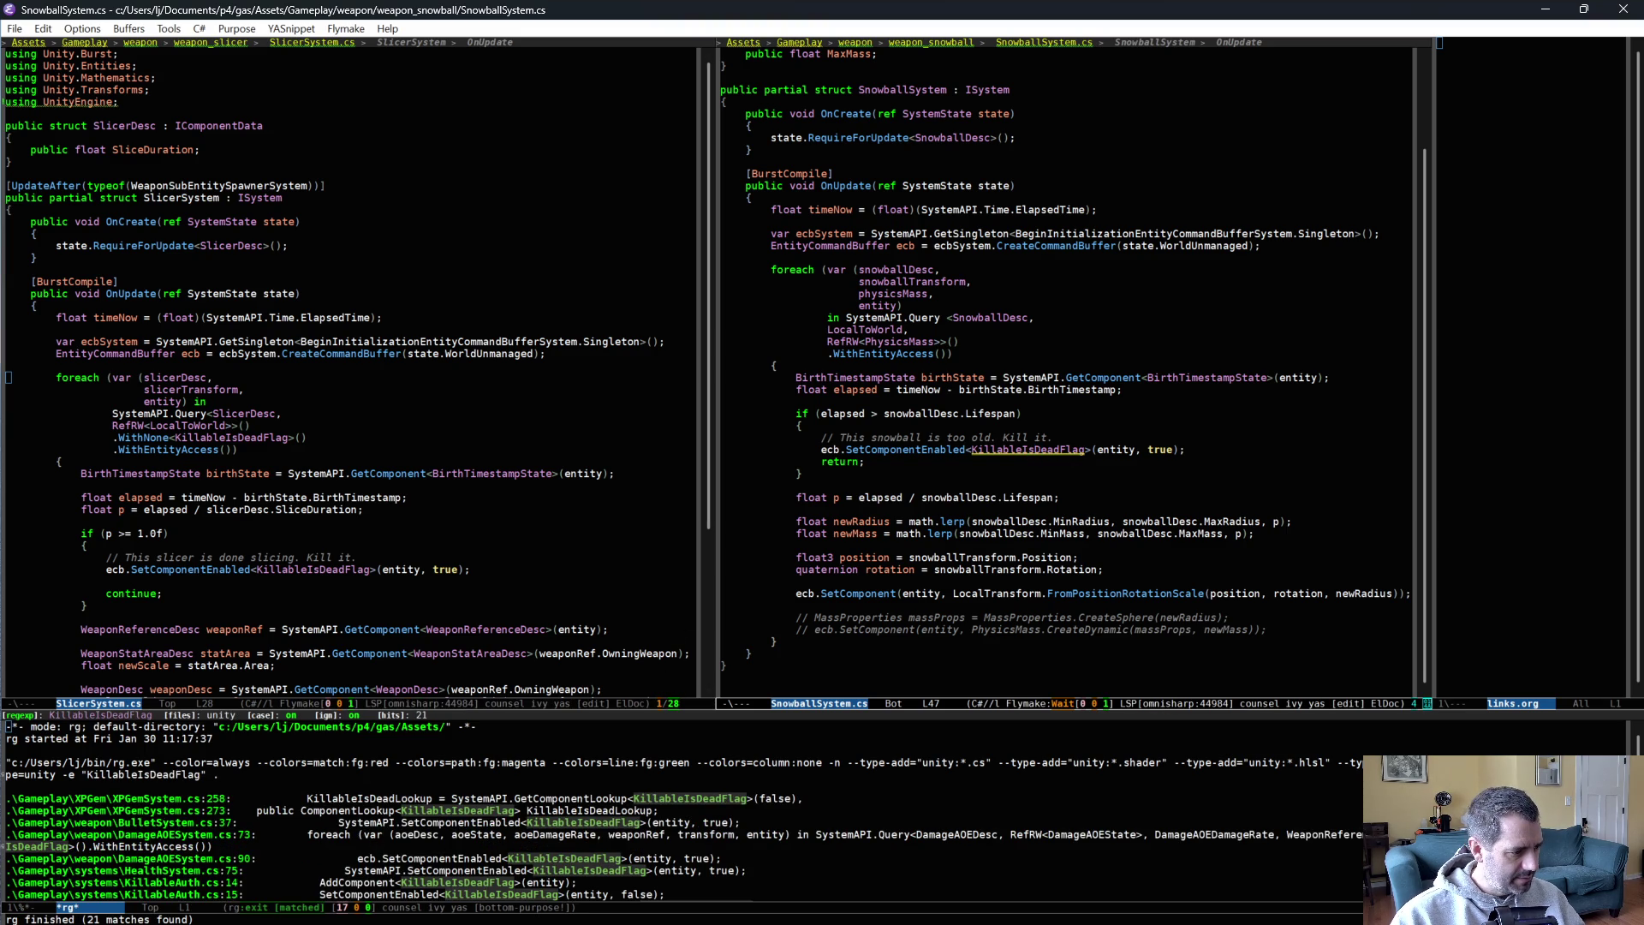
{"action": "left_click", "coordinate": [171, 858]}
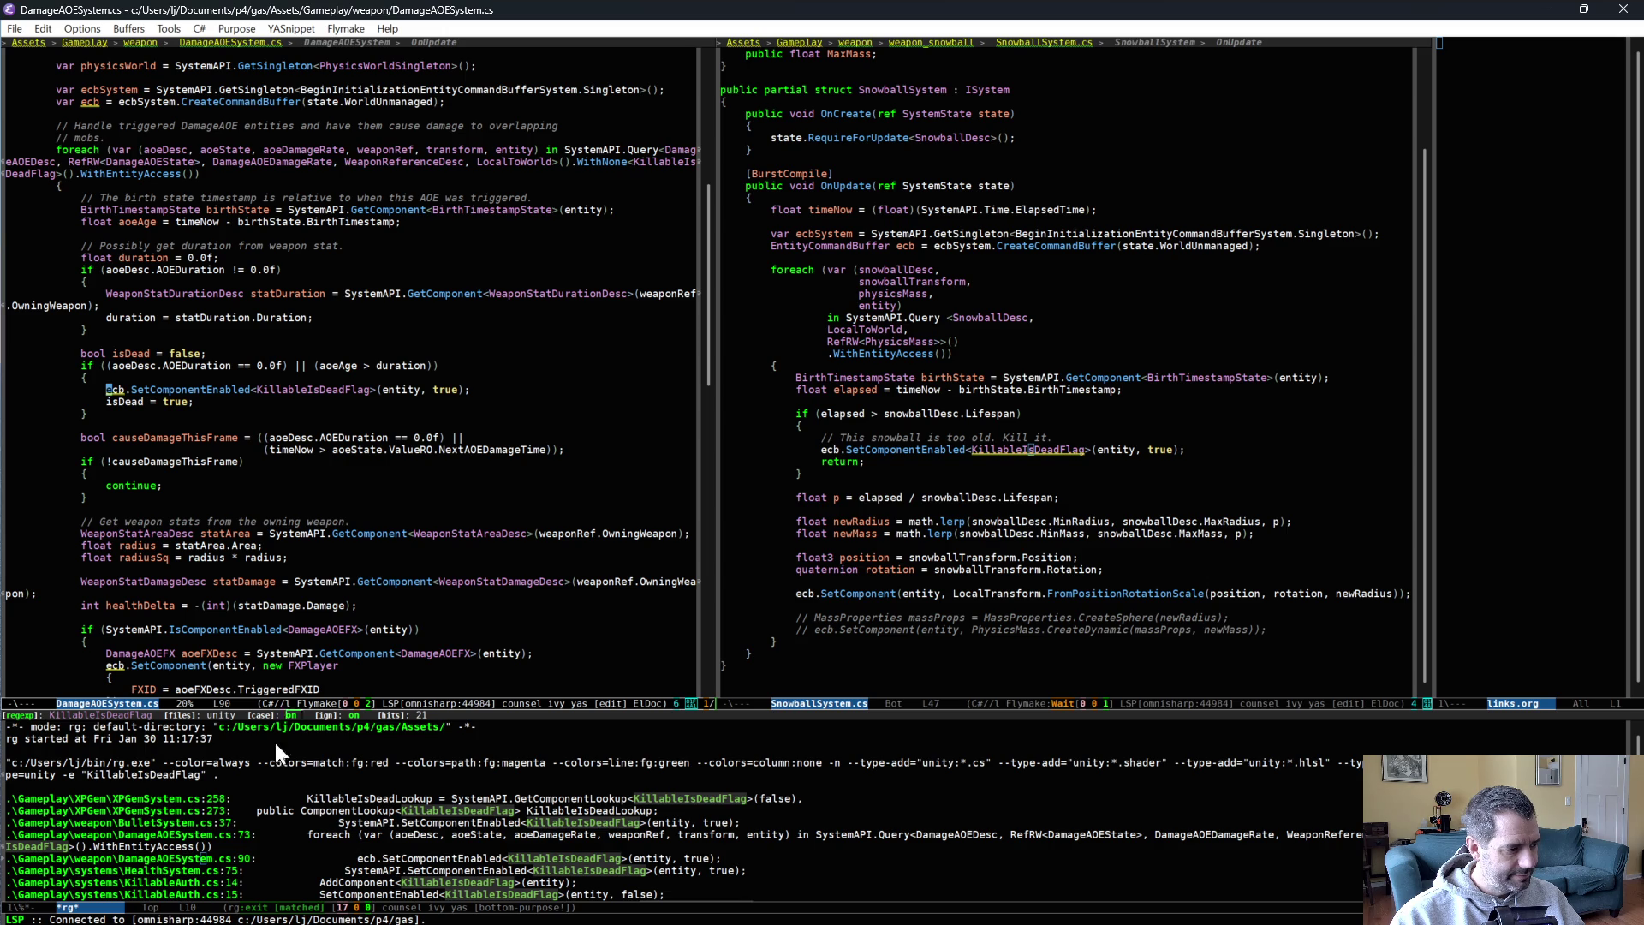
{"action": "left_click", "coordinate": [199, 894]}
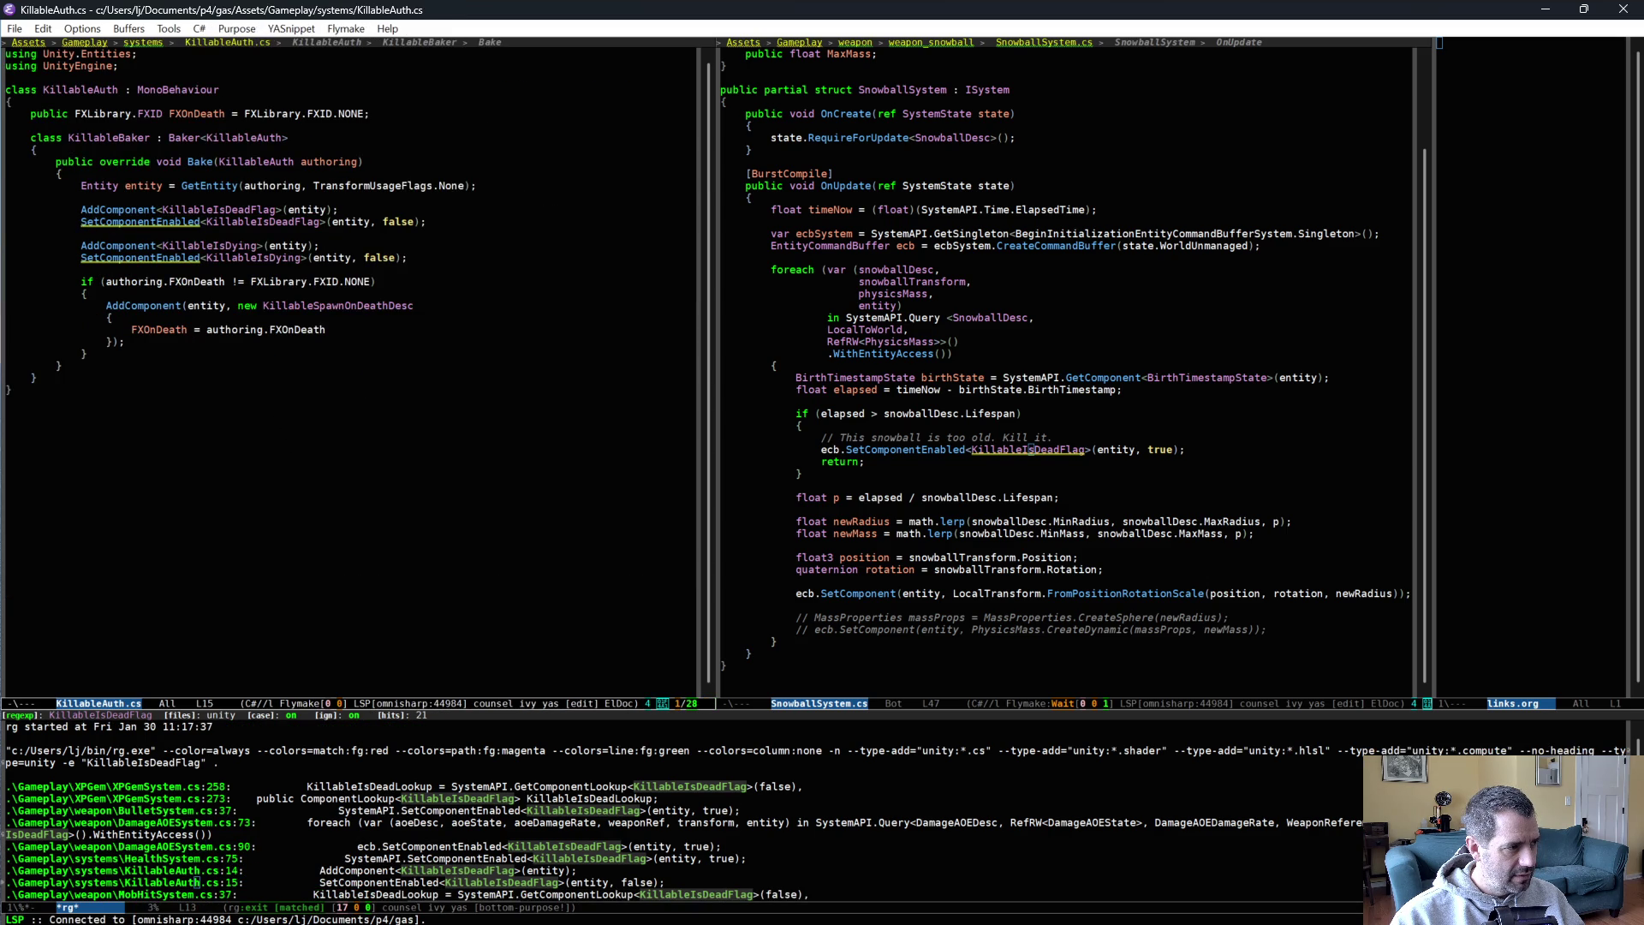
{"action": "key", "text": "Up"}
{"action": "key", "text": "ctrl+equal"}
{"action": "left_click", "coordinate": [1036, 462]}
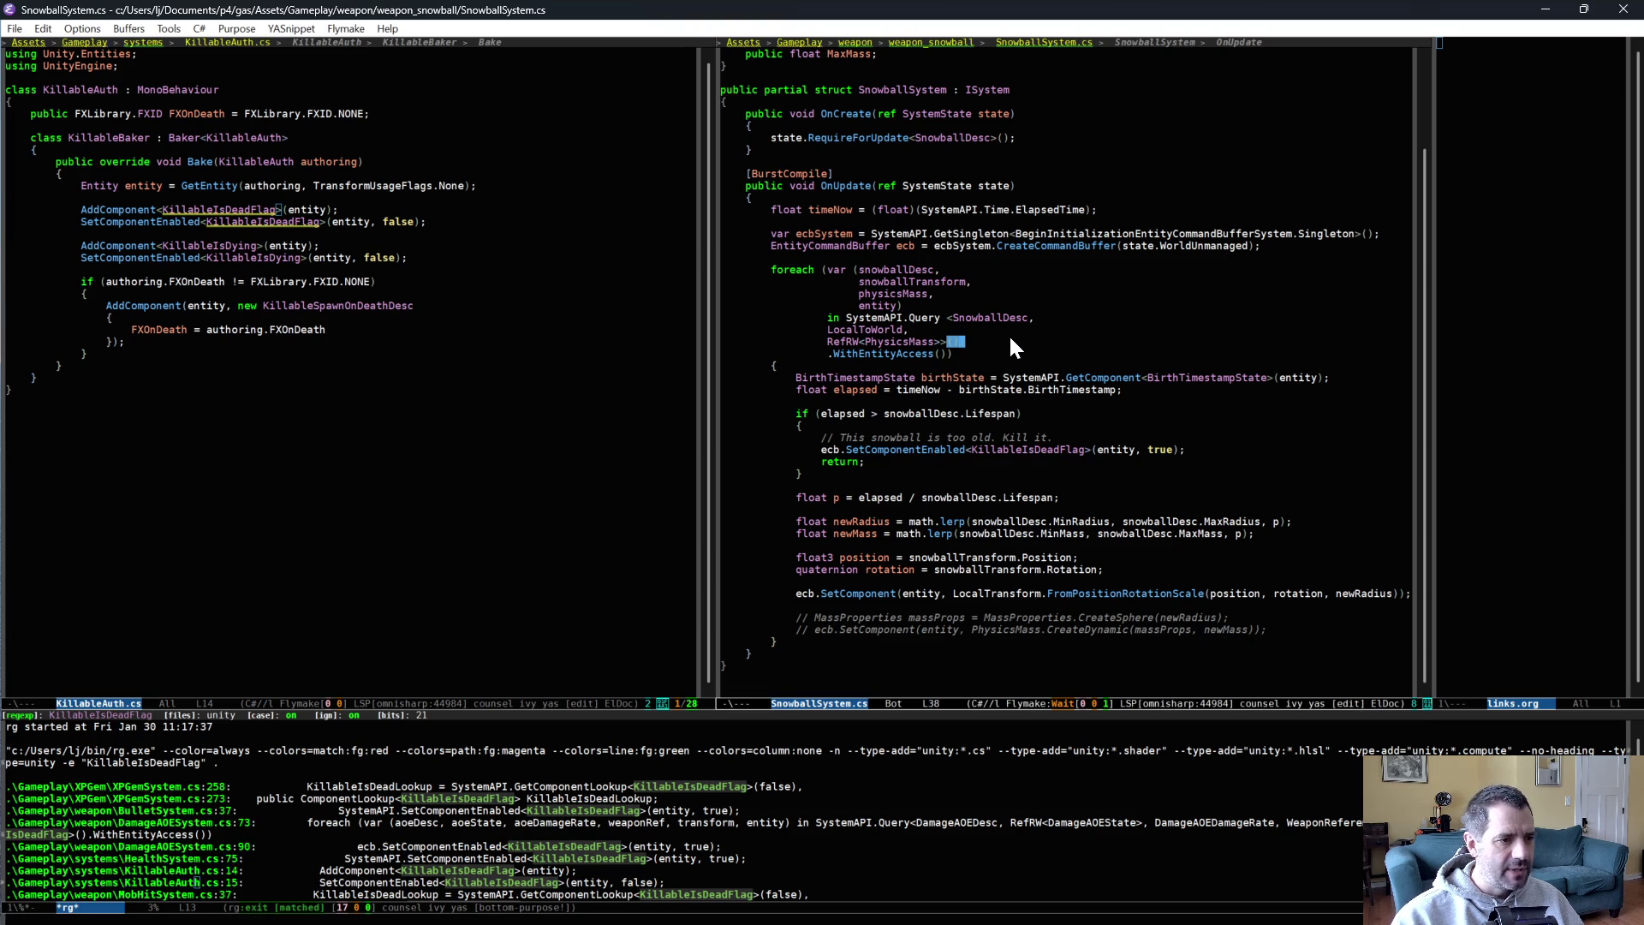
Add .WithNone<KillableIsDeadFlag>() to the snowball query and search the project for other WithNone uses.
{"action": "key", "text": "Return"}
{"action": "type", "text": ".W"}
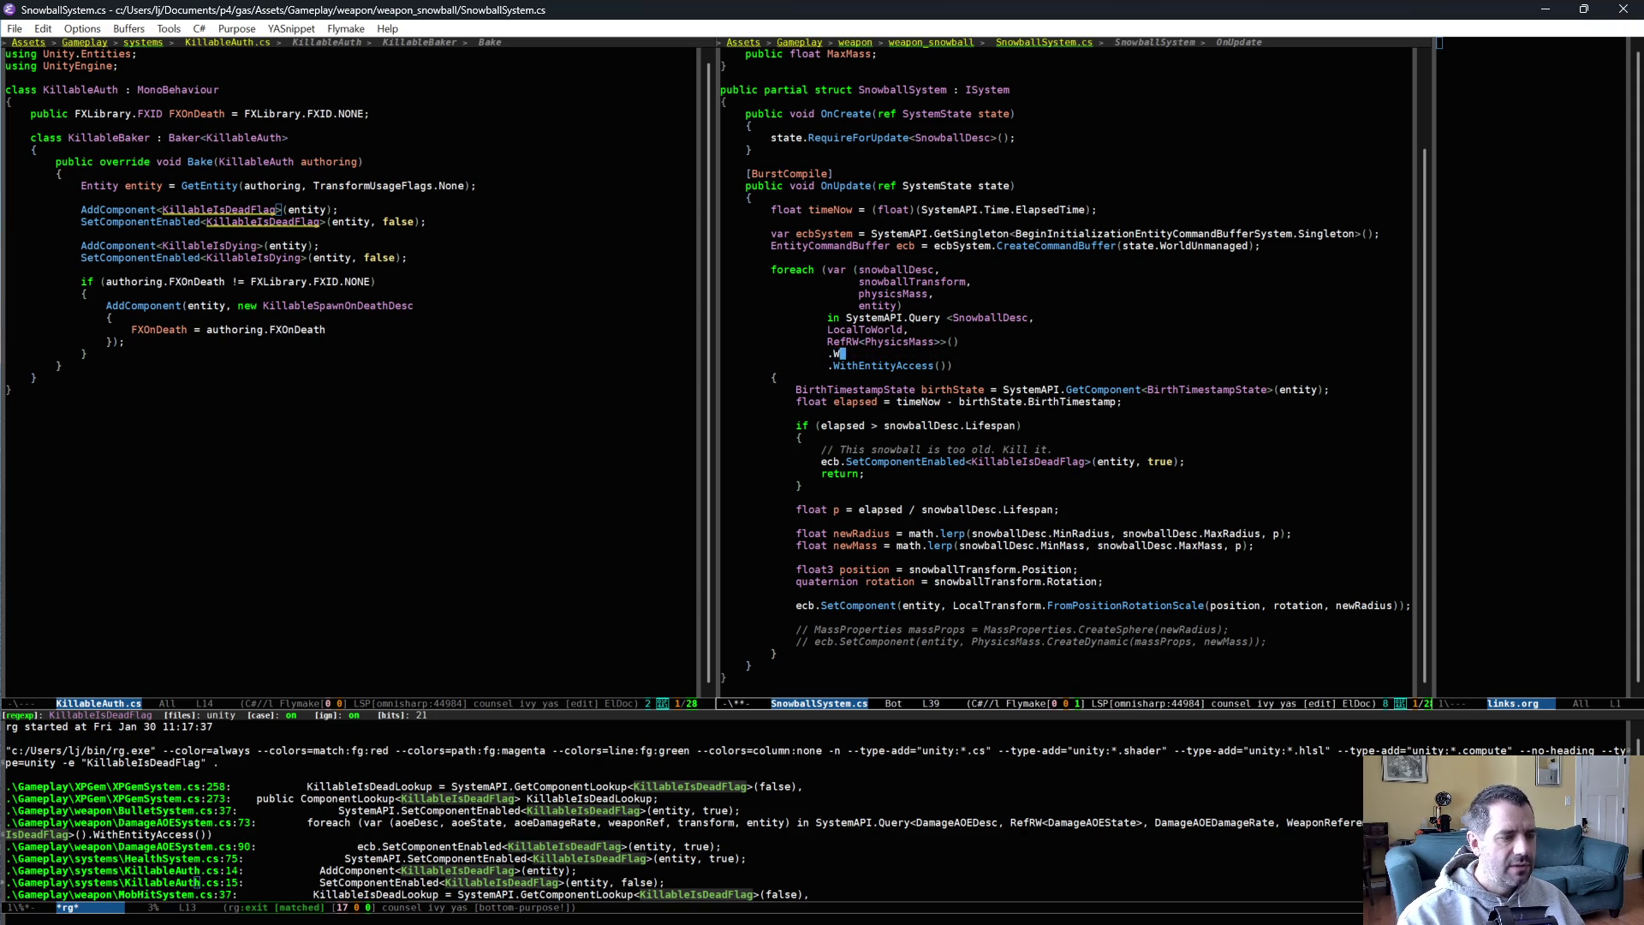
{"action": "type", "text": "ithNone<Ki"}
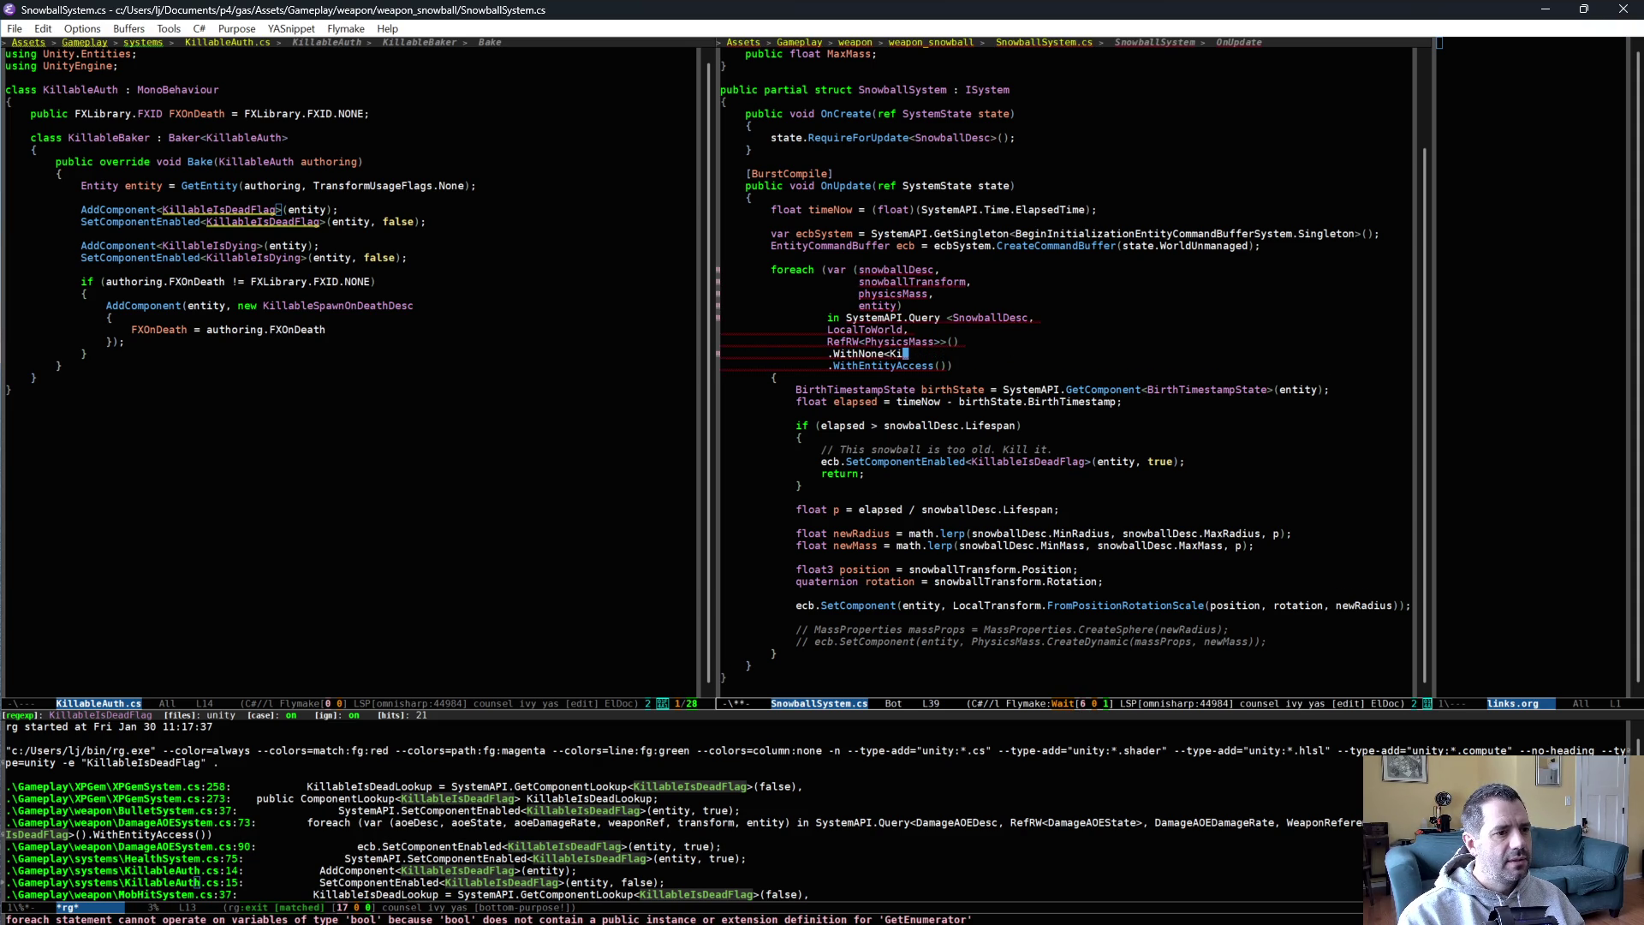
{"action": "type", "text": "llableIsDeadFlag"}
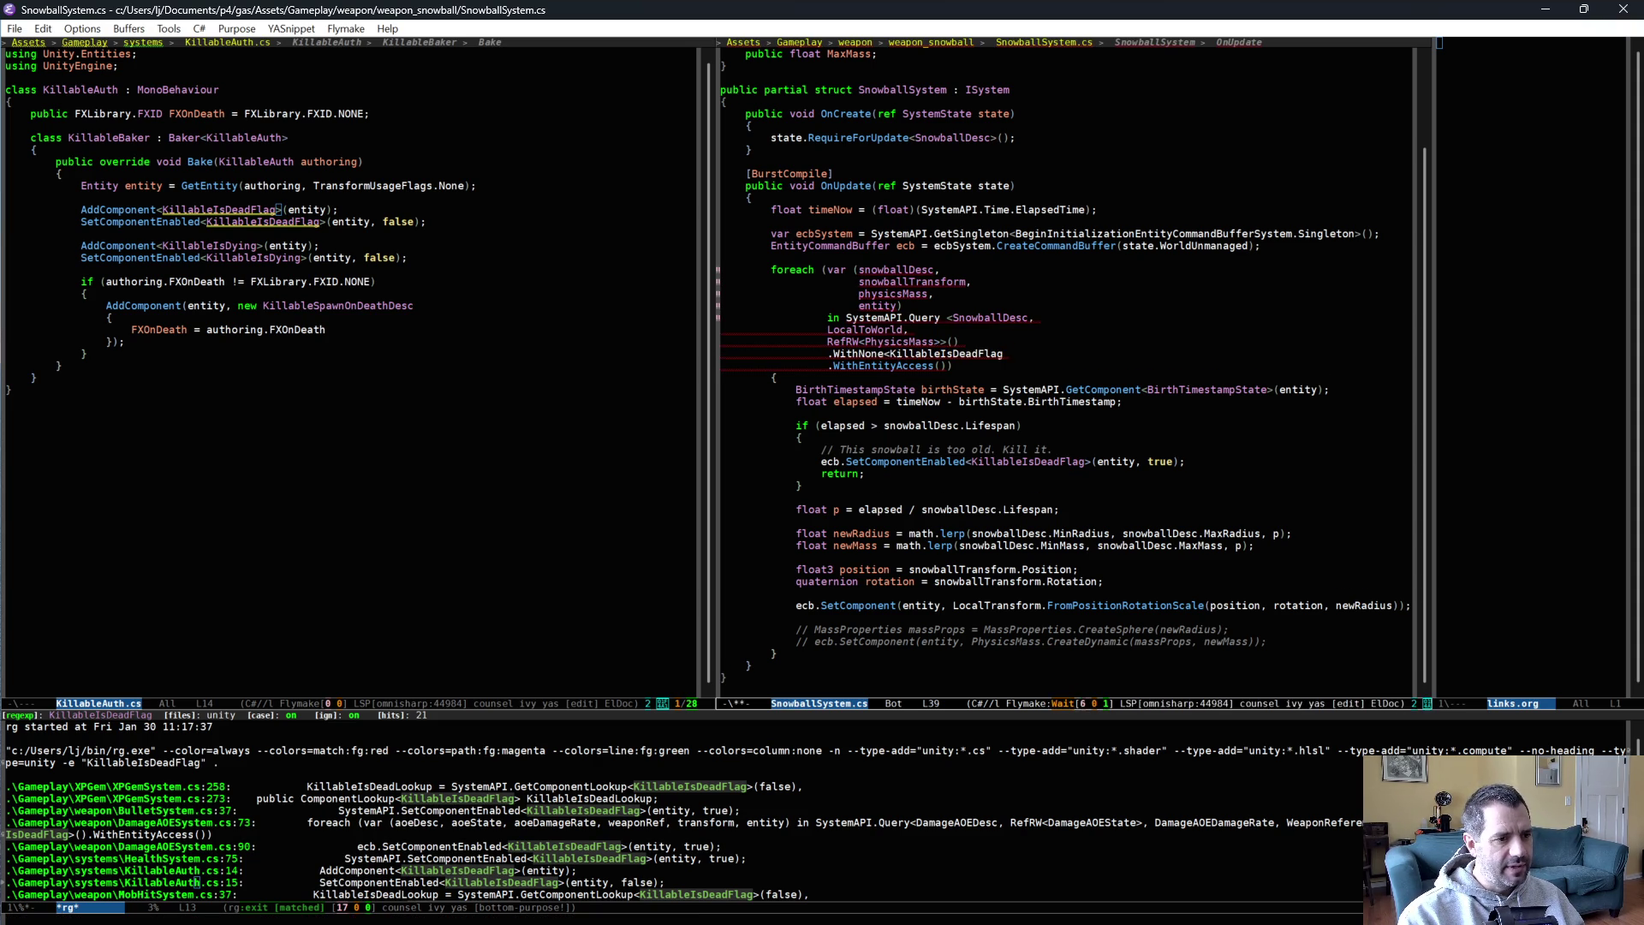
{"action": "type", "text": ">()"}
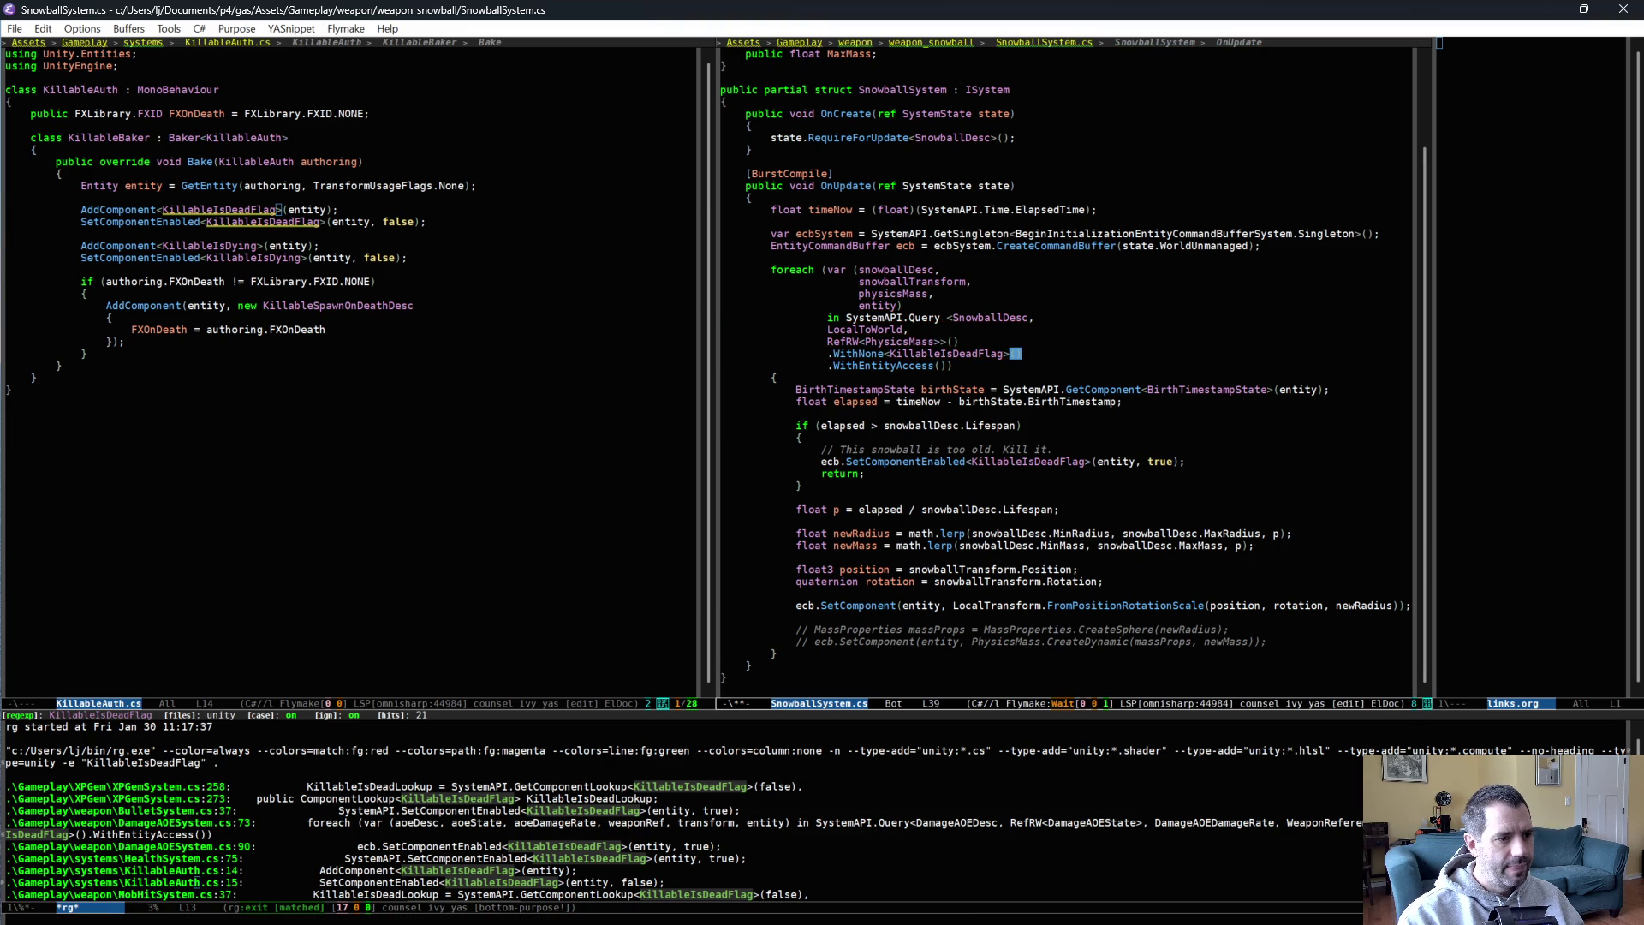
{"action": "key", "text": "ctrl+c"}
{"action": "key", "text": "s"}
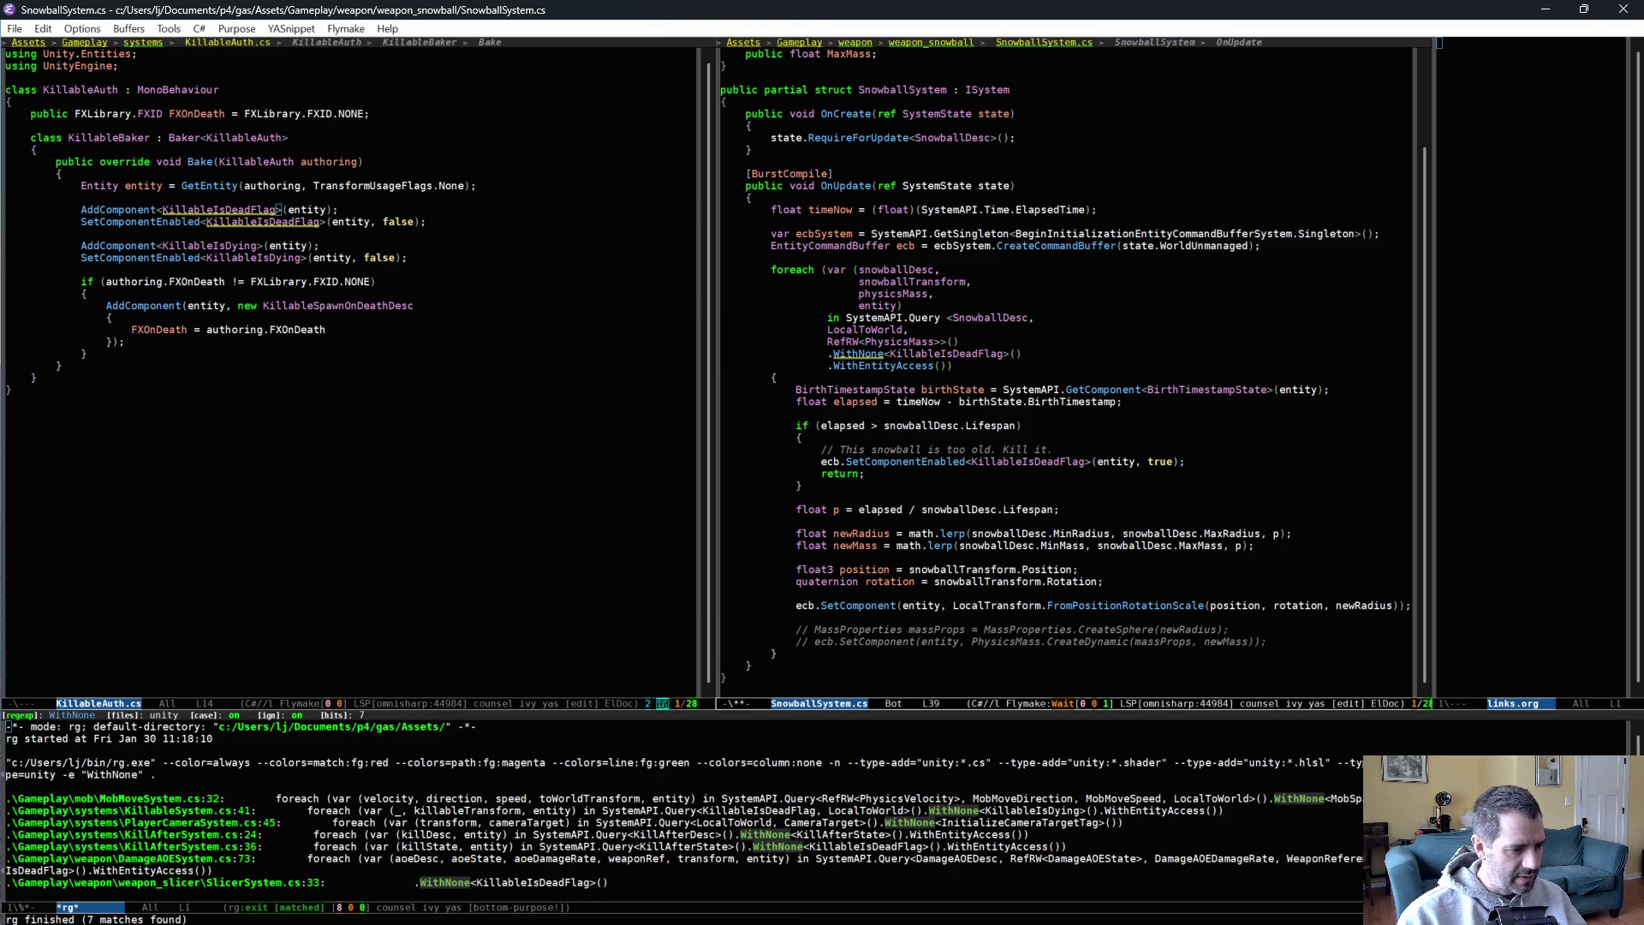
Save SnowballSystem.cs, check the new WithNone filter on line 40, and return to Unity.
{"action": "key", "text": "Down"}
{"action": "key", "text": "Down"}
{"action": "key", "text": "Down"}
{"action": "key", "text": "ctrl+x"}
{"action": "key", "text": "ctrl+s"}
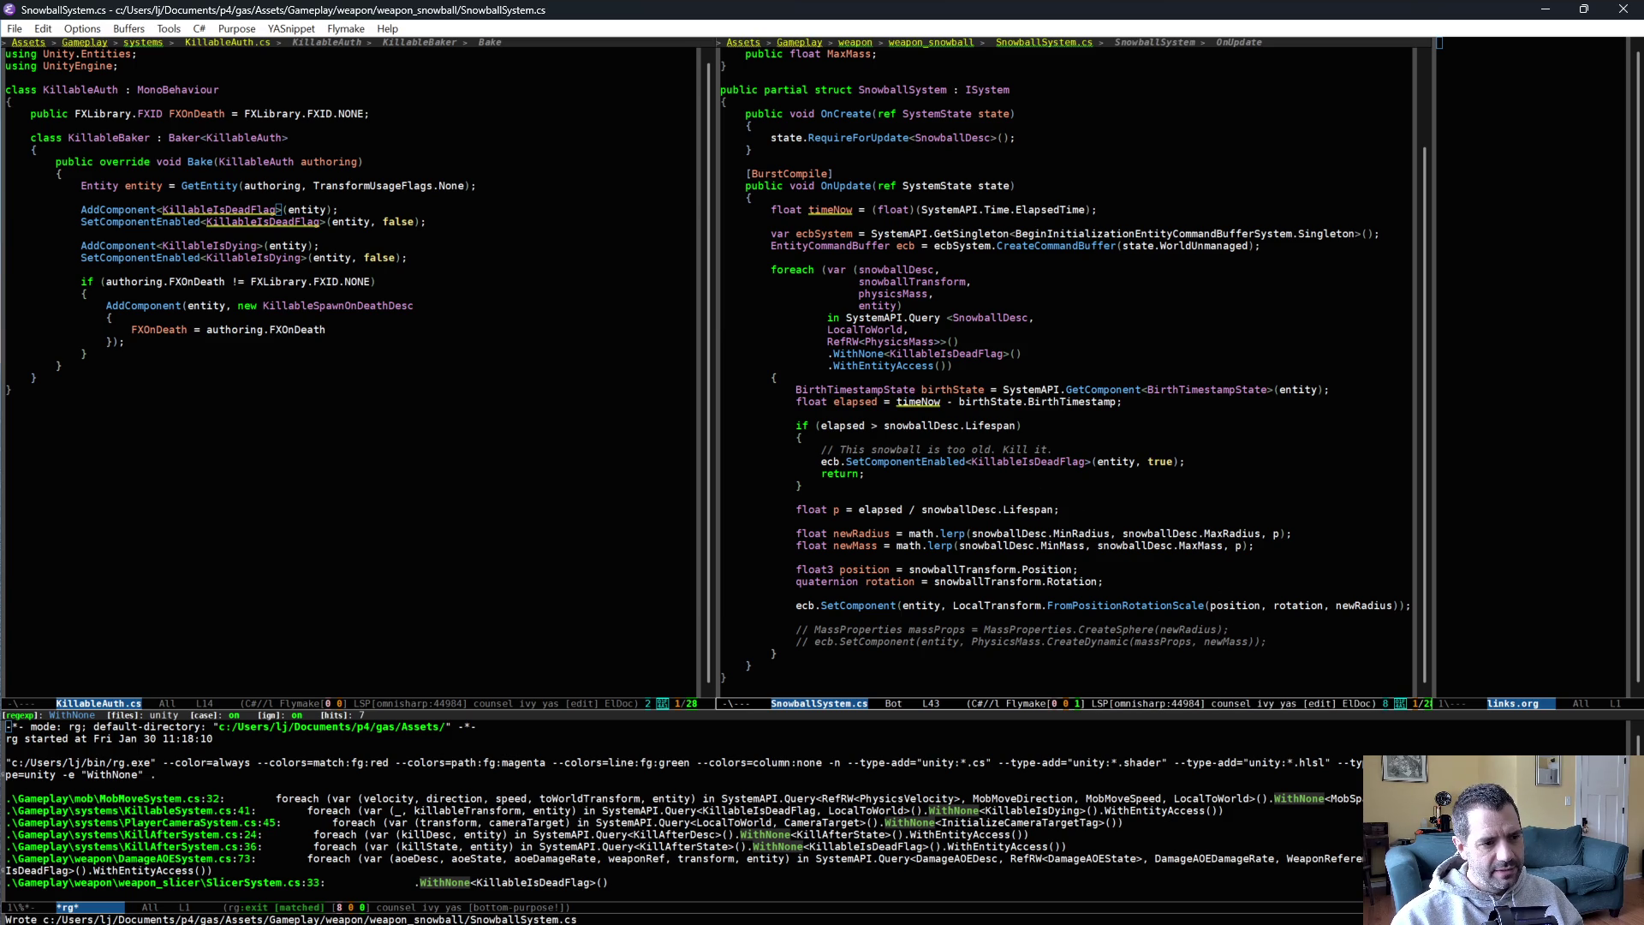
{"action": "key", "text": "alt+g"}
{"action": "type", "text": "g40"}
{"action": "key", "text": "Return"}
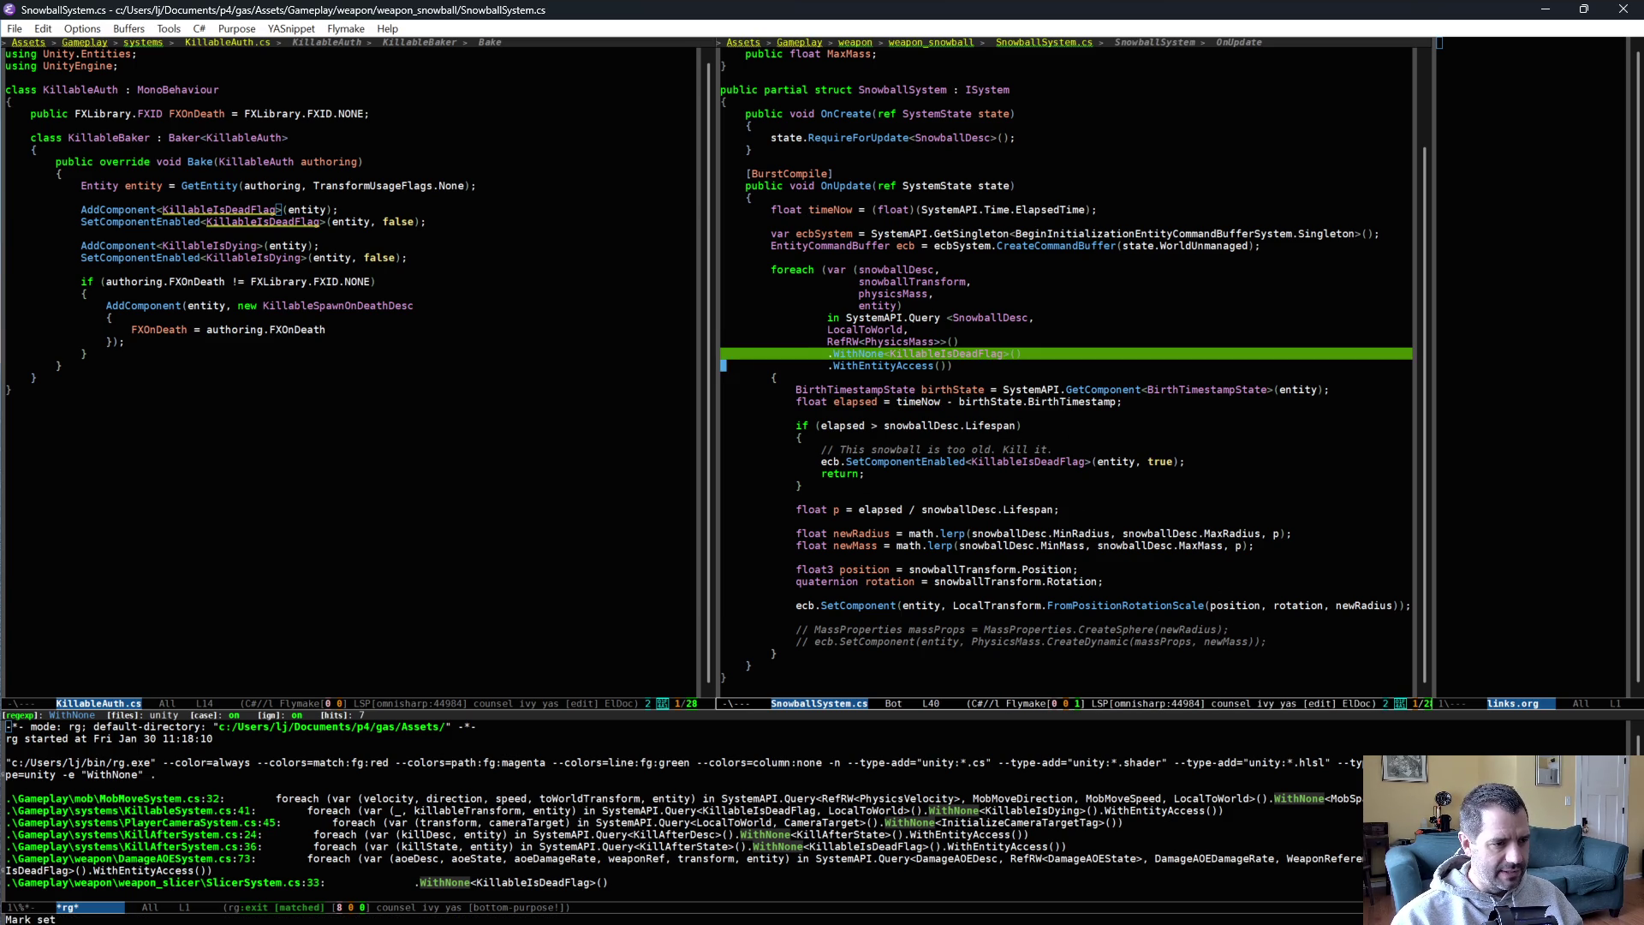
{"action": "left_click", "coordinate": [942, 352]}
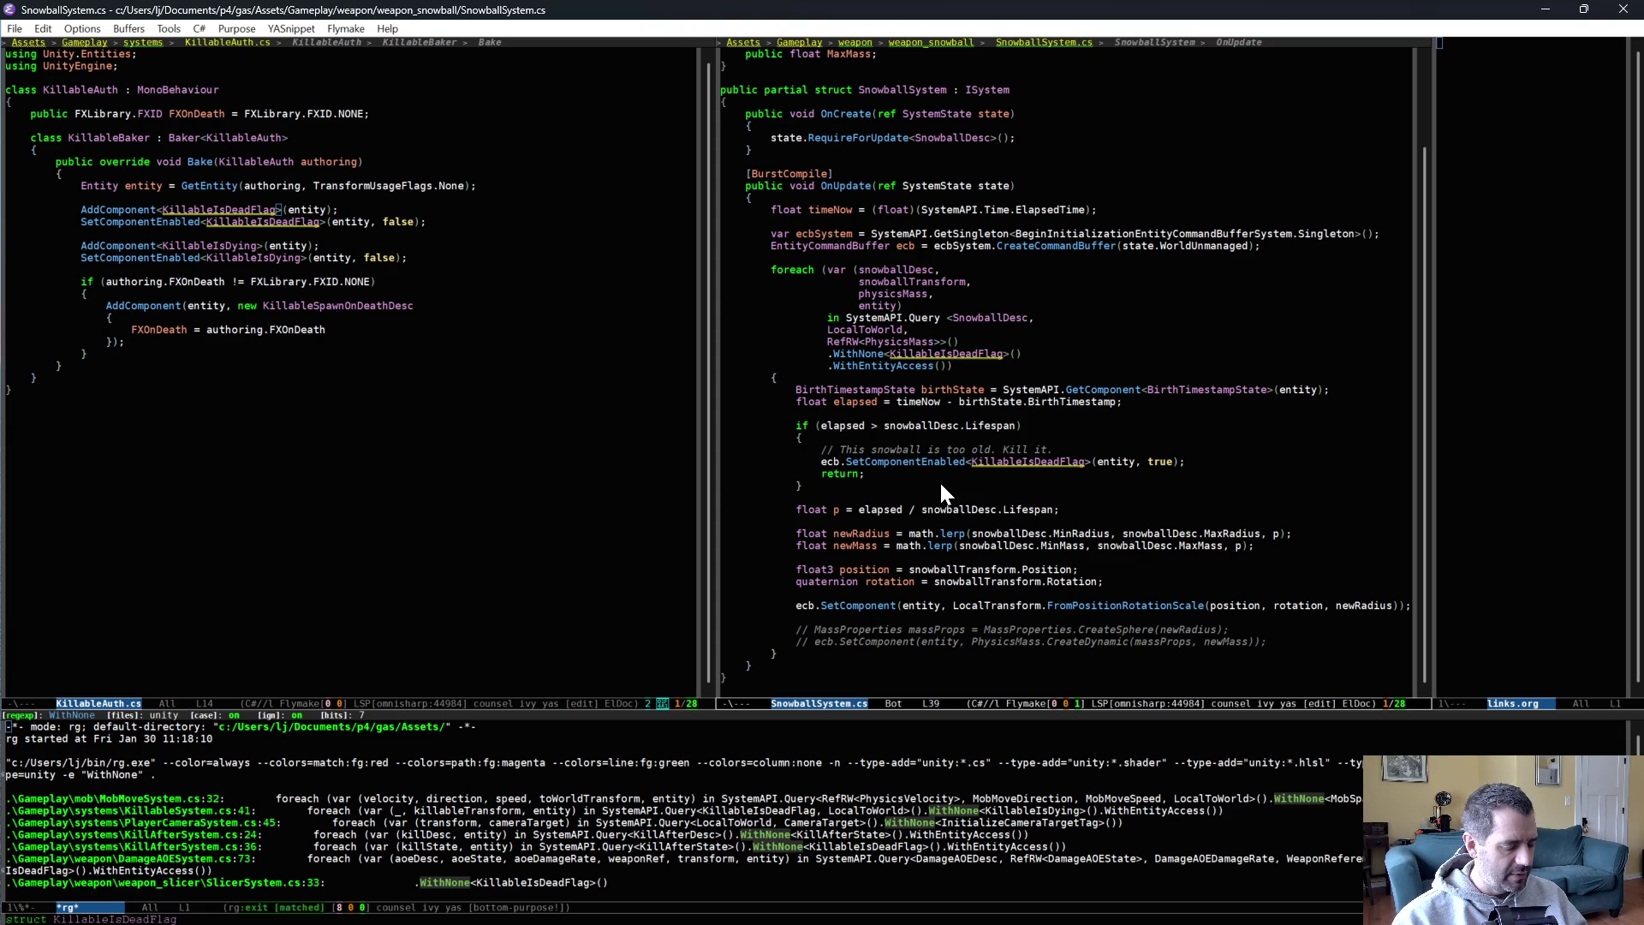
{"action": "key", "text": "alt+Tab"}
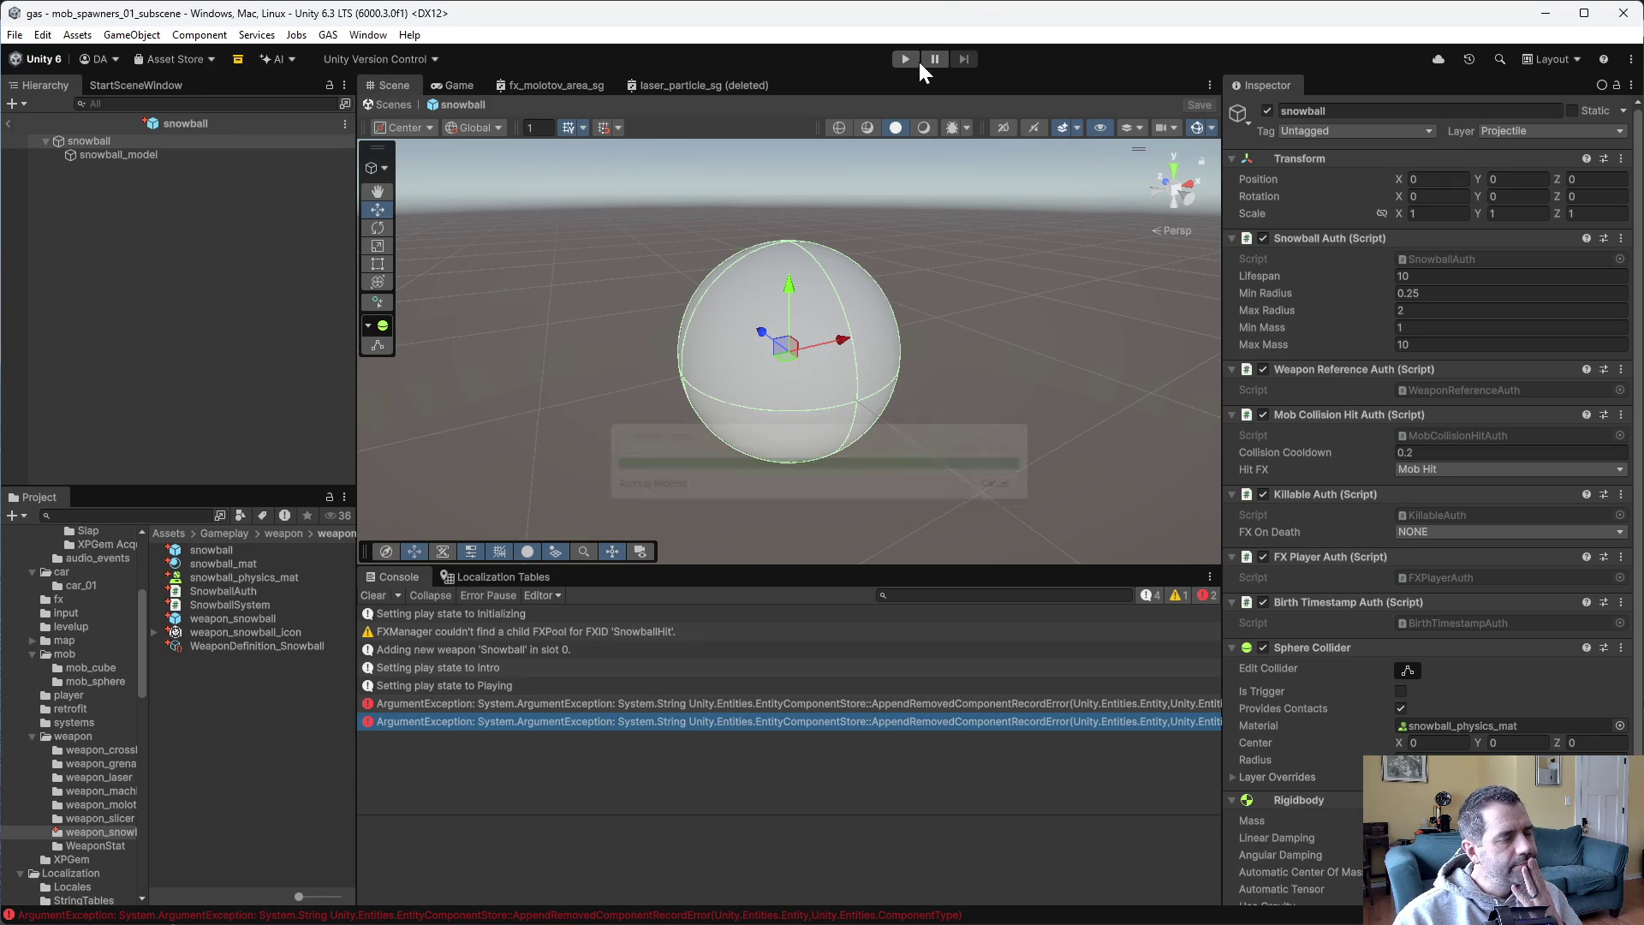
Play-test the dead-snowball filter by driving forward in Level 1, then stop the game.
{"action": "left_click", "coordinate": [904, 60]}
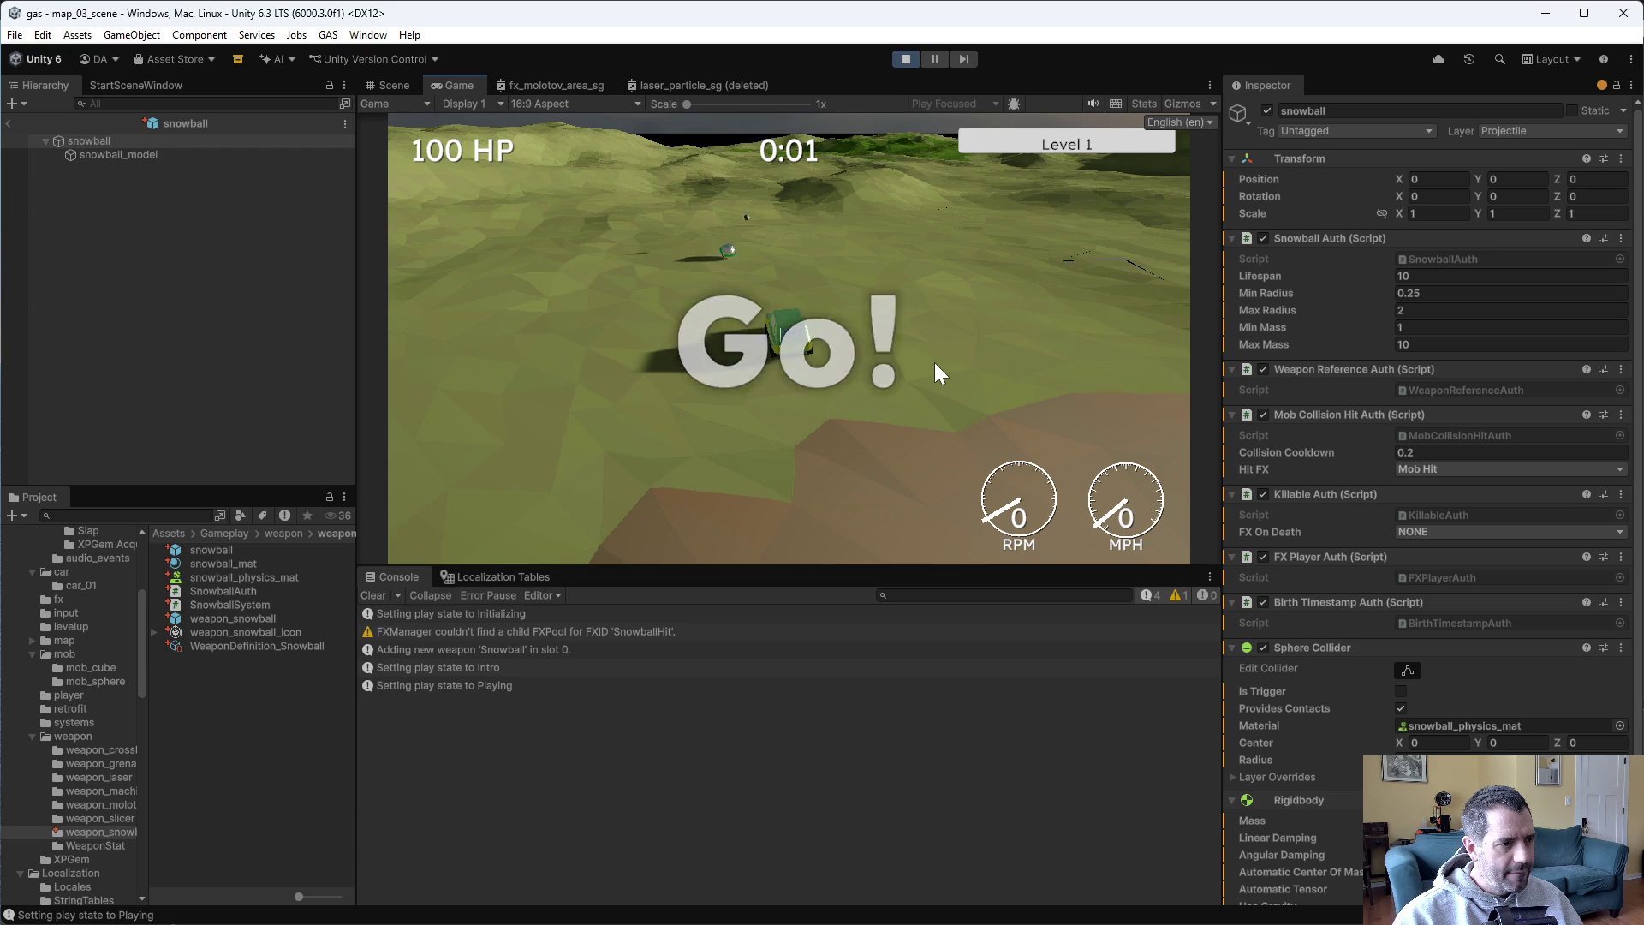
{"action": "key", "text": "w"}
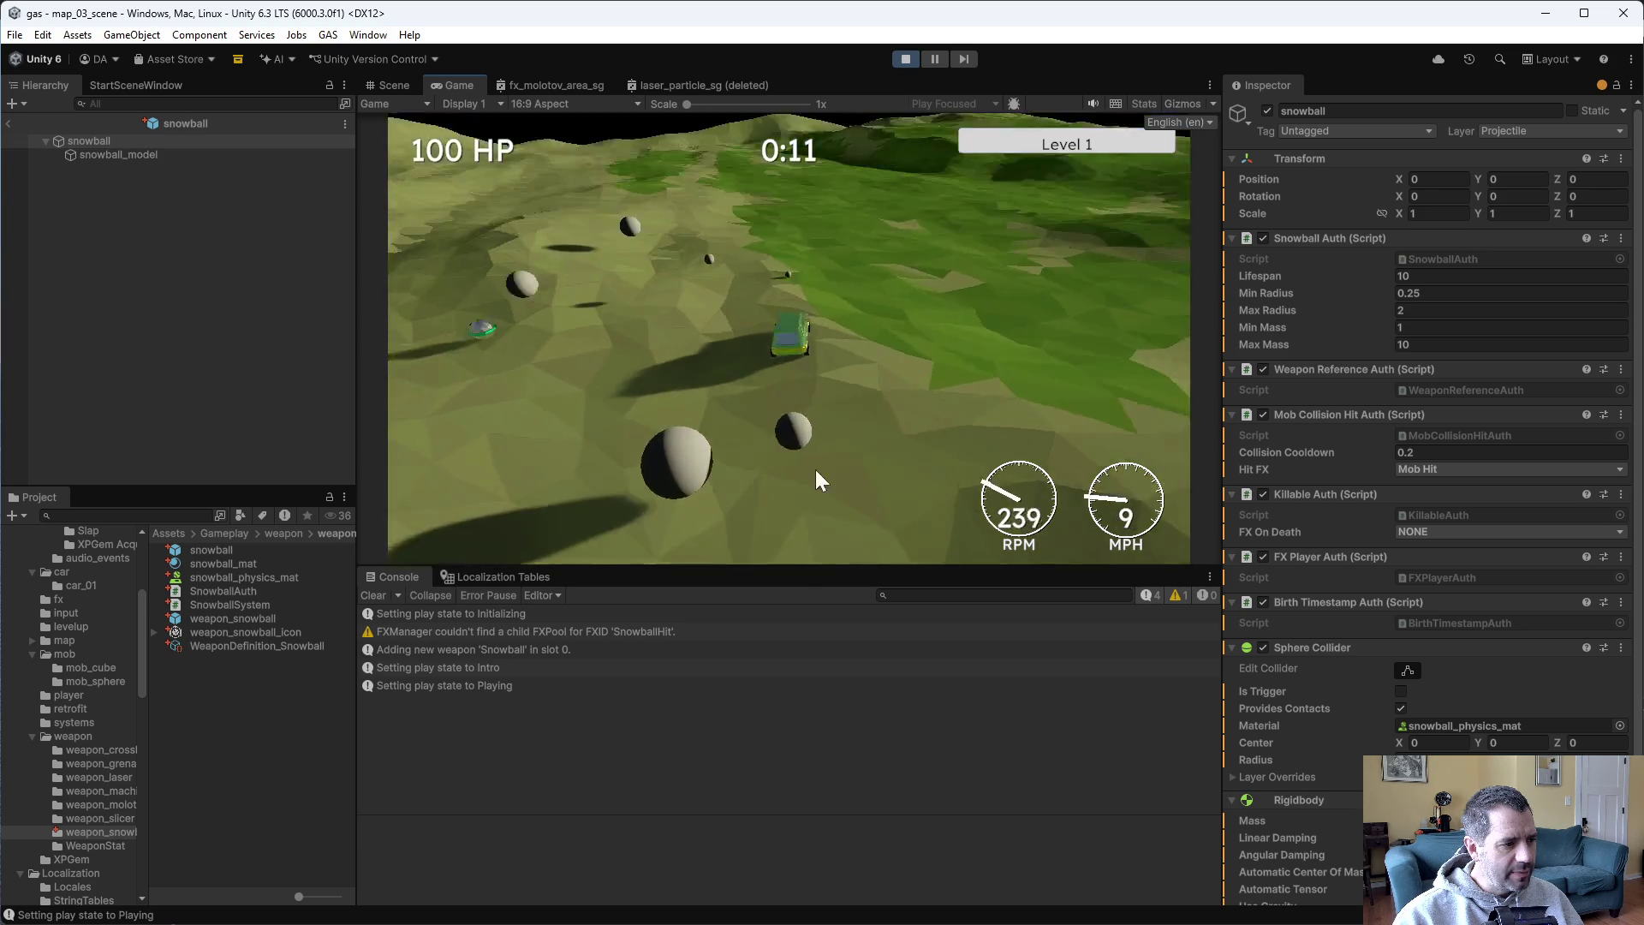
{"action": "left_click", "coordinate": [908, 57]}
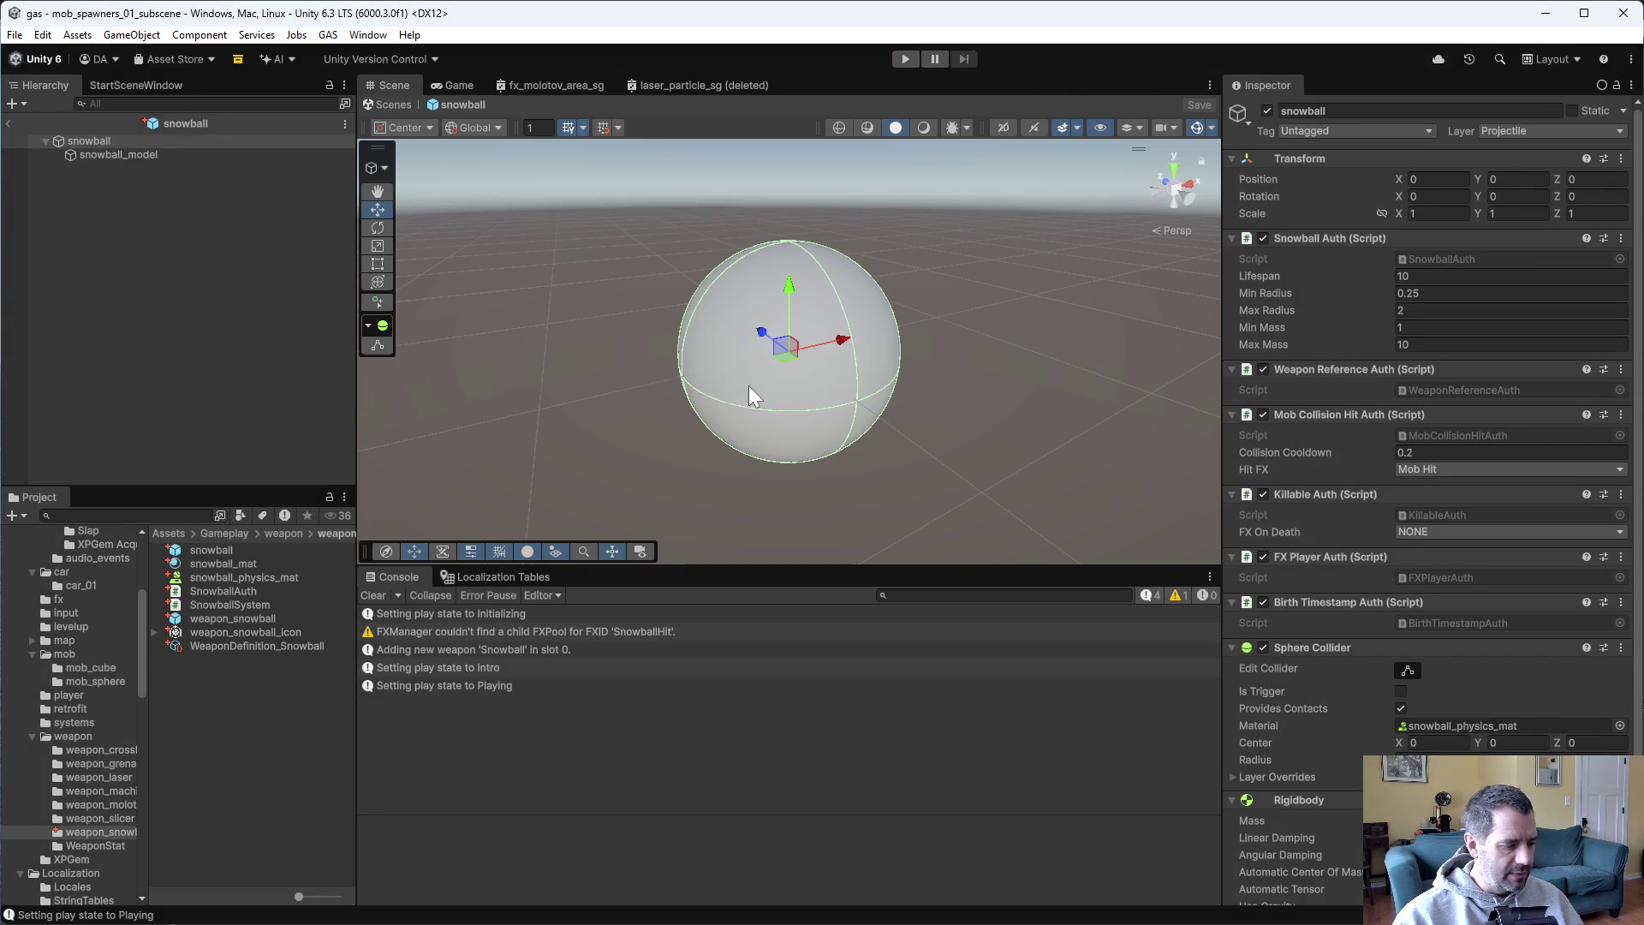
Uncomment both mass-update lines with M-;, save SnowballSystem.cs, and return to Unity.
{"action": "key", "text": "alt+Tab"}
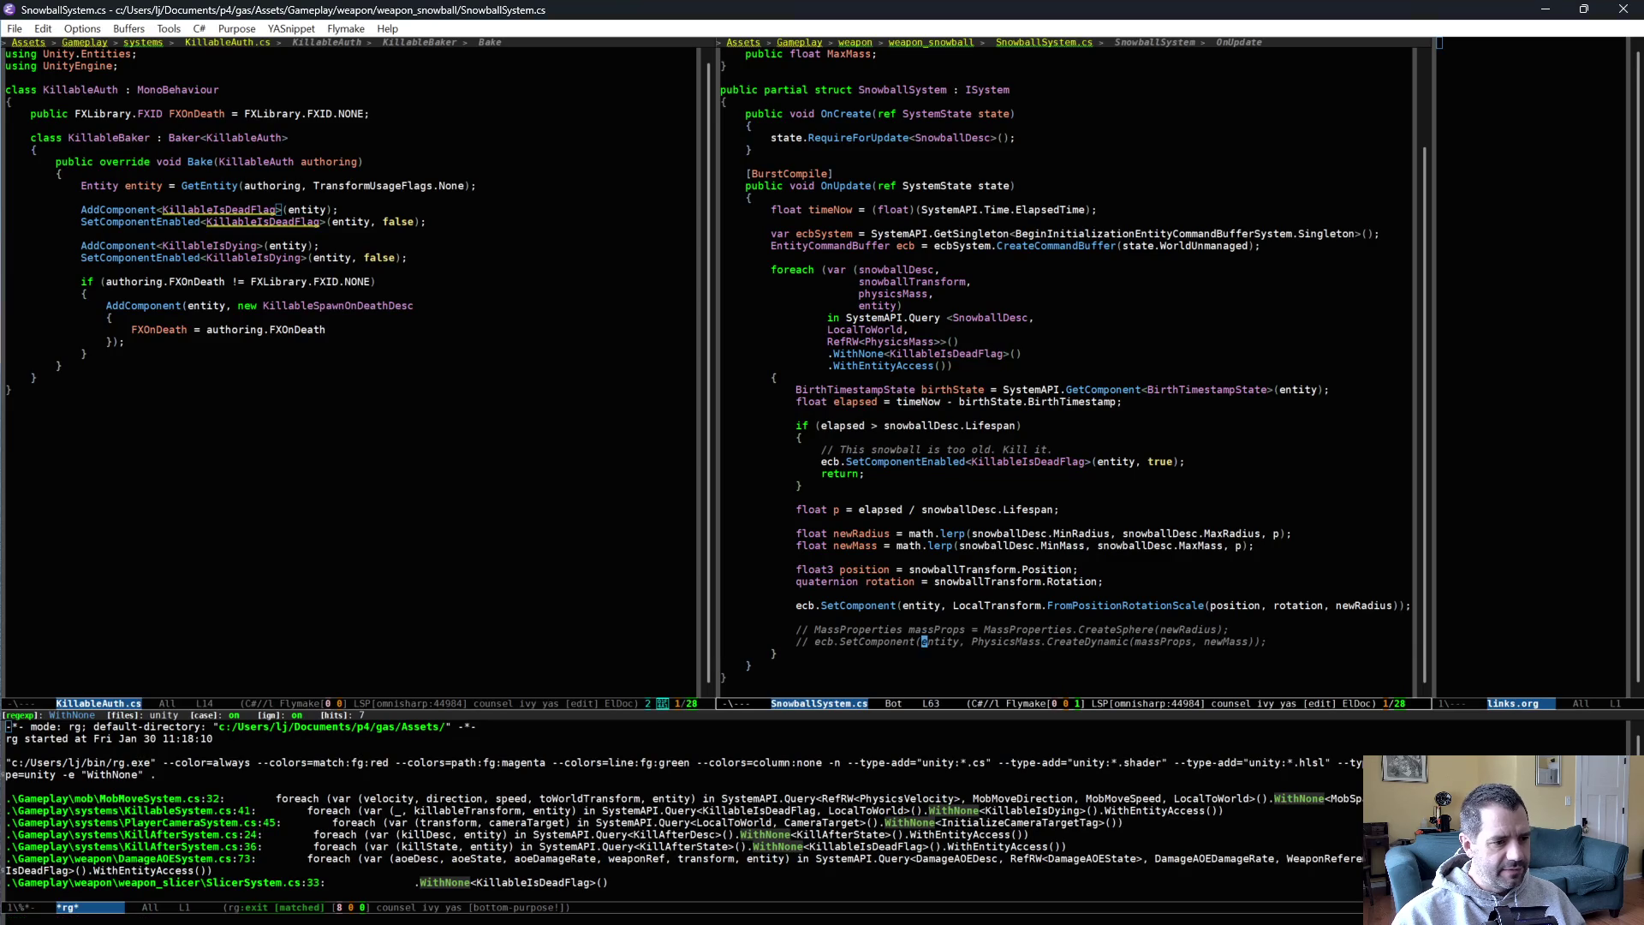
{"action": "key", "text": "Up"}
{"action": "key", "text": "Up"}
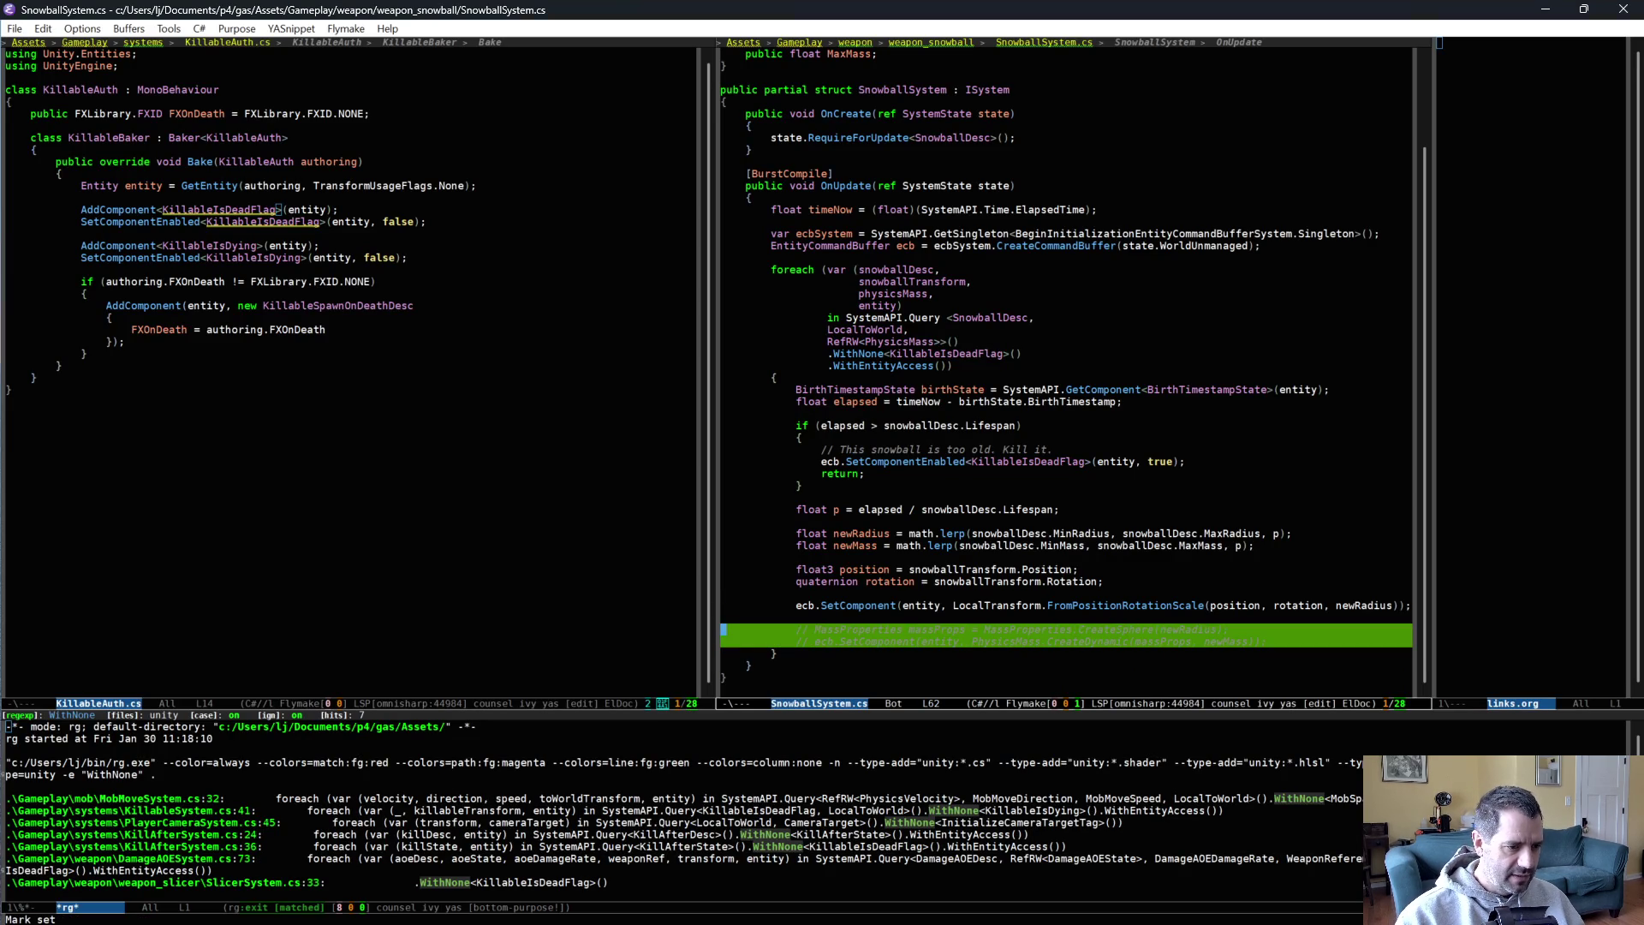
{"action": "key", "text": "alt+;"}
{"action": "key", "text": "ctrl+x"}
{"action": "key", "text": "ctrl+s"}
{"action": "key", "text": "alt+Tab"}
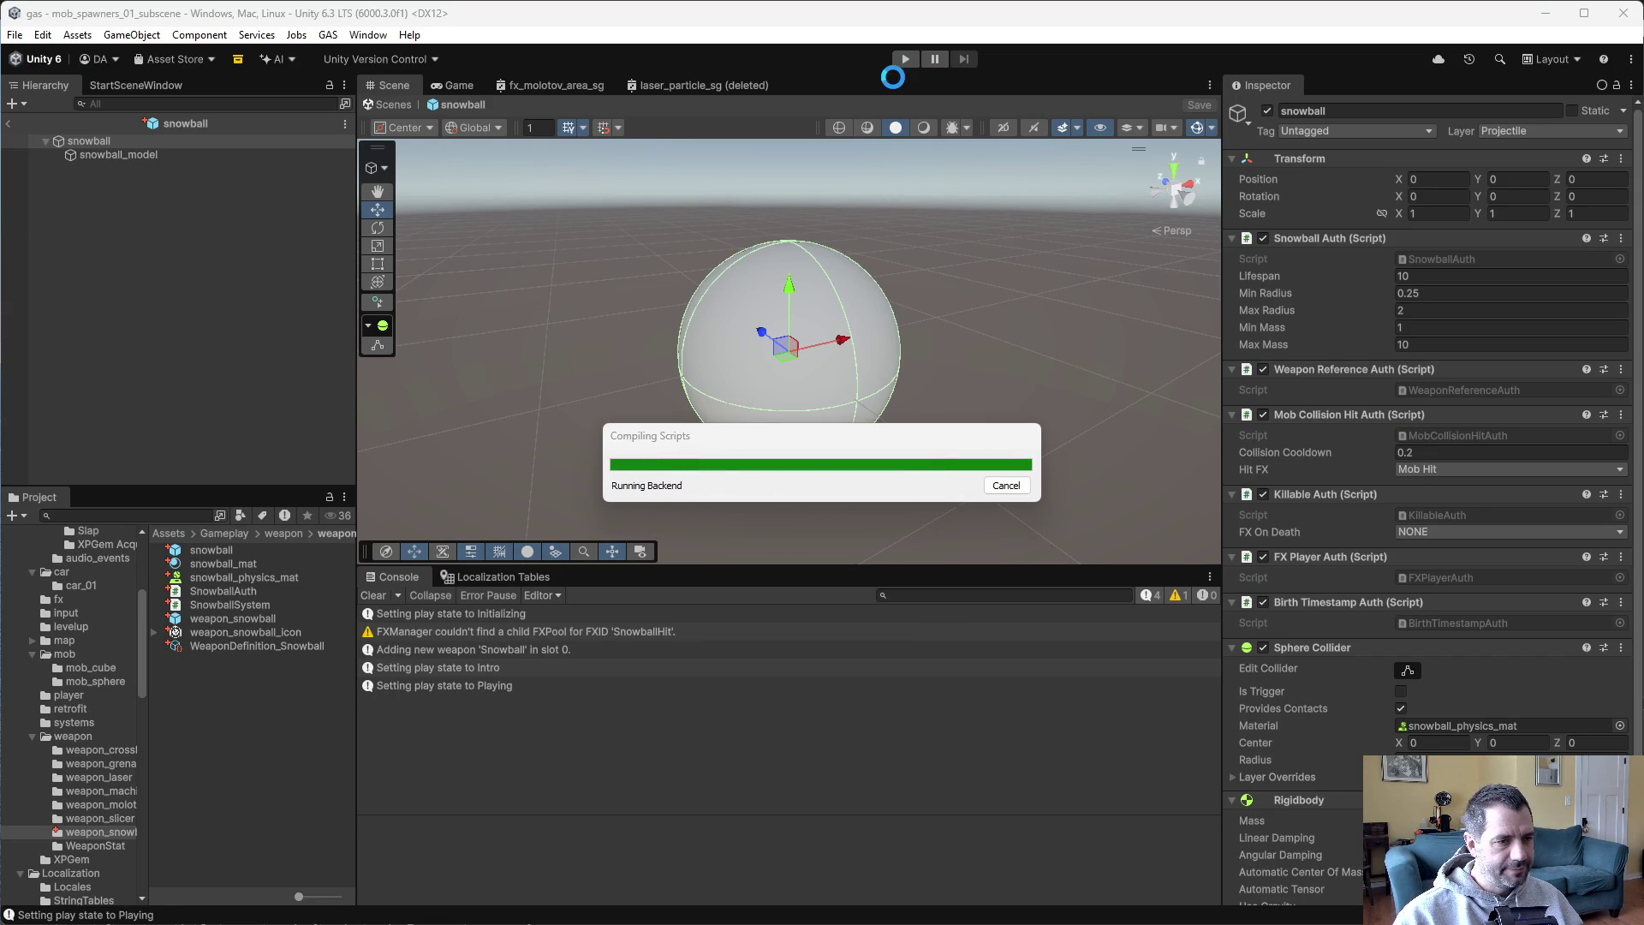
Play-test the recompiled snowballs by driving forward, stop, and open the snowball physics material.
{"action": "left_click", "coordinate": [897, 60]}
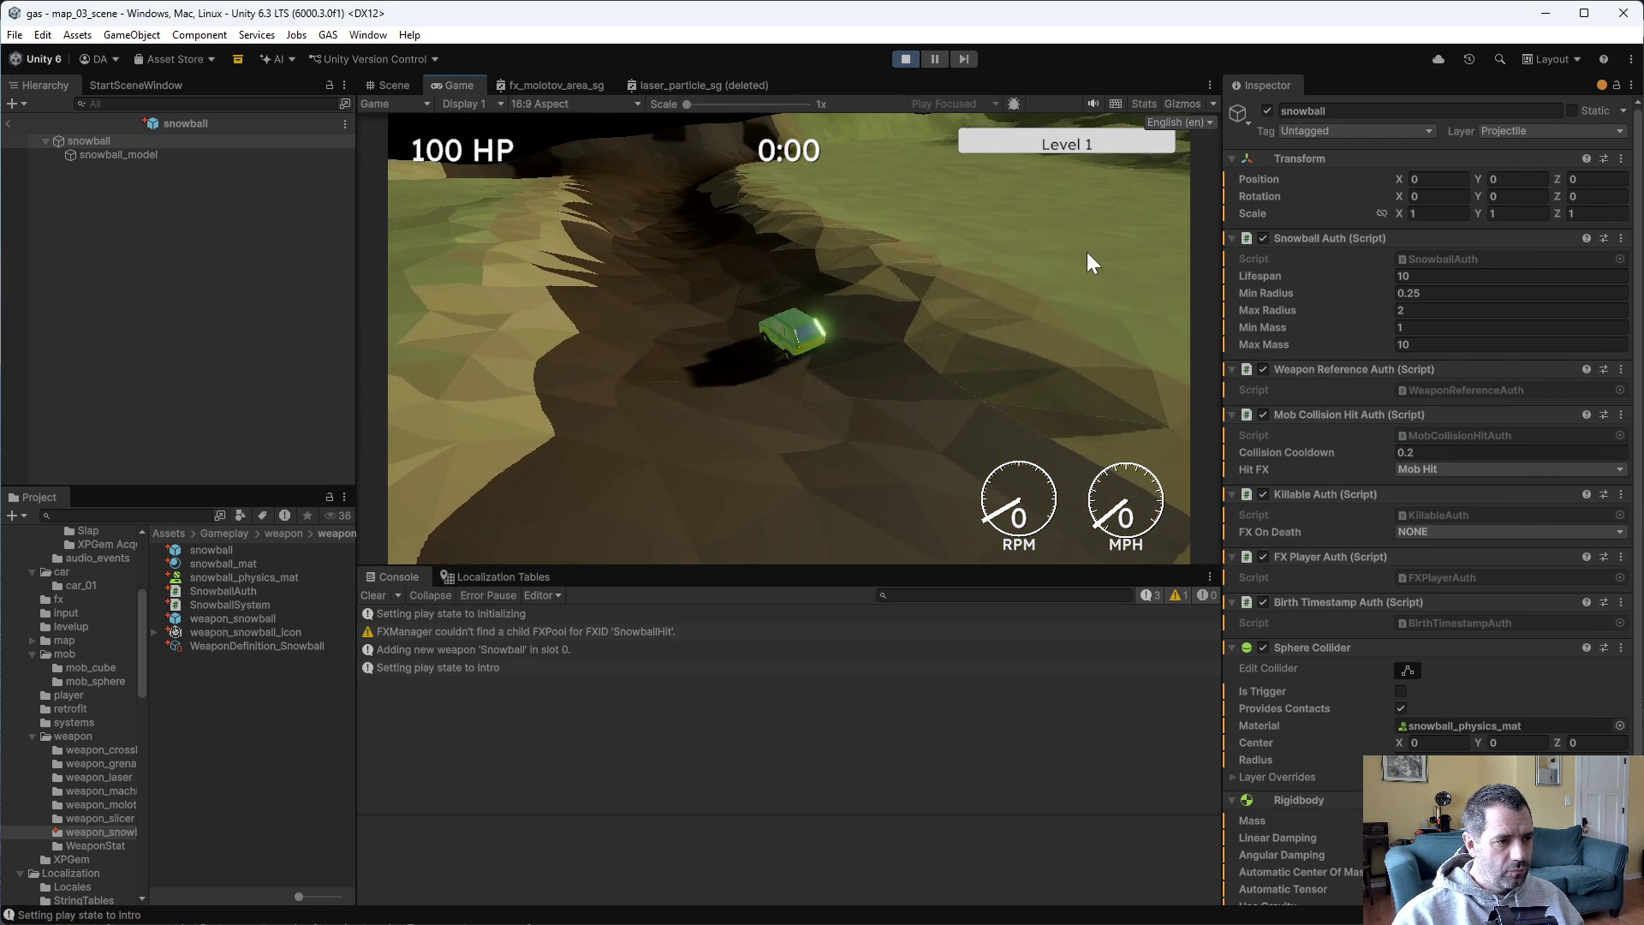
{"action": "key", "text": "w"}
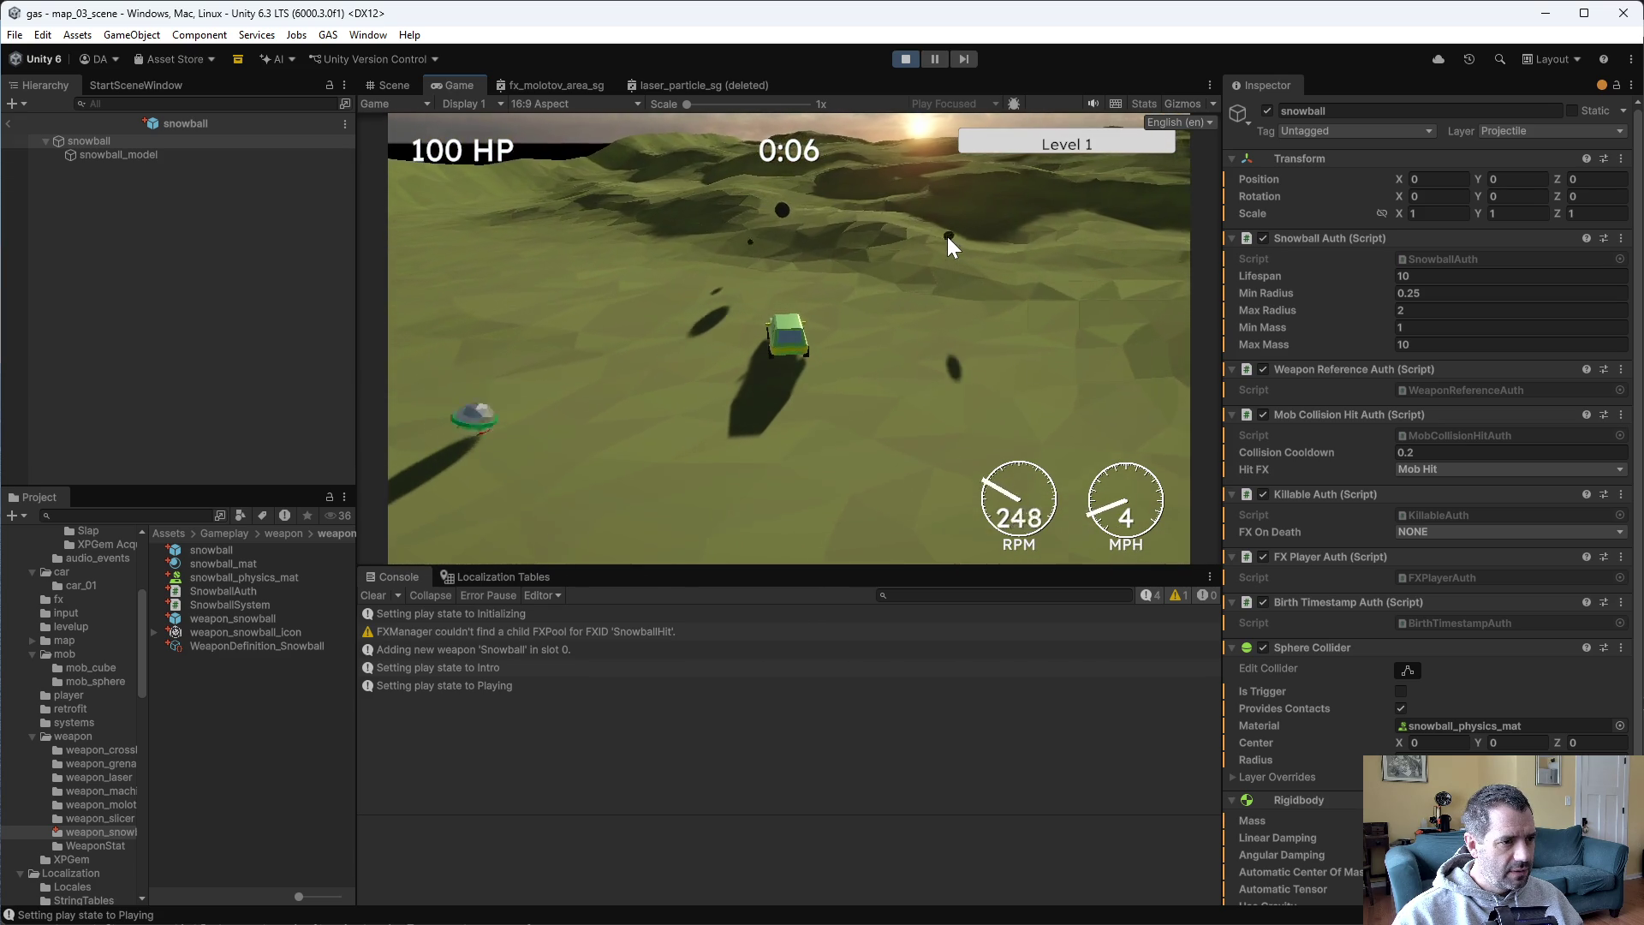
{"action": "key", "text": "w"}
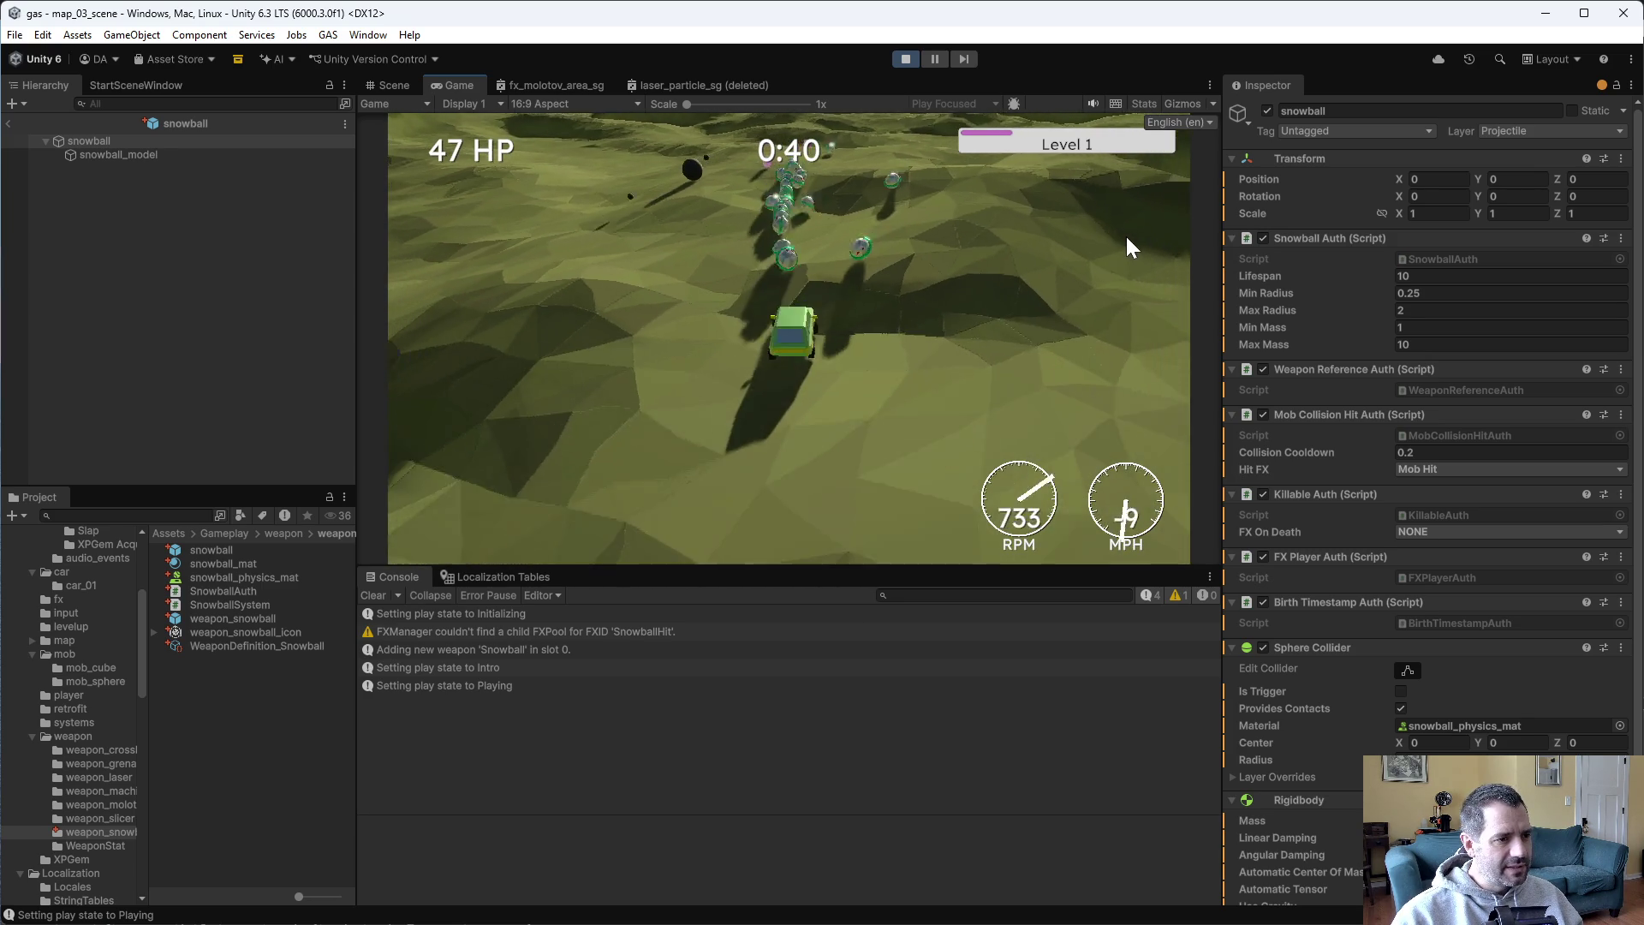
{"action": "left_click", "coordinate": [906, 58]}
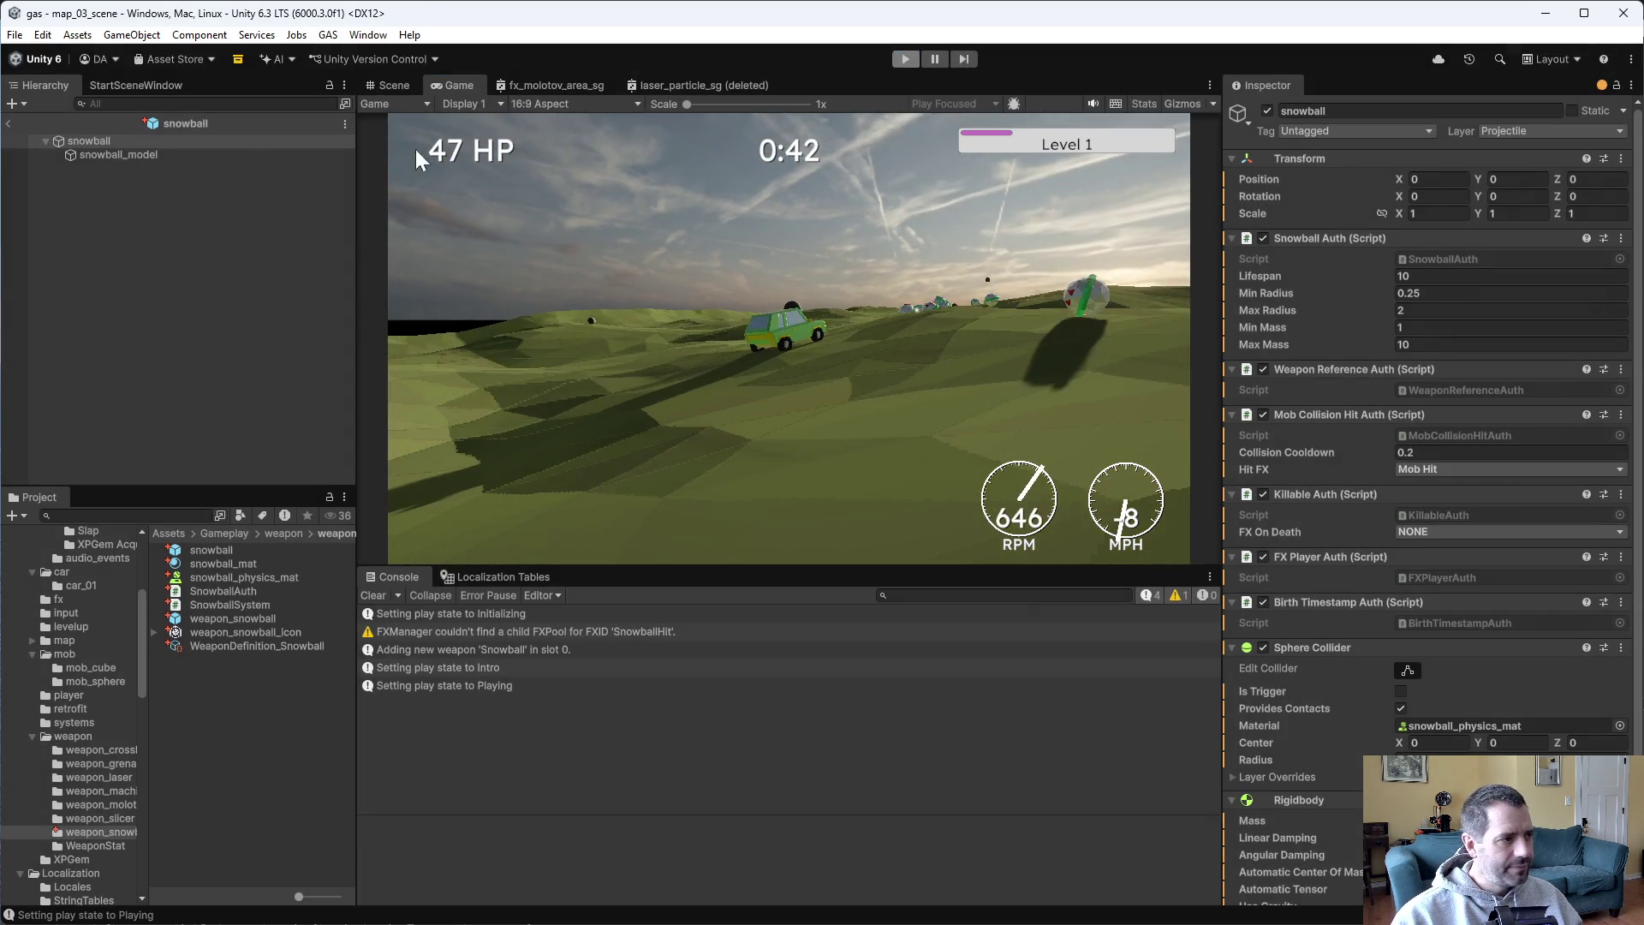
{"action": "left_click", "coordinate": [257, 578]}
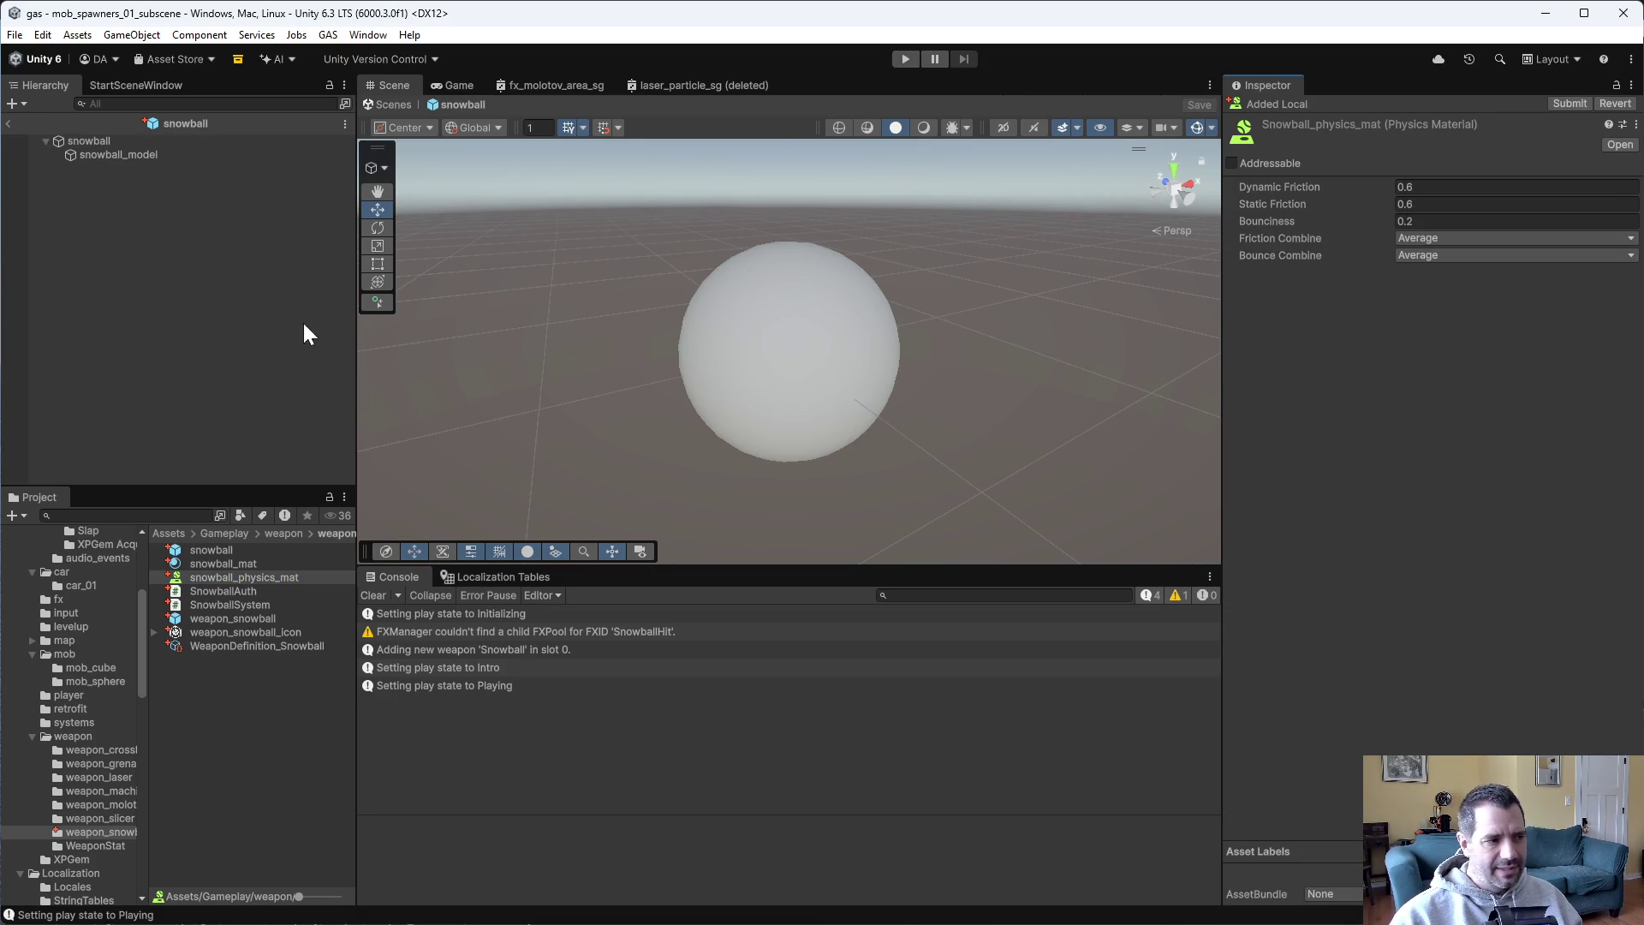
Restart the play test and put the Snowball into the second weapon slot at level-up.
{"action": "left_click", "coordinate": [906, 59]}
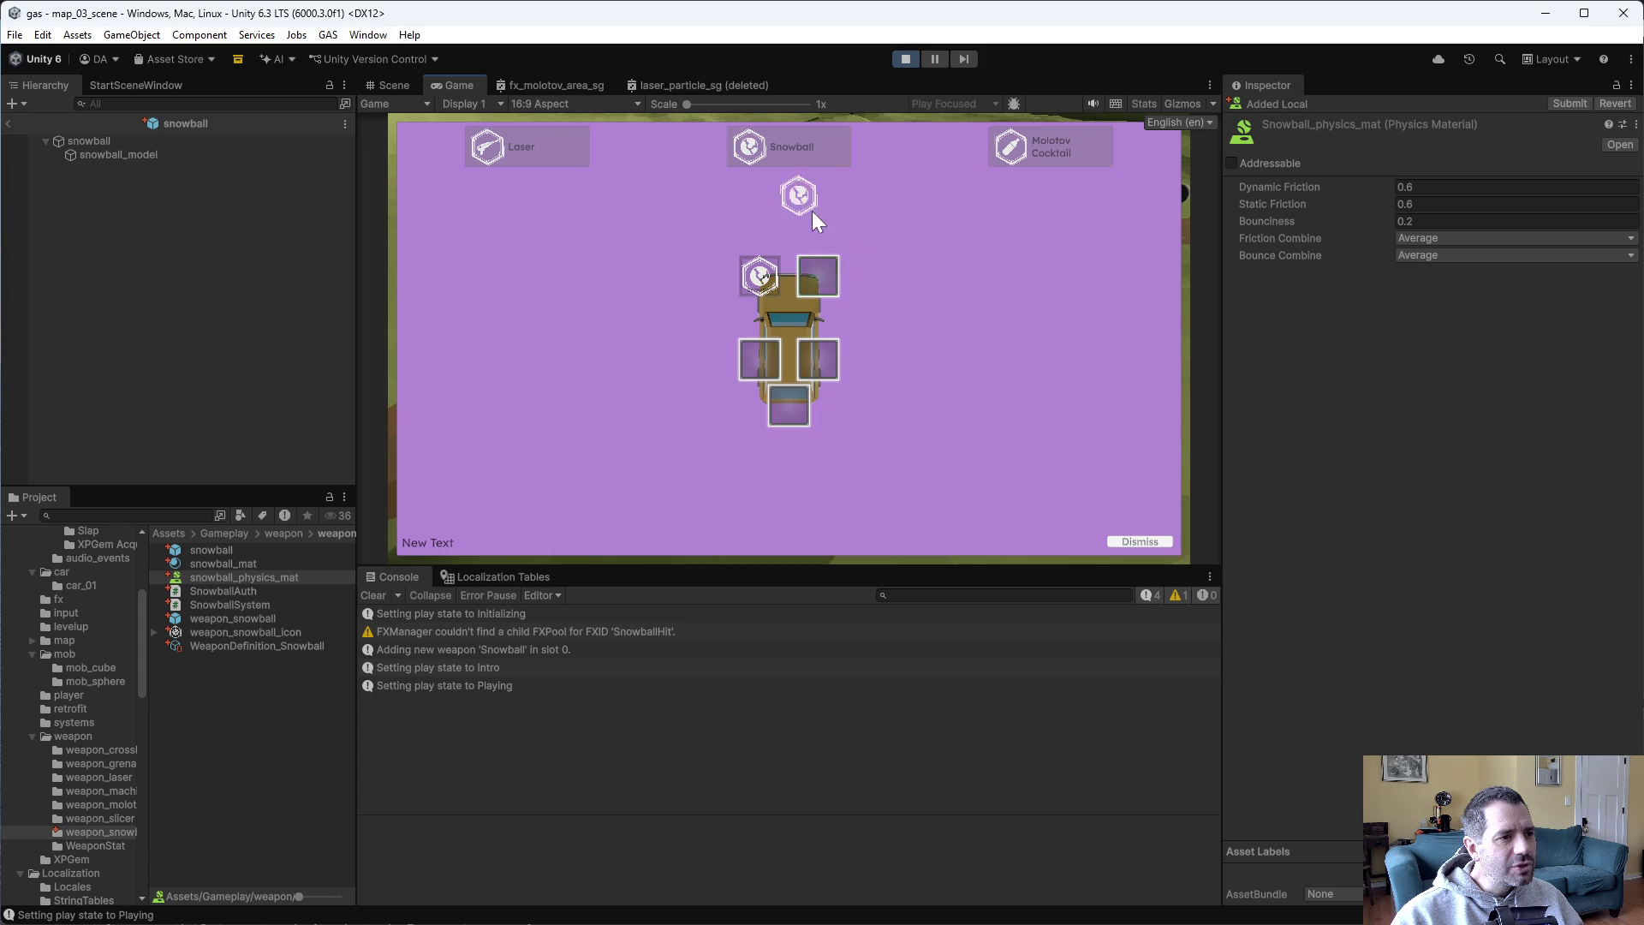
{"action": "left_click", "coordinate": [827, 292]}
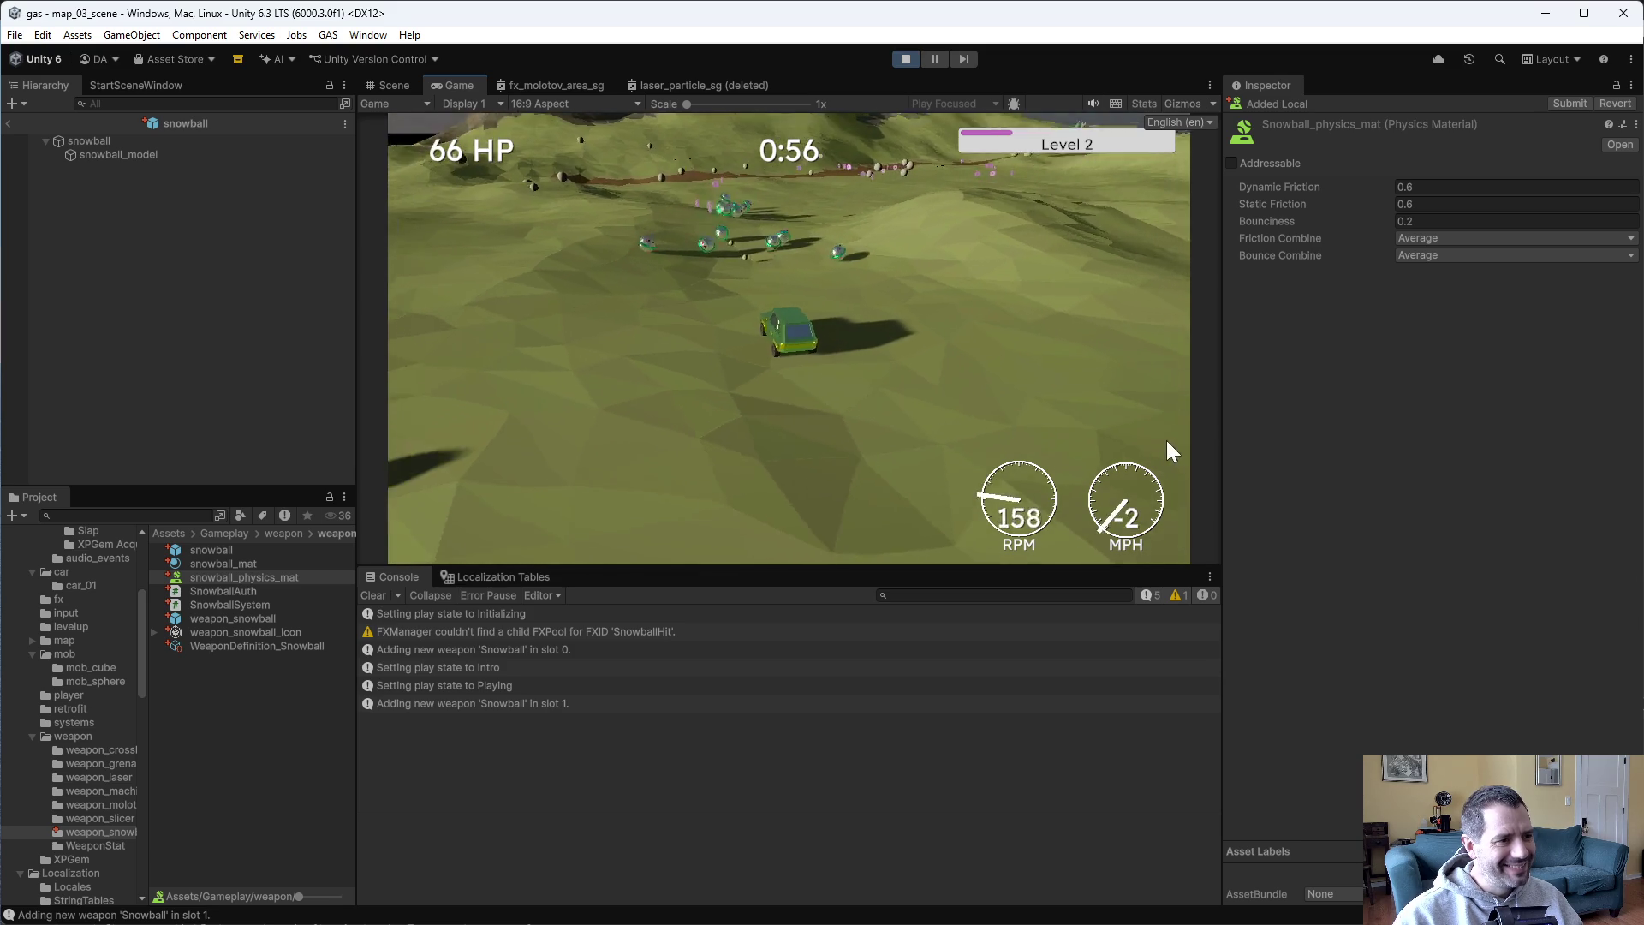
Show and hide the Stats overlay, dismiss the next upgrade choice, and stop the game.
{"action": "left_click", "coordinate": [1151, 108]}
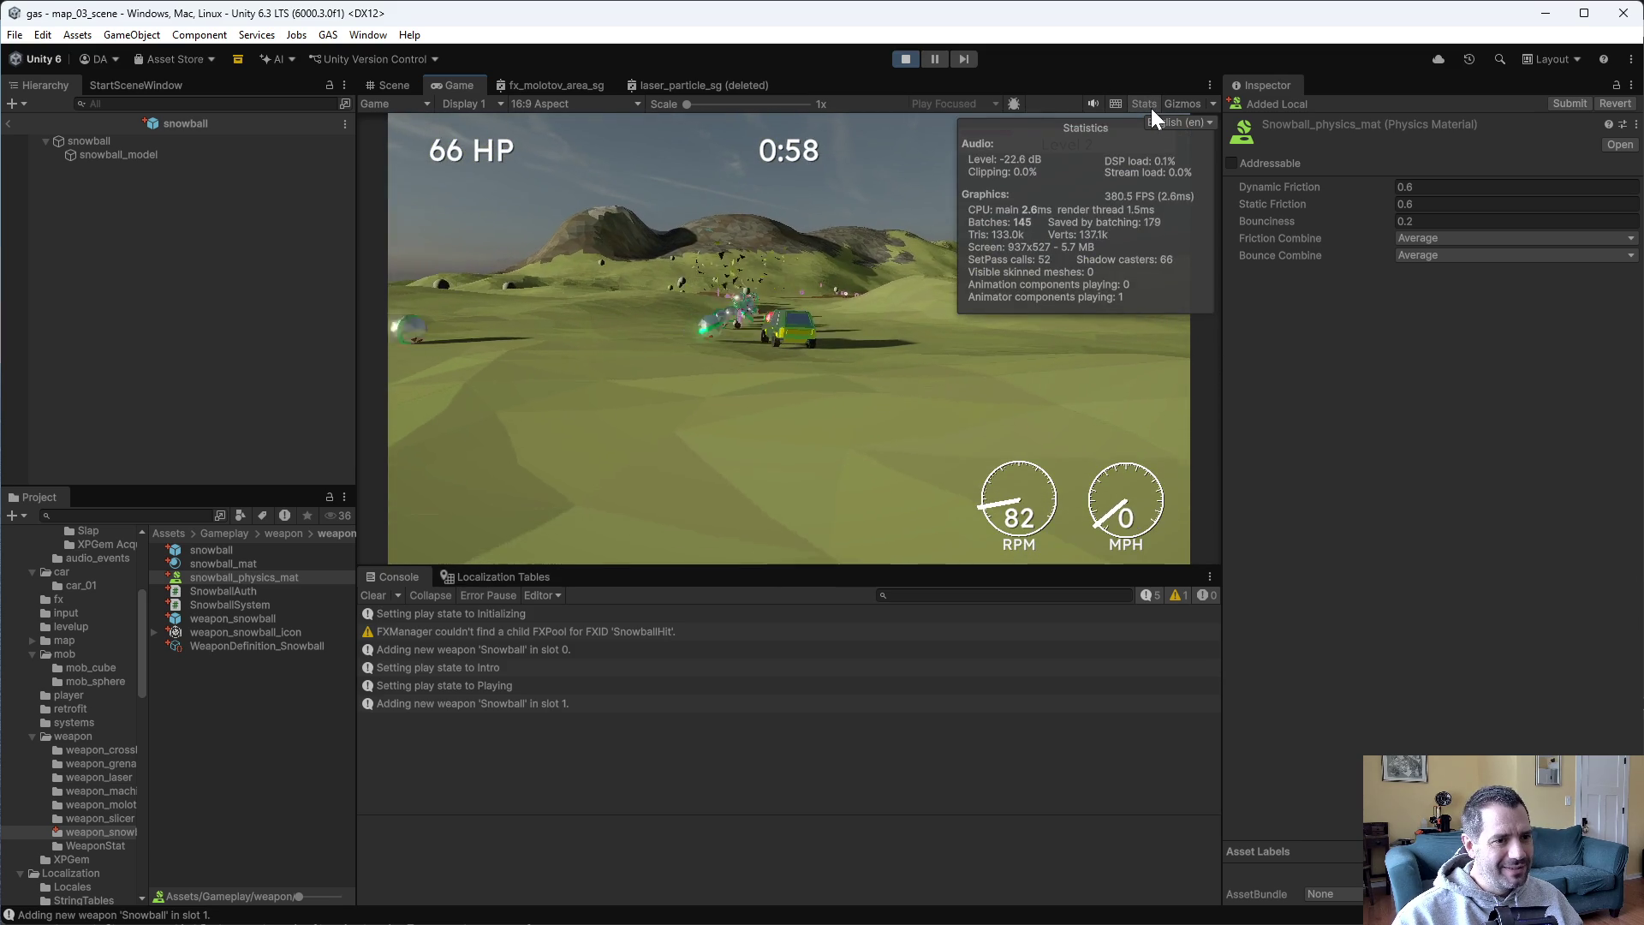
{"action": "left_click", "coordinate": [1151, 107]}
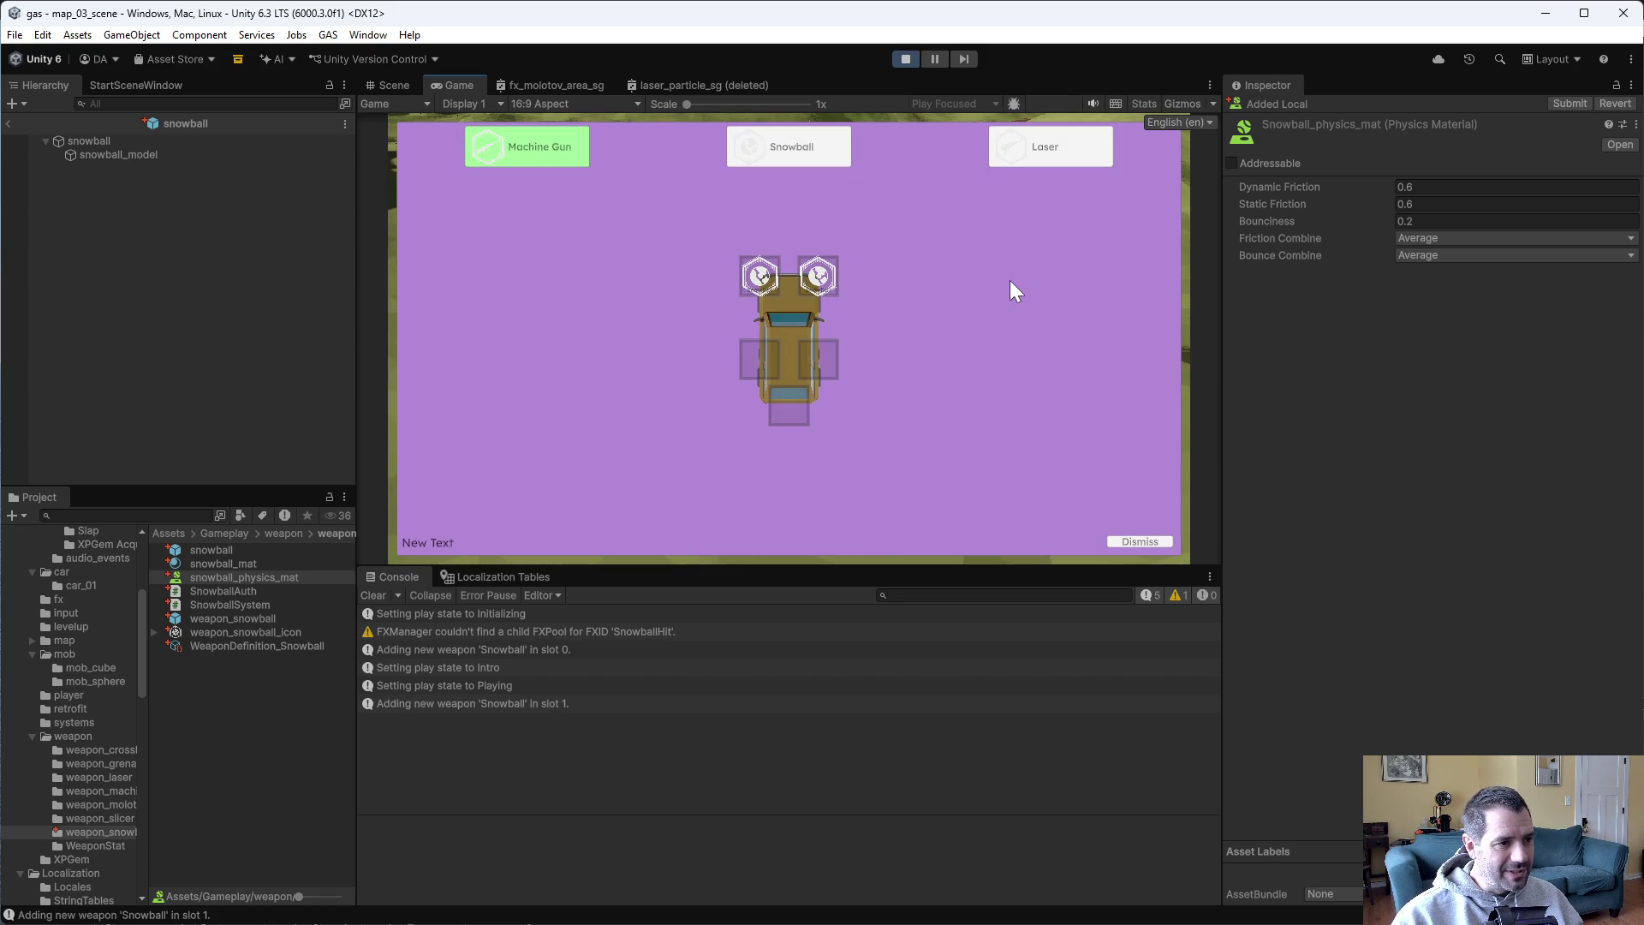
{"action": "left_click", "coordinate": [1145, 542]}
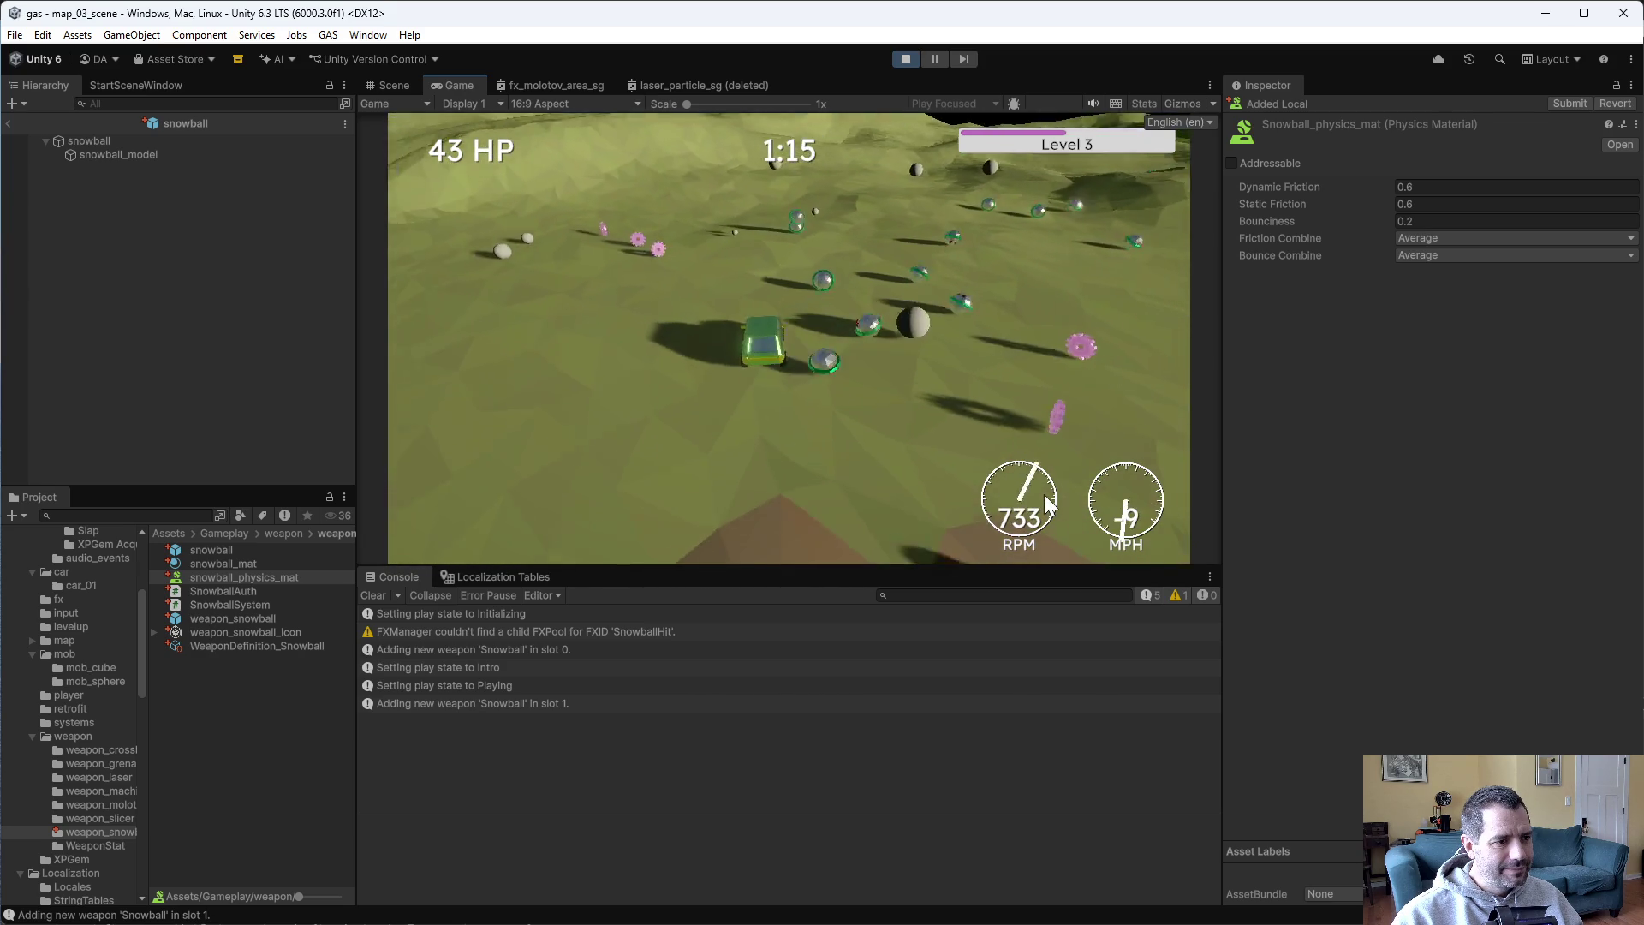
{"action": "left_click", "coordinate": [901, 62]}
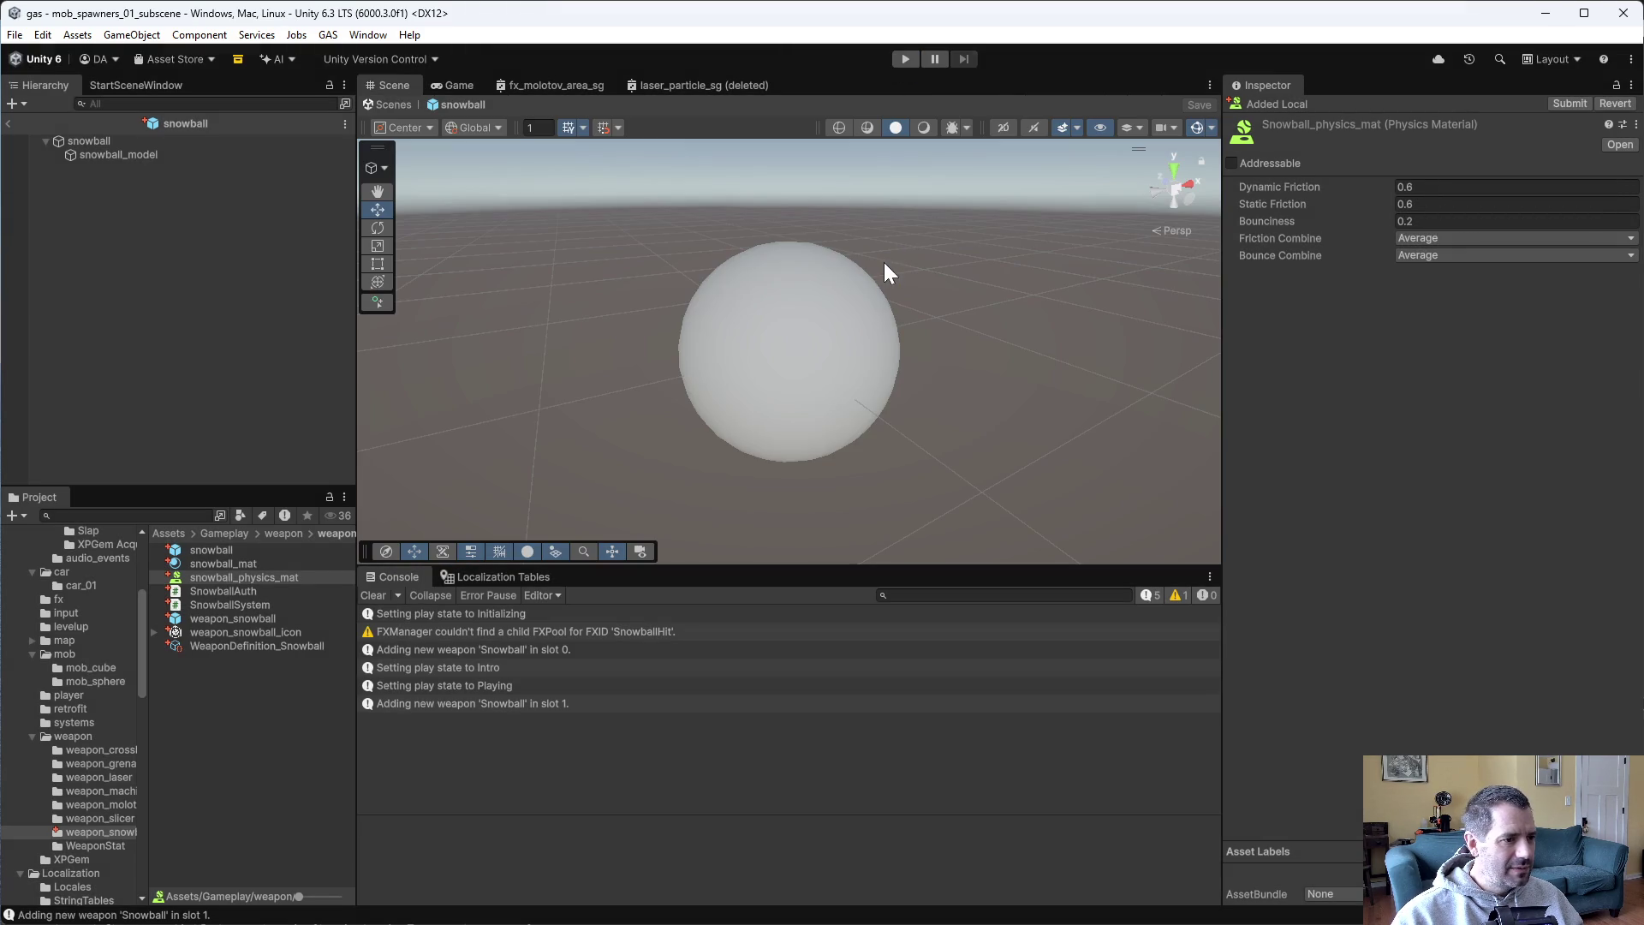
Check the snowball's Min/Max Mass, then set snowball_physics_mat Bounciness to 0.1 in audio_events context.
{"action": "left_click", "coordinate": [55, 135]}
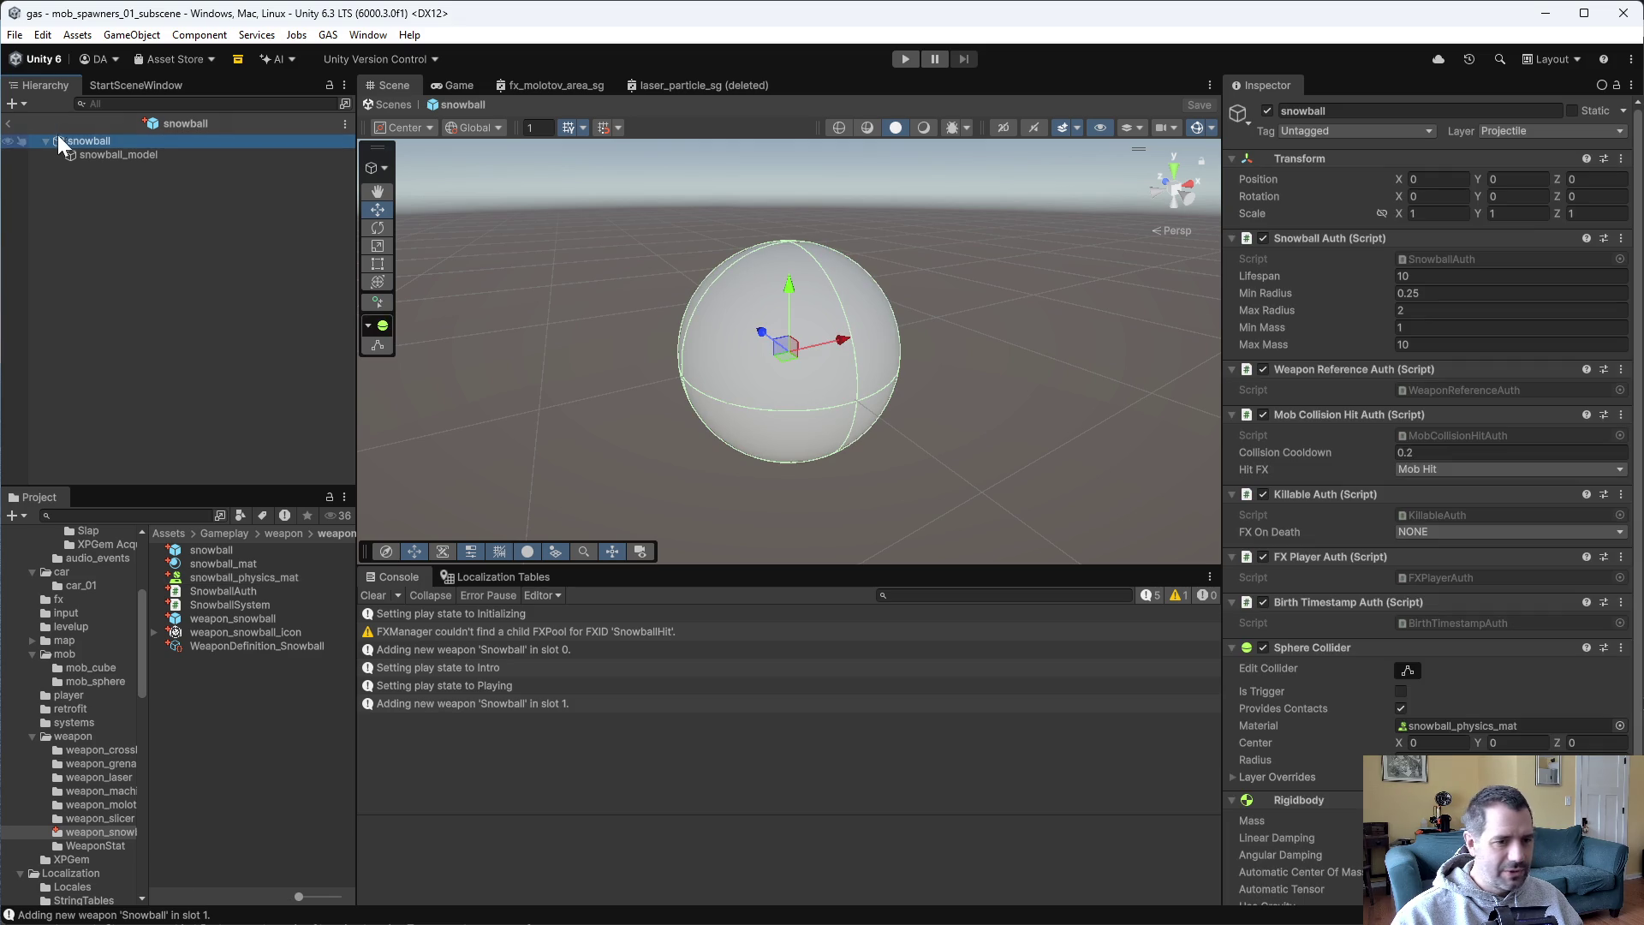
{"action": "left_click", "coordinate": [1333, 321]}
{"action": "key", "text": "Tab"}
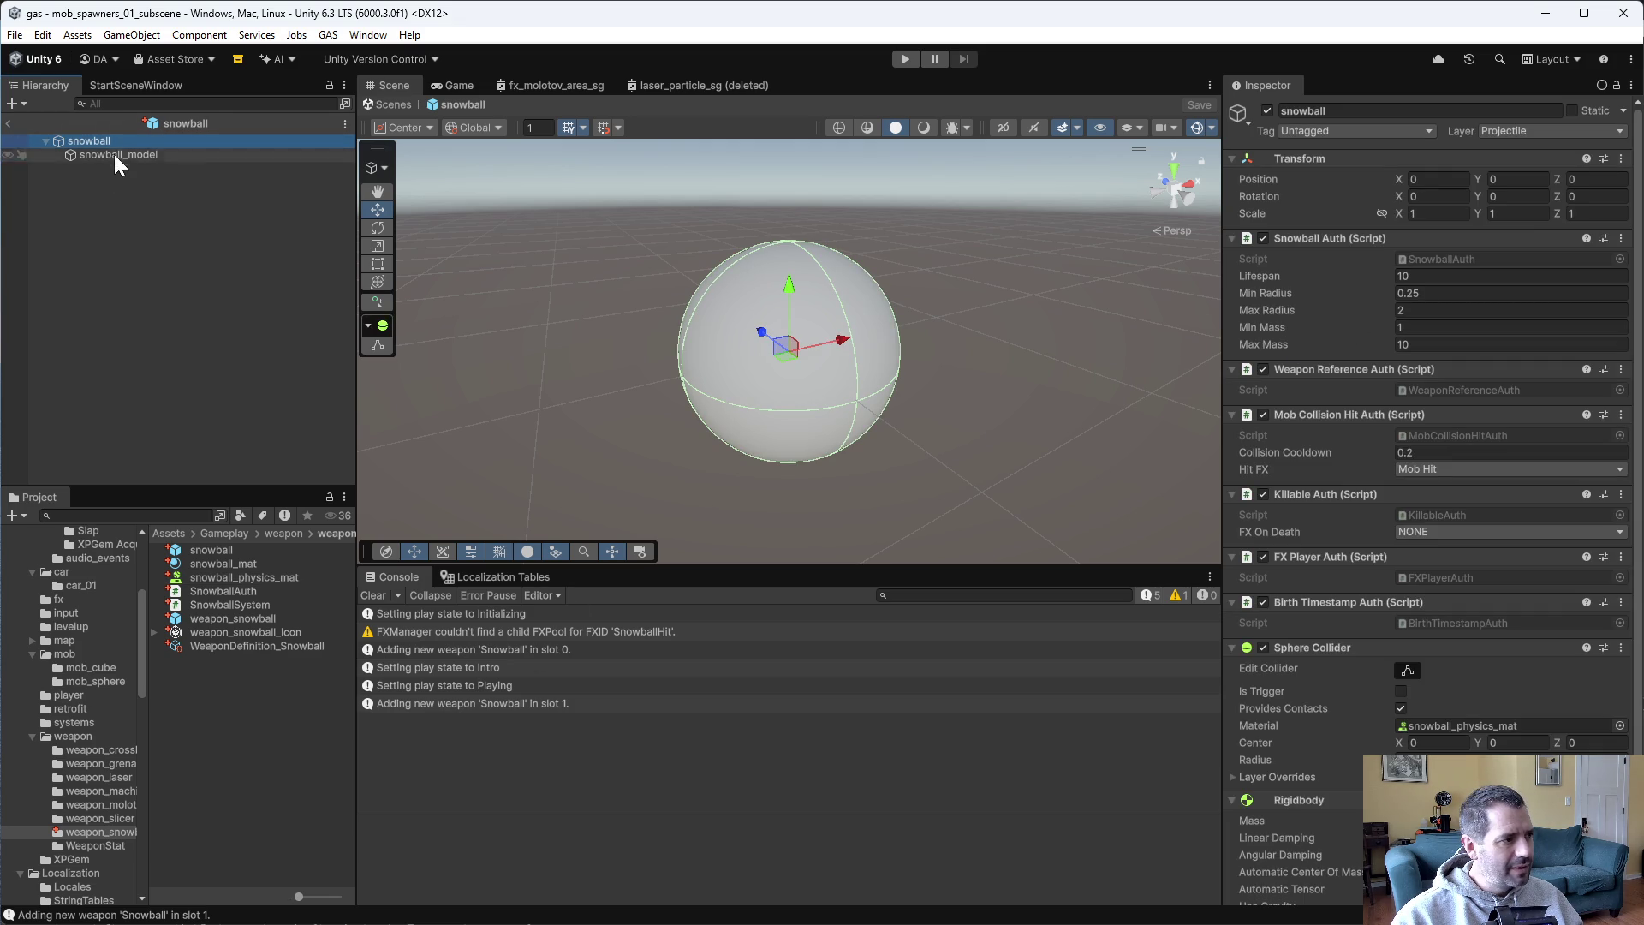
{"action": "left_click", "coordinate": [207, 580]}
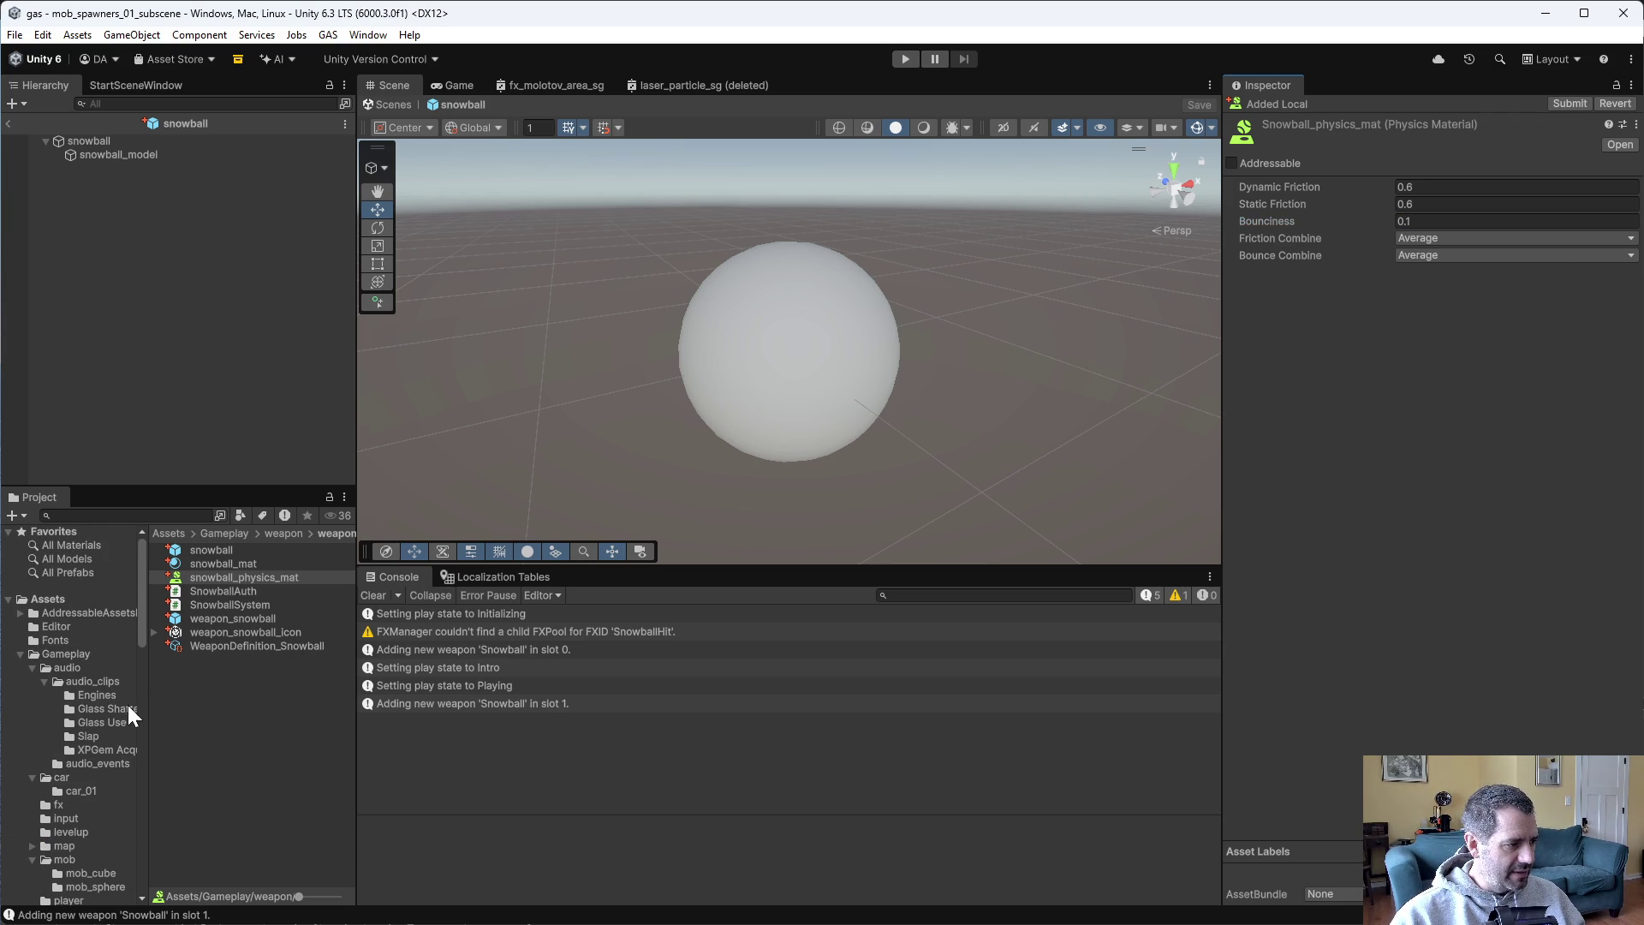
{"action": "right_click", "coordinate": [197, 723]}
Create a new GAS EntityAudioEvent asset named SnowballHit in audio_events.
{"action": "mouse_move", "coordinate": [360, 201]}
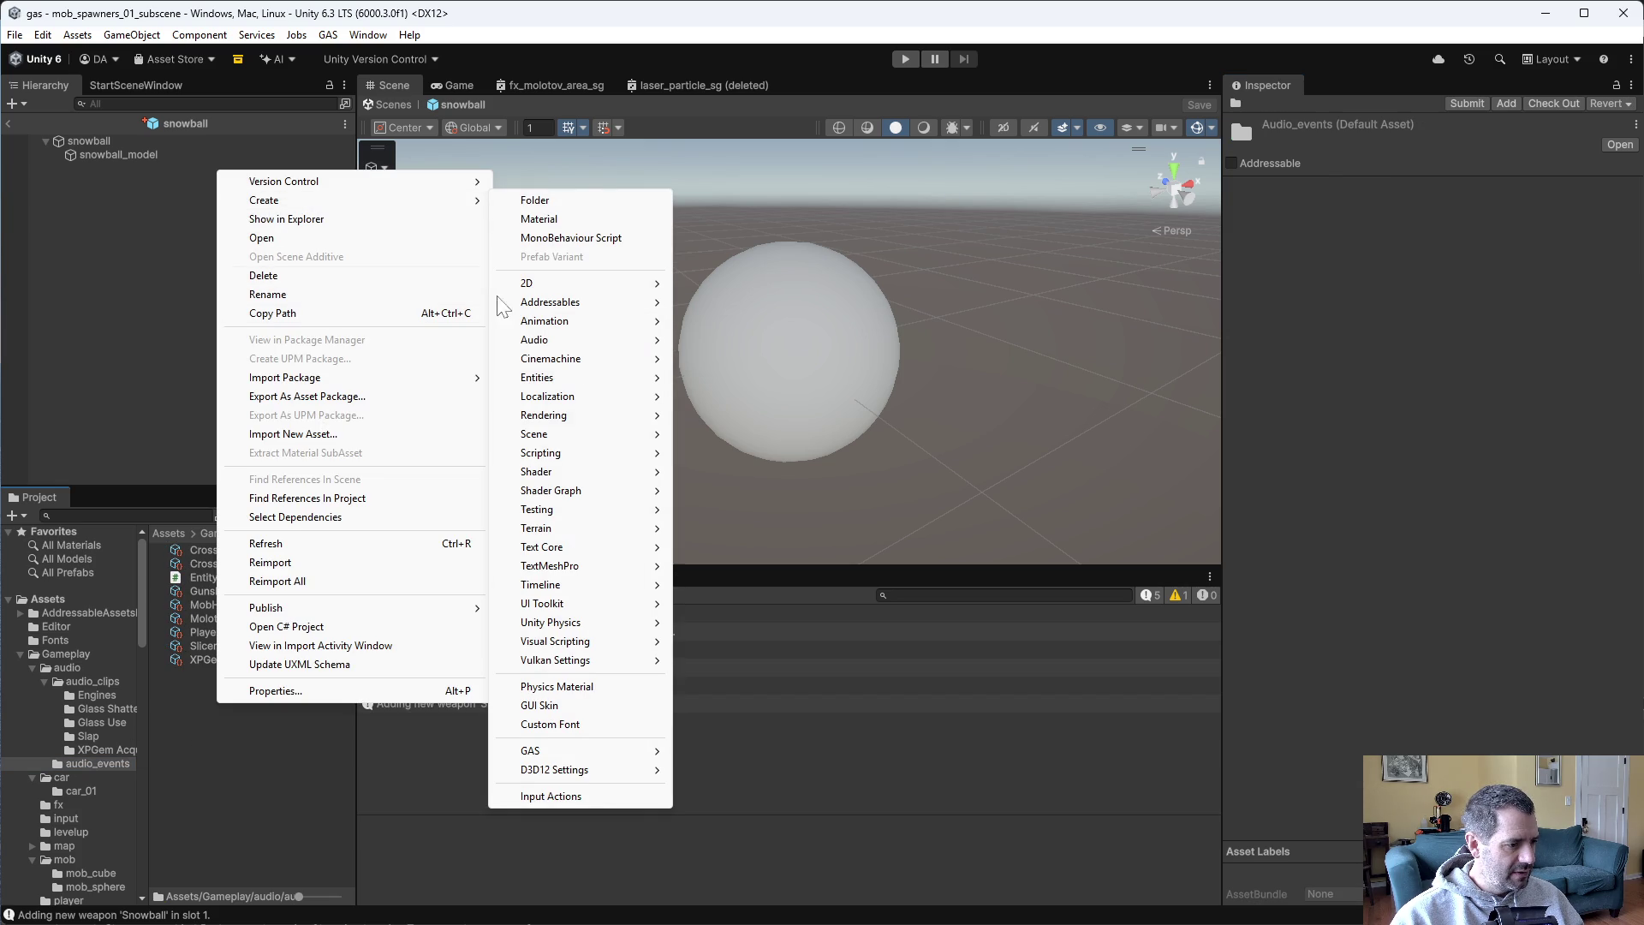
{"action": "mouse_move", "coordinate": [582, 751]}
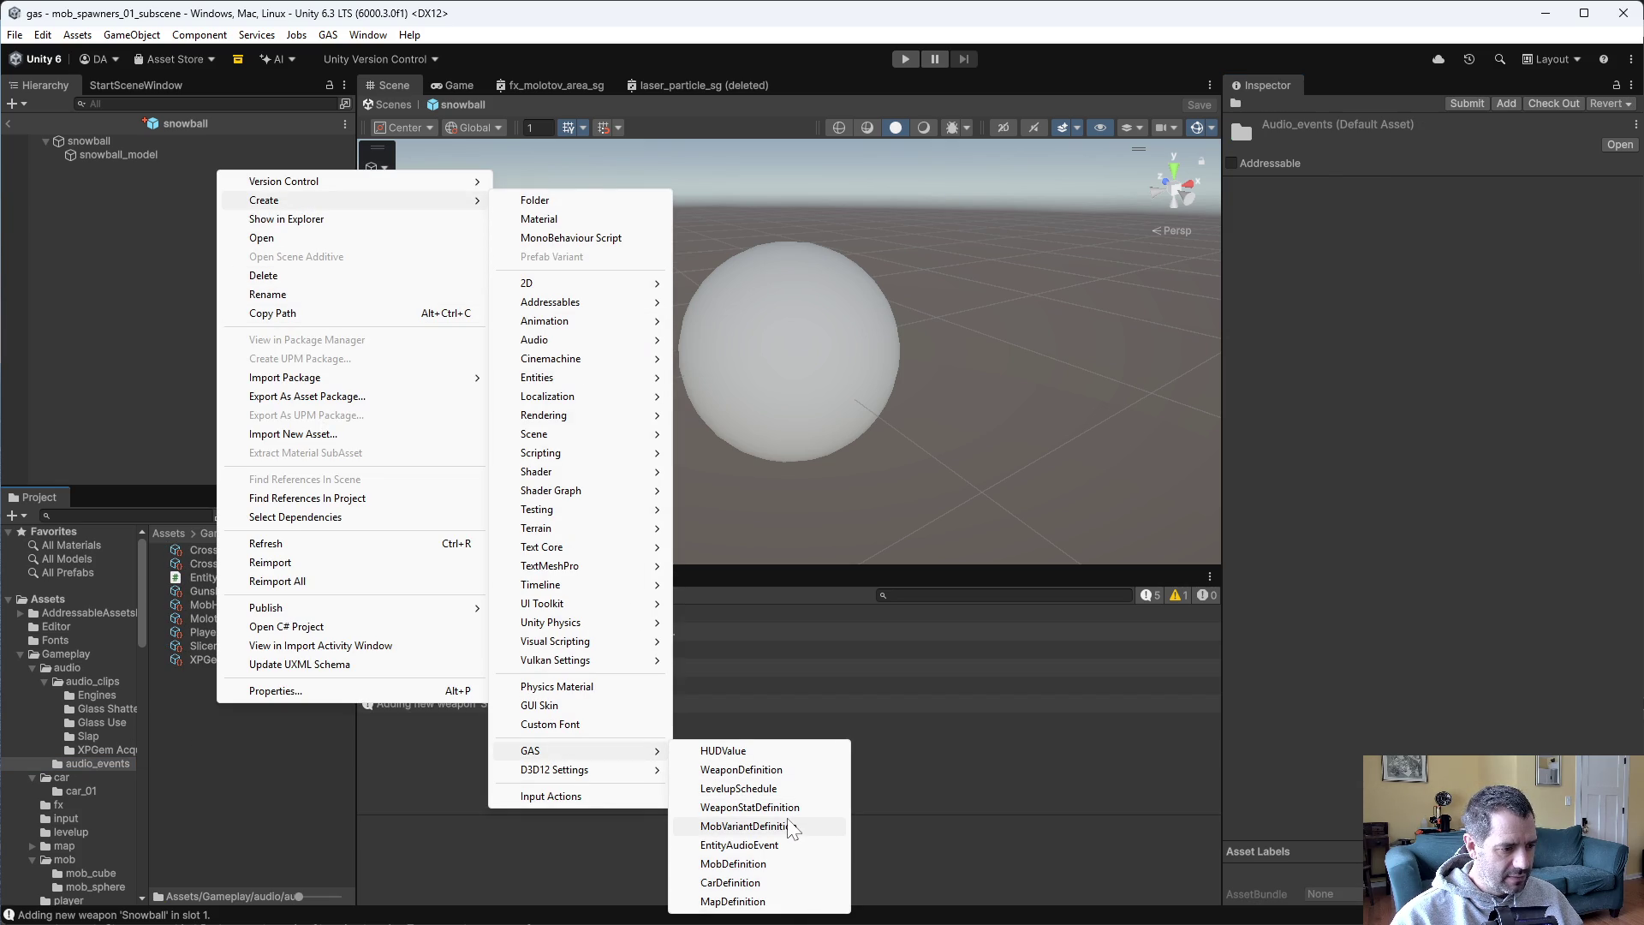
{"action": "left_click", "coordinate": [771, 845]}
{"action": "type", "text": "Snowball"}
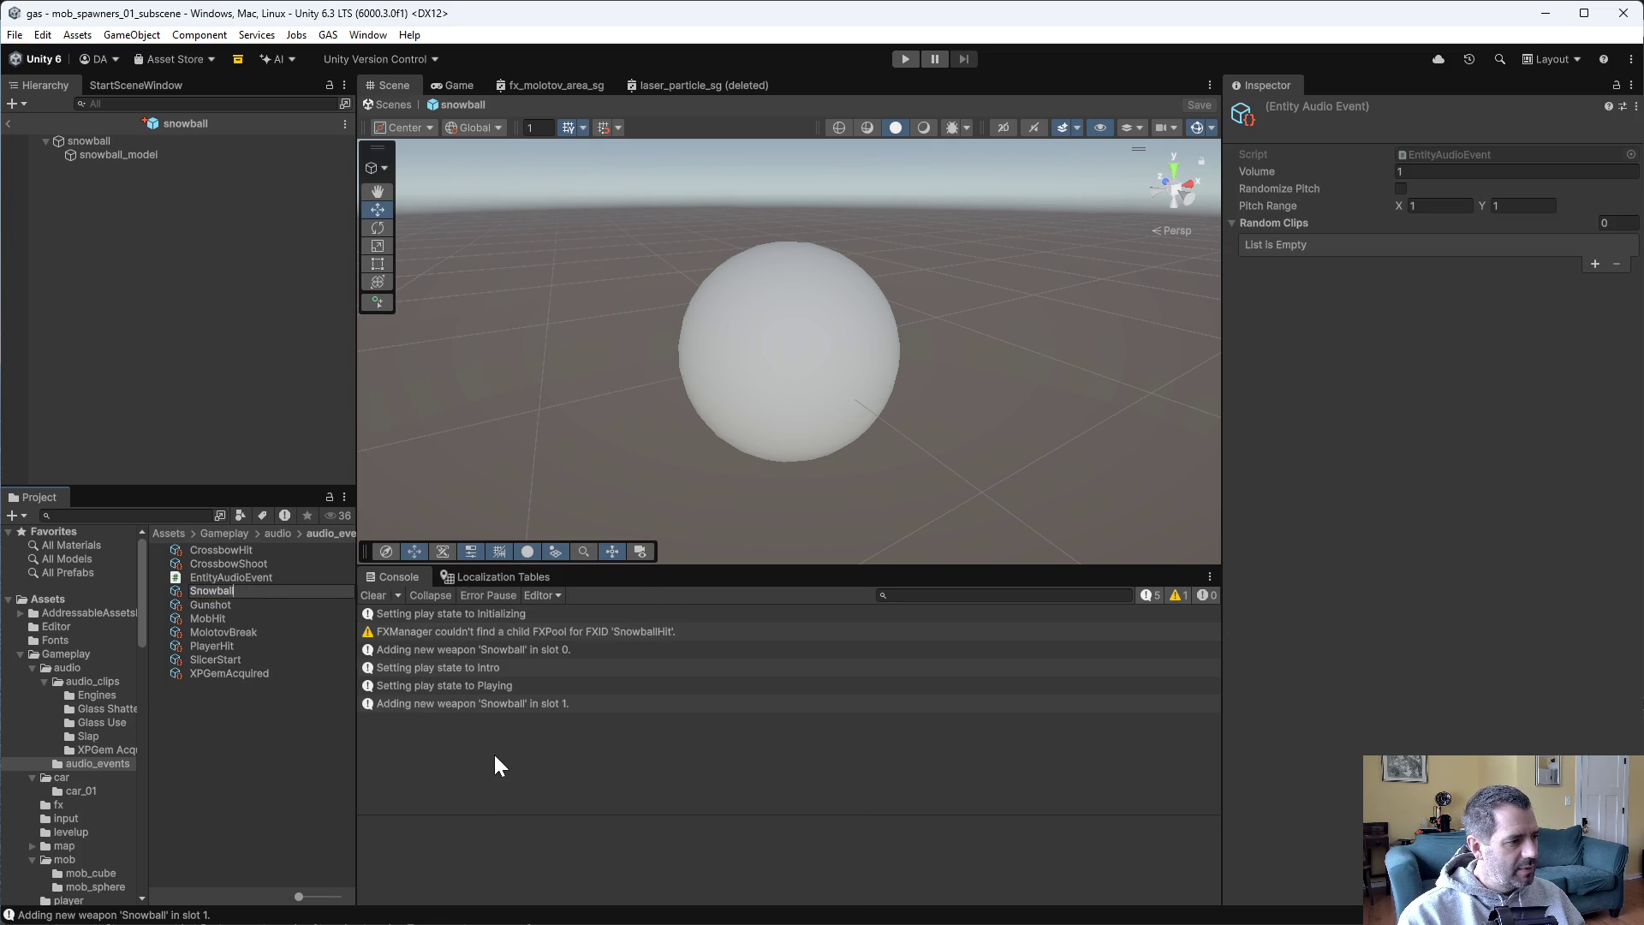
{"action": "type", "text": "Hit"}
{"action": "key", "text": "Return"}
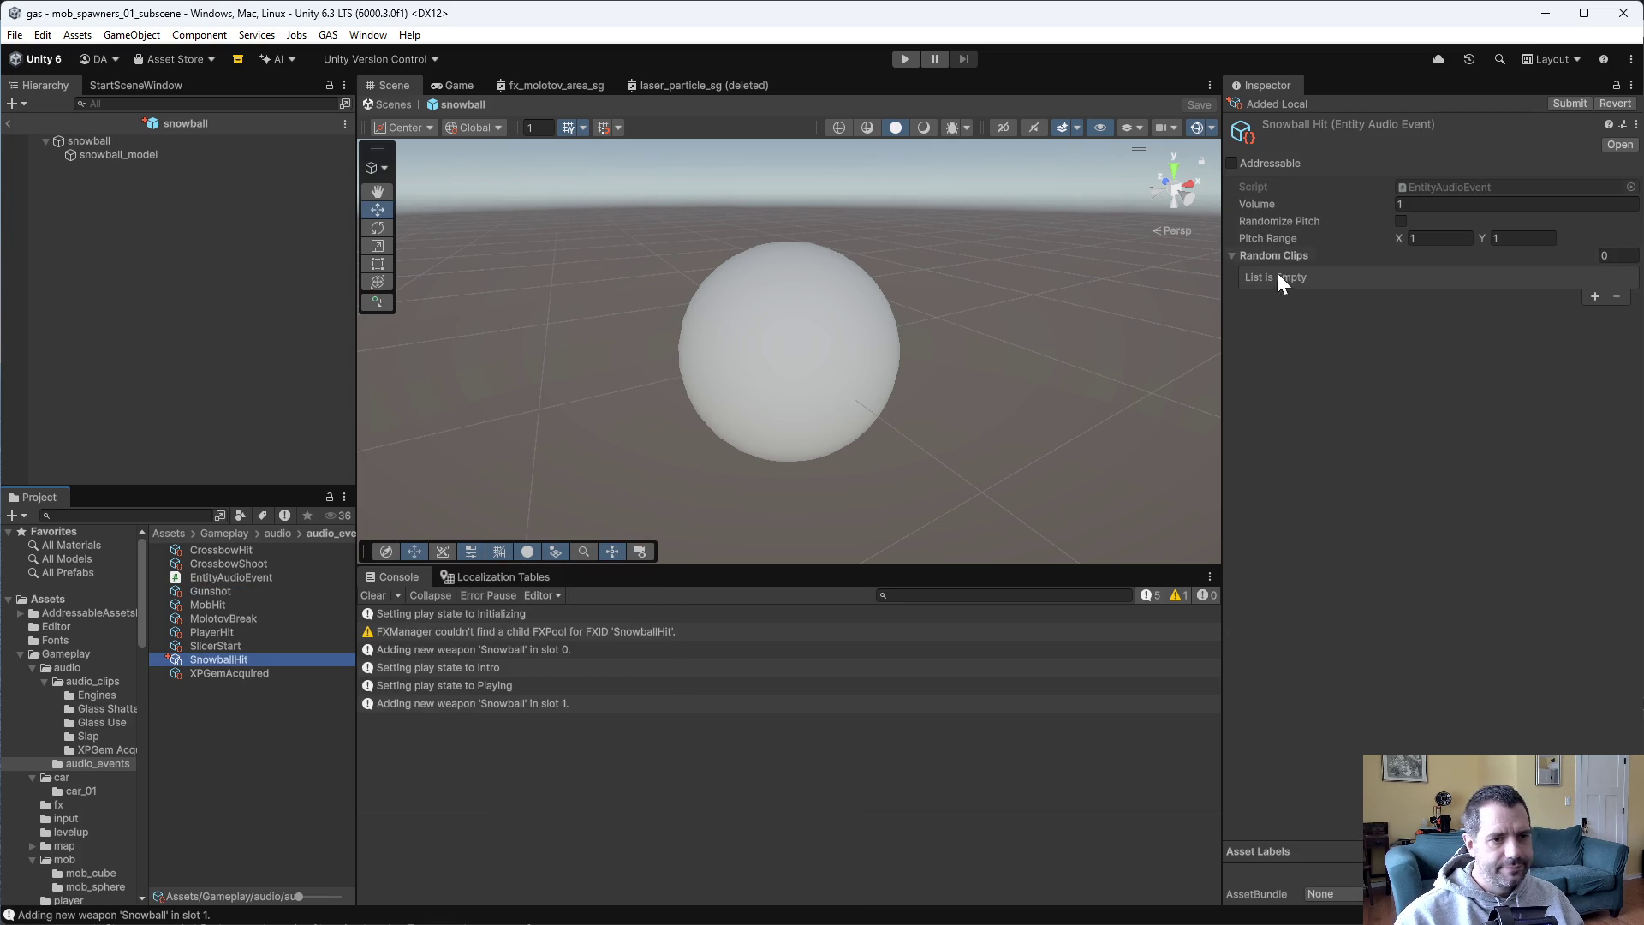
Add the snowball_hit clip to Random Clips, with volume 0.8 and pitch range 0.9–1.1.
{"action": "left_click", "coordinate": [1594, 297]}
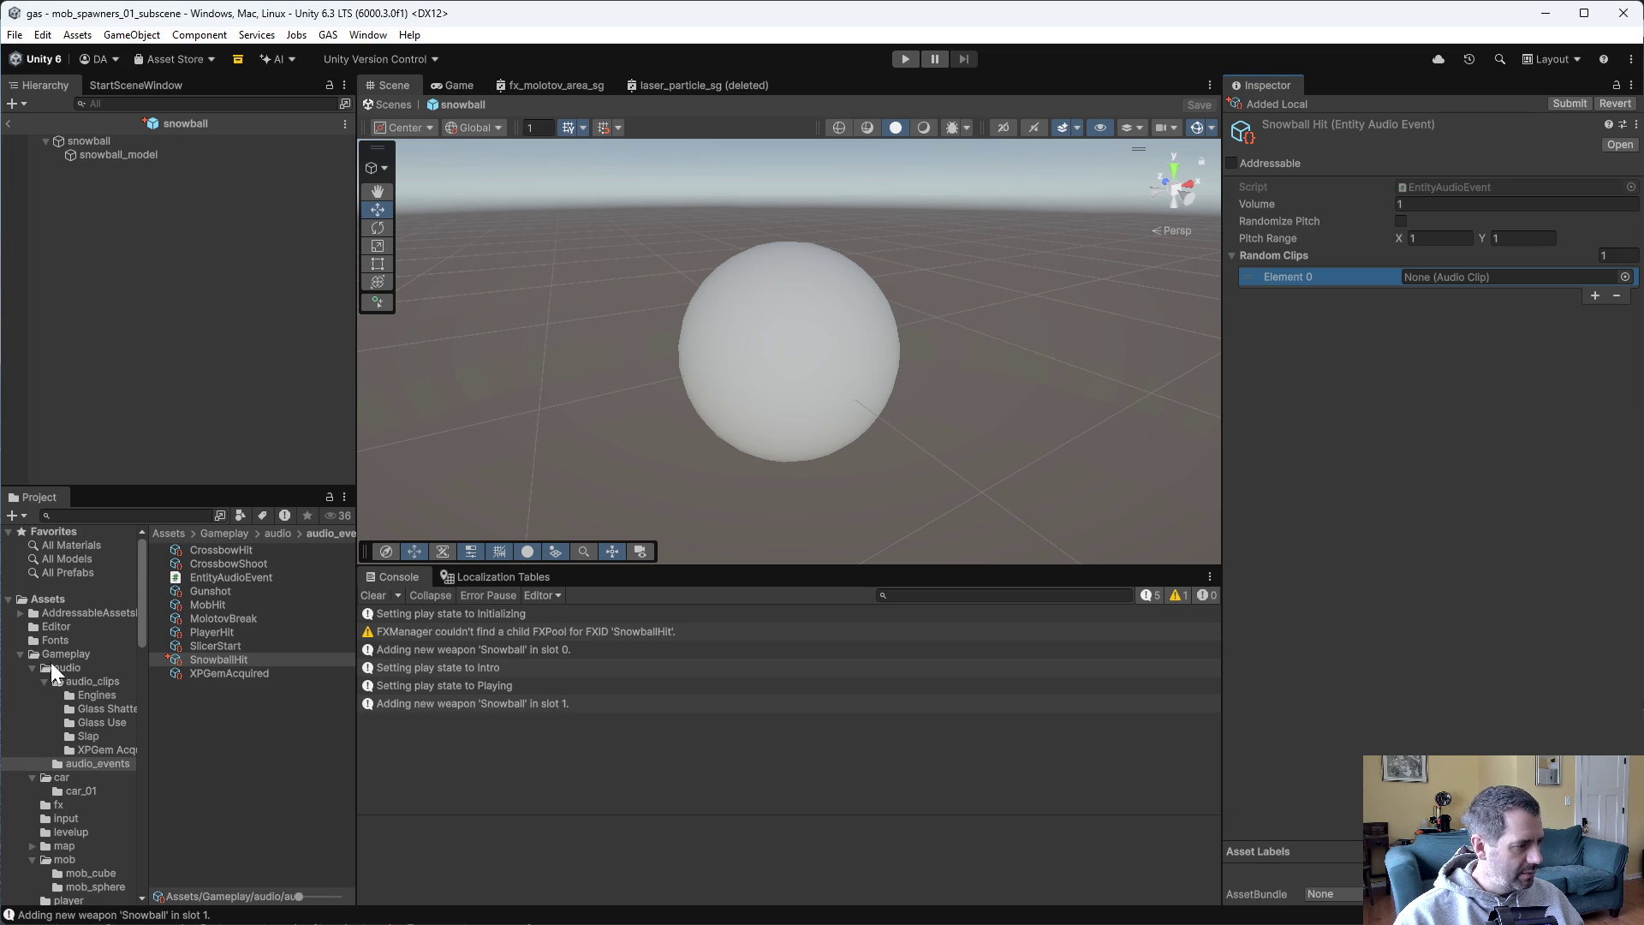
{"action": "left_click", "coordinate": [87, 681]}
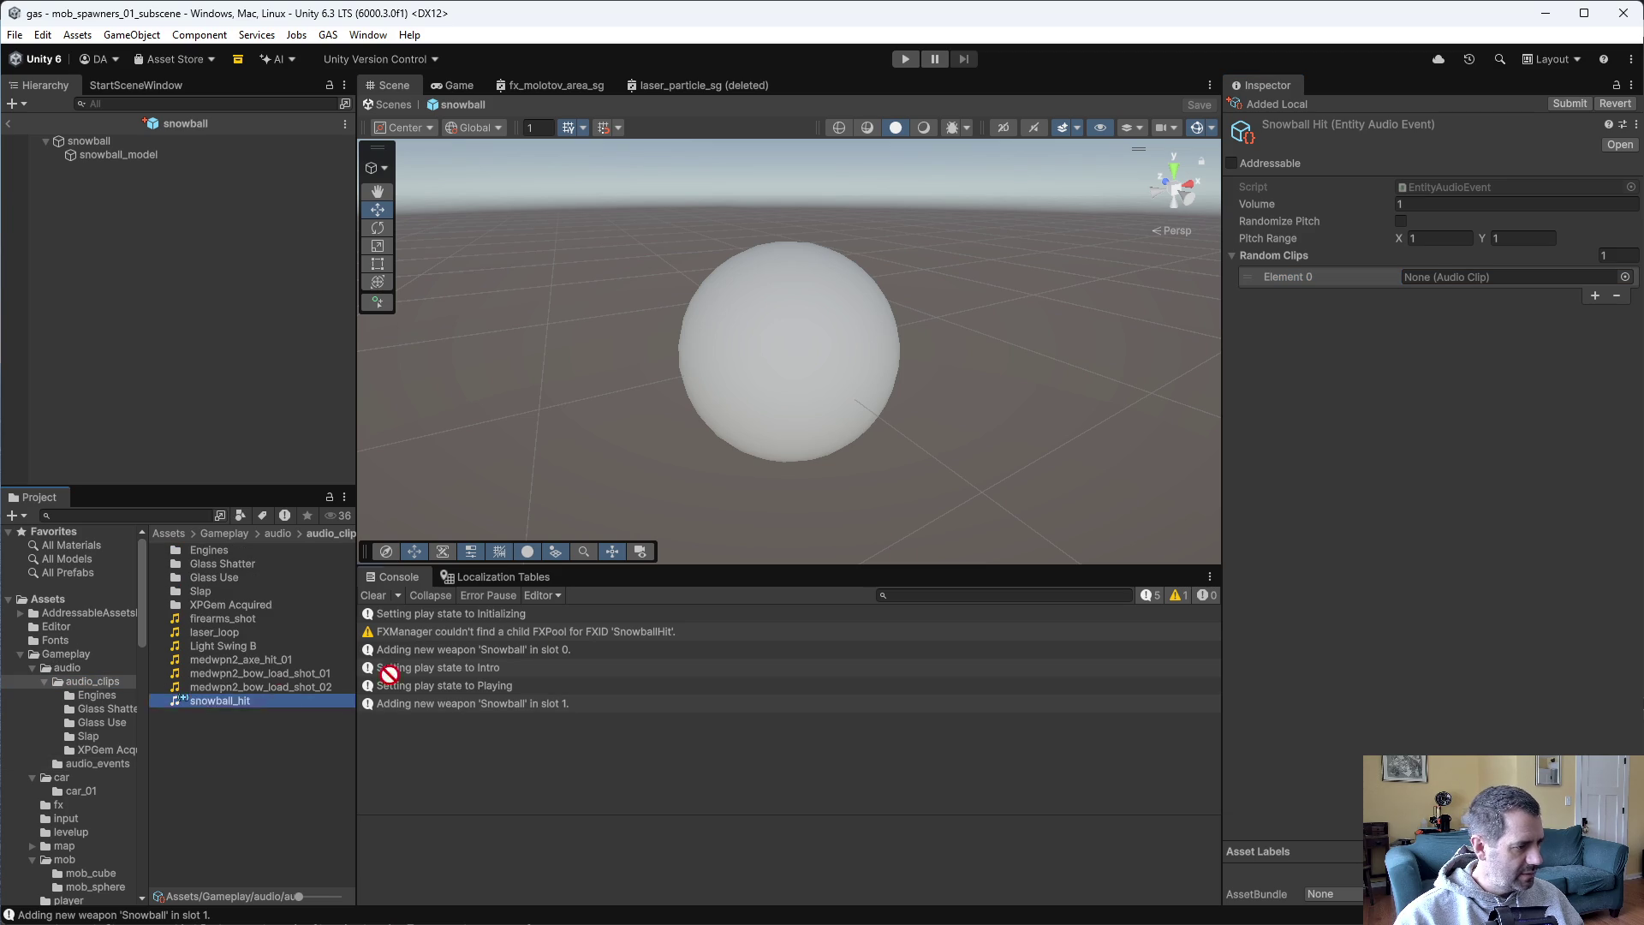
{"action": "left_click_drag", "start_coordinate": [1505, 272], "coordinate": [1507, 272]}
{"action": "type", "text": "0.8"}
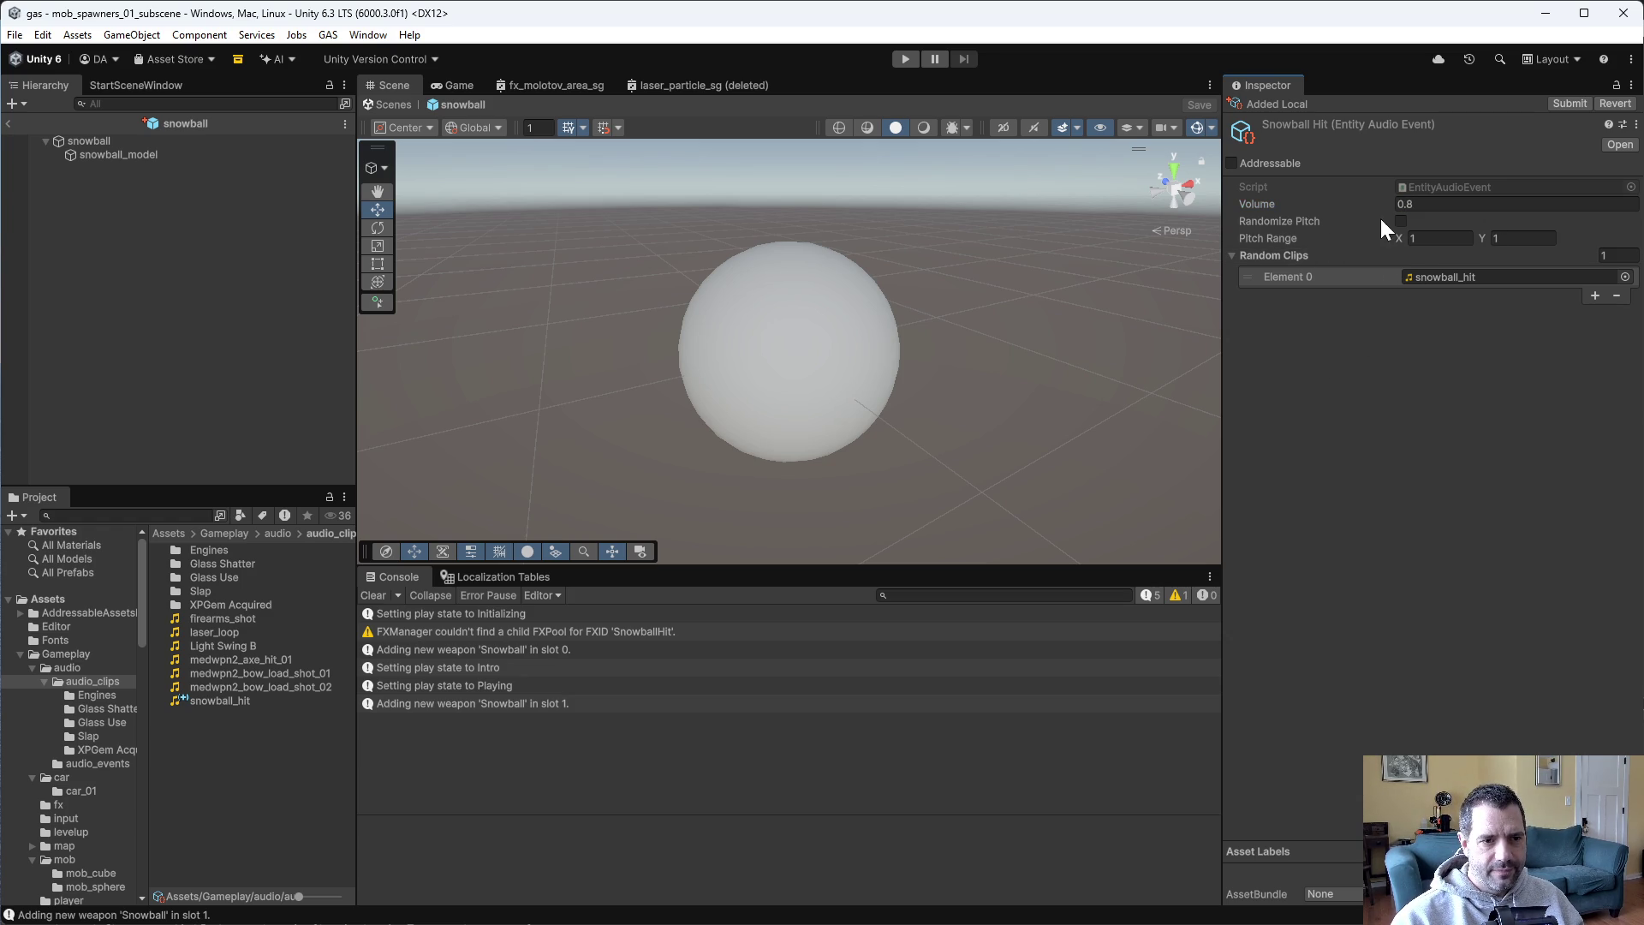
{"action": "type", "text": "0.9"}
{"action": "key", "text": "Tab"}
{"action": "type", "text": "1.1"}
{"action": "key", "text": "Return"}
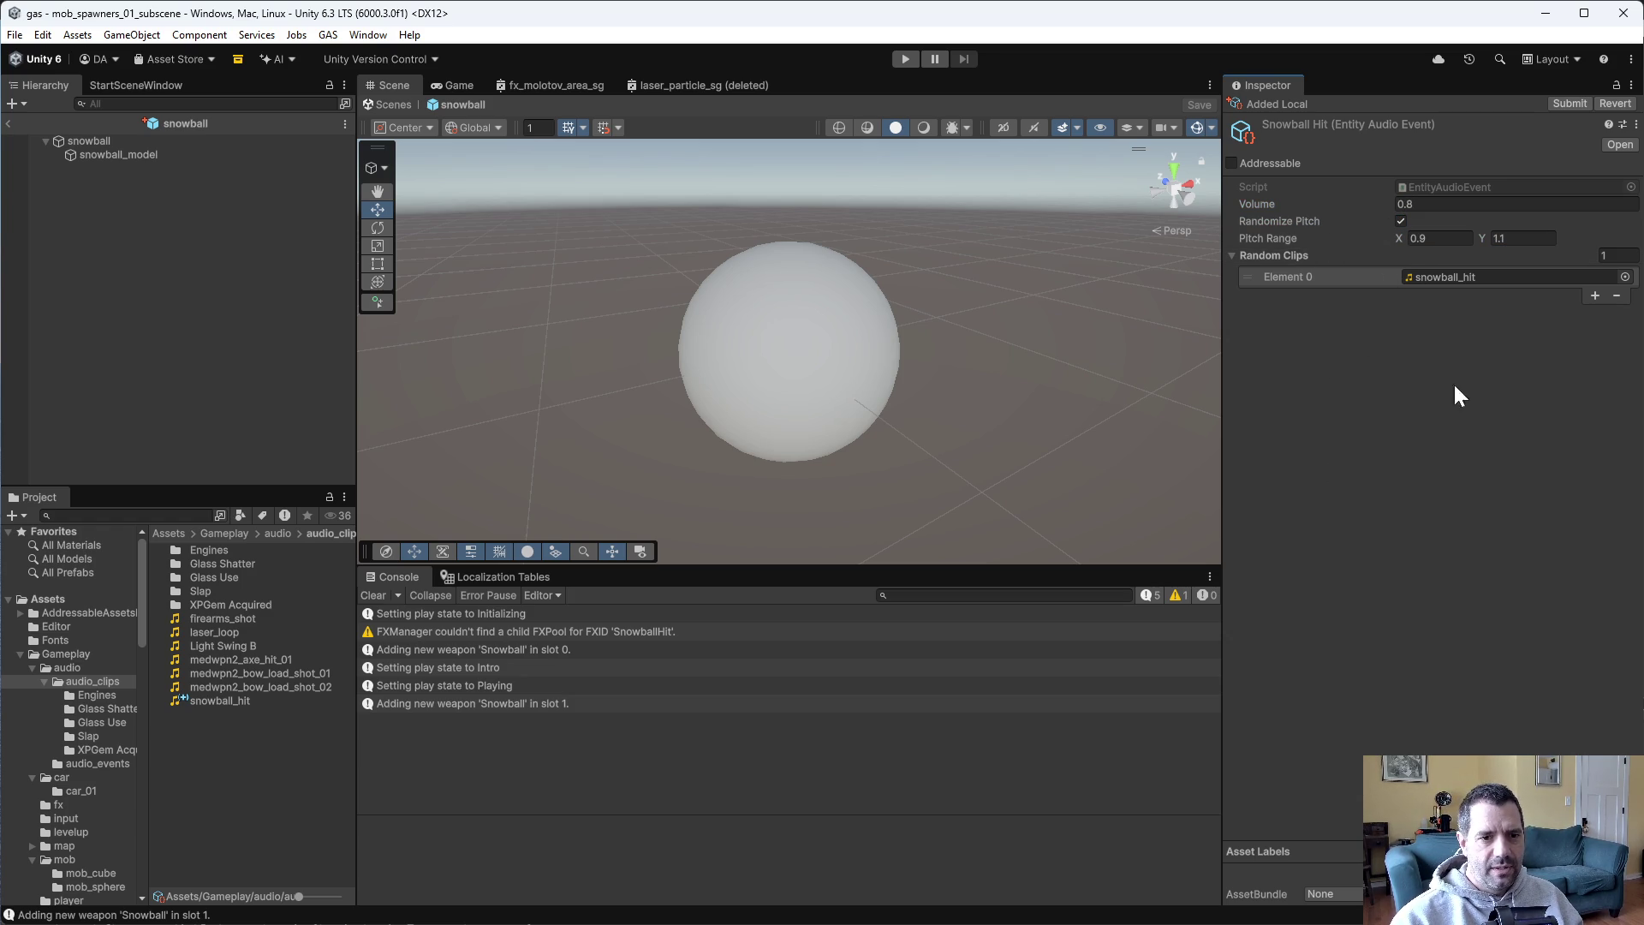
Inspect the snowball_hit clip and open the EntityAudioPoolManager prefab.
{"action": "left_click", "coordinate": [217, 702]}
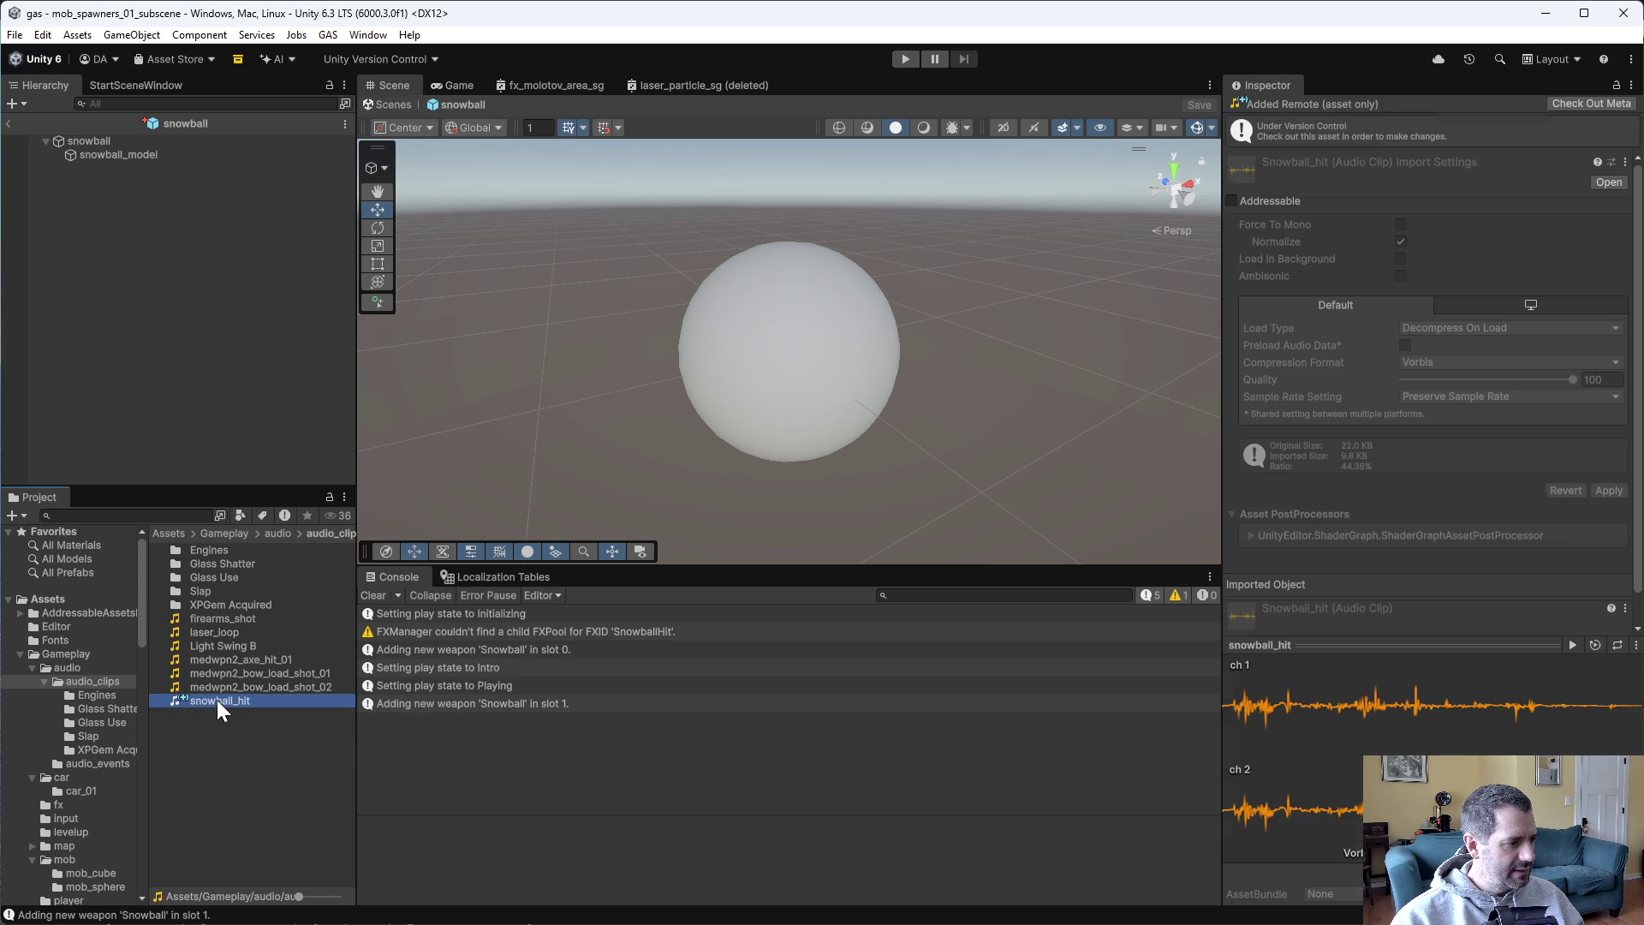
{"action": "left_click", "coordinate": [61, 668]}
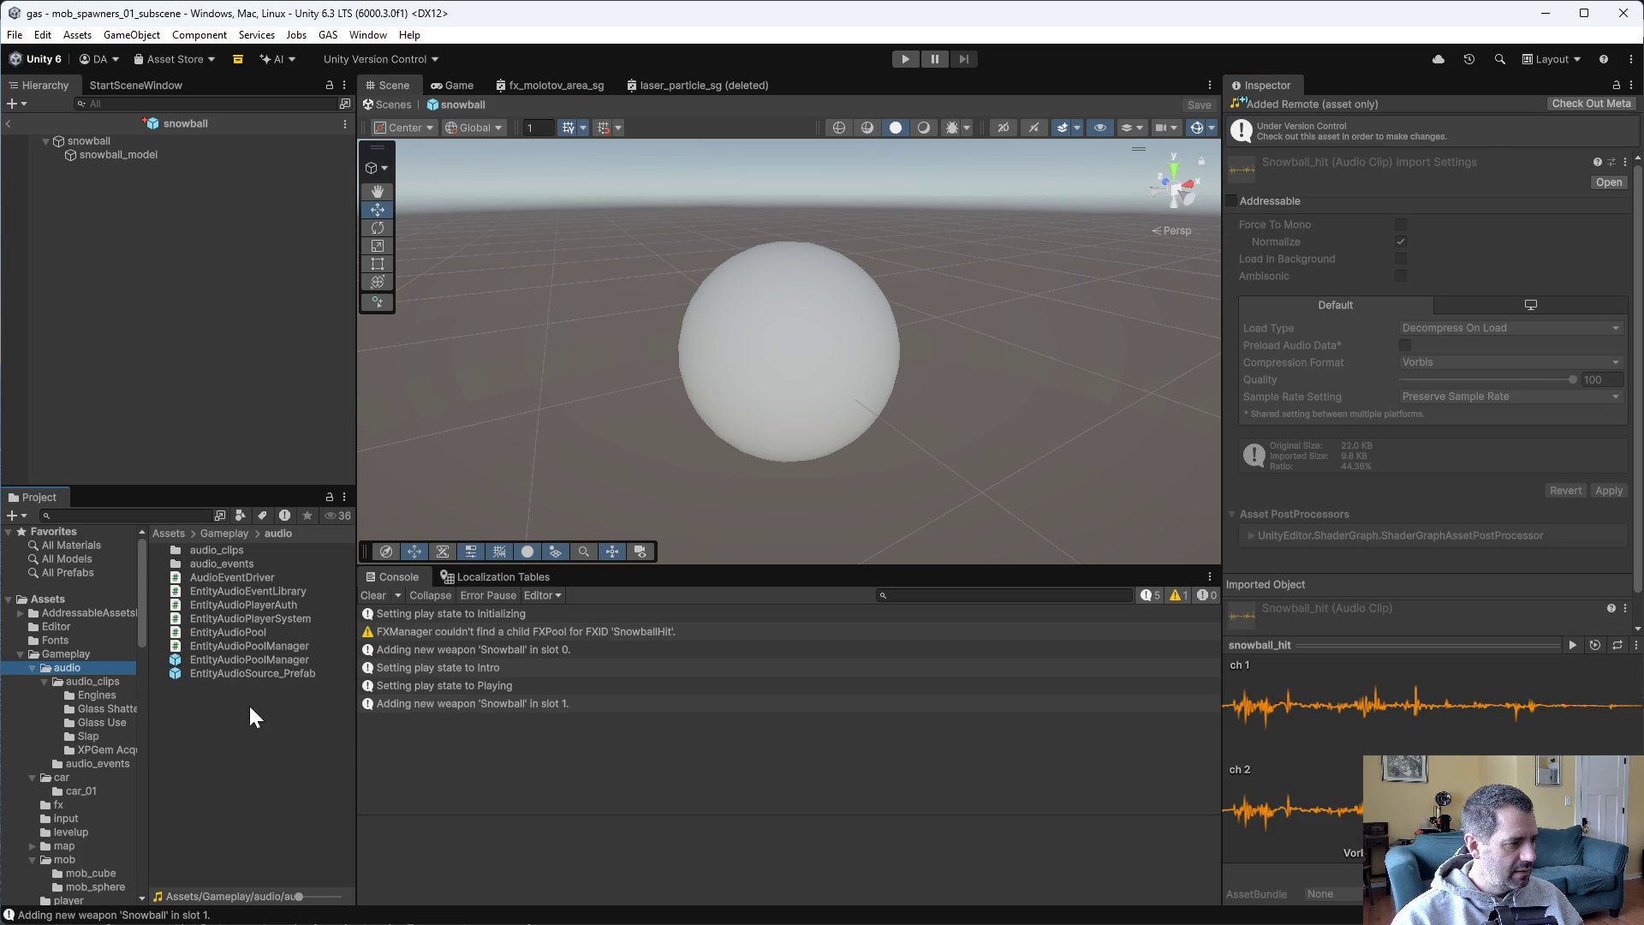
{"action": "double_click", "coordinate": [249, 660]}
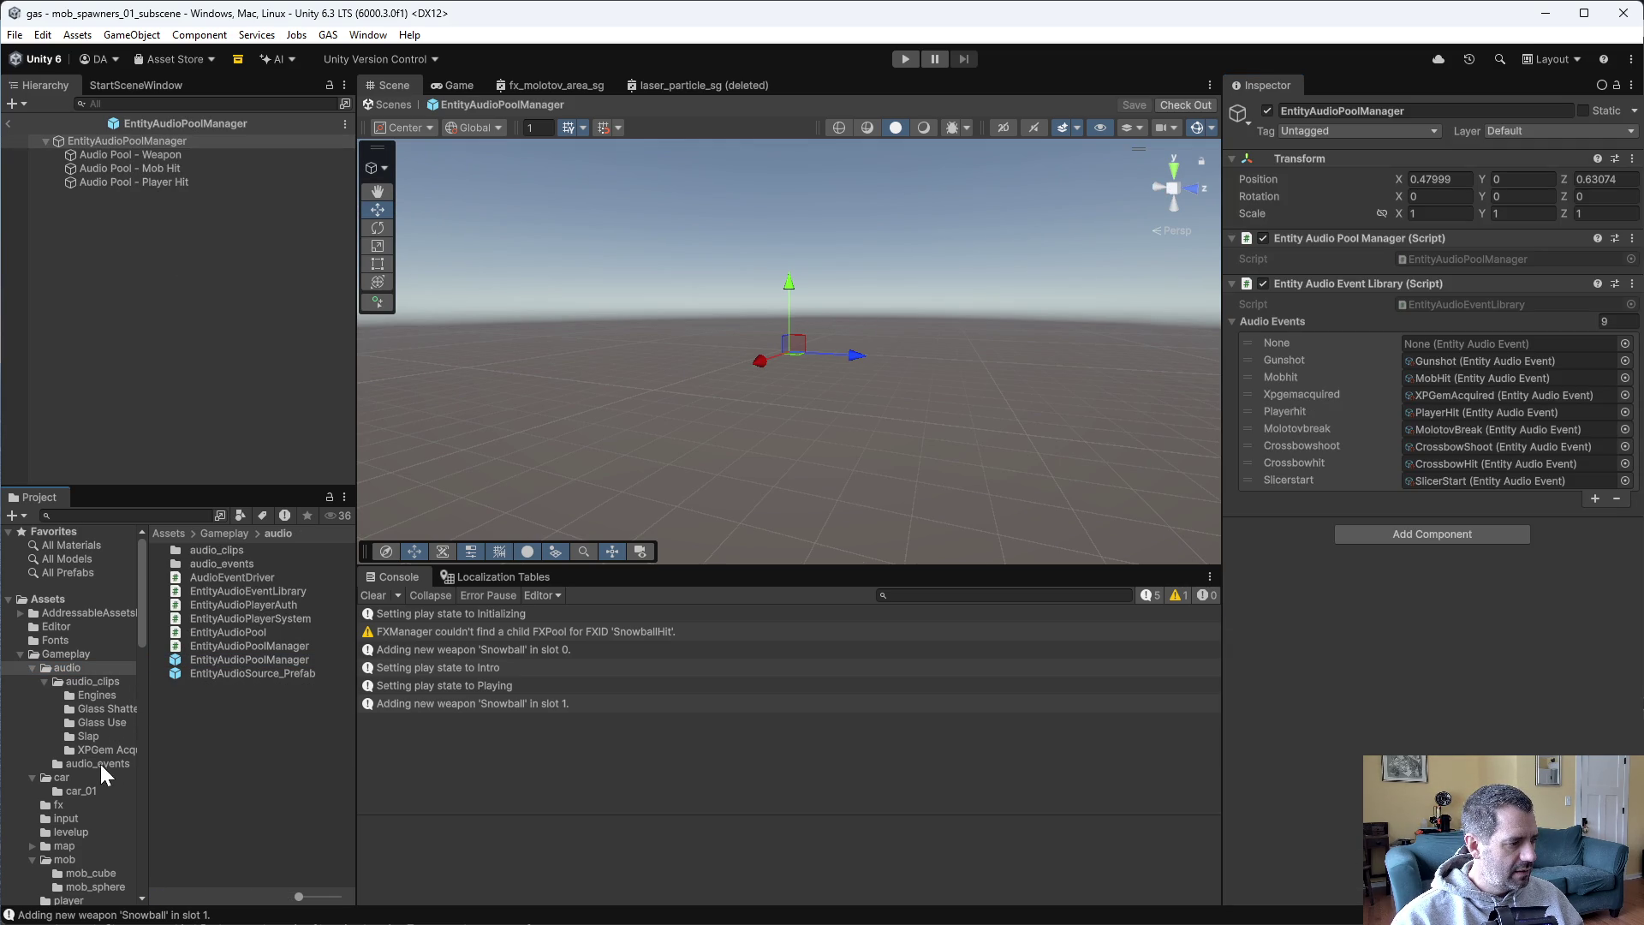
{"action": "left_click_drag", "start_coordinate": [125, 755], "coordinate": [90, 677]}
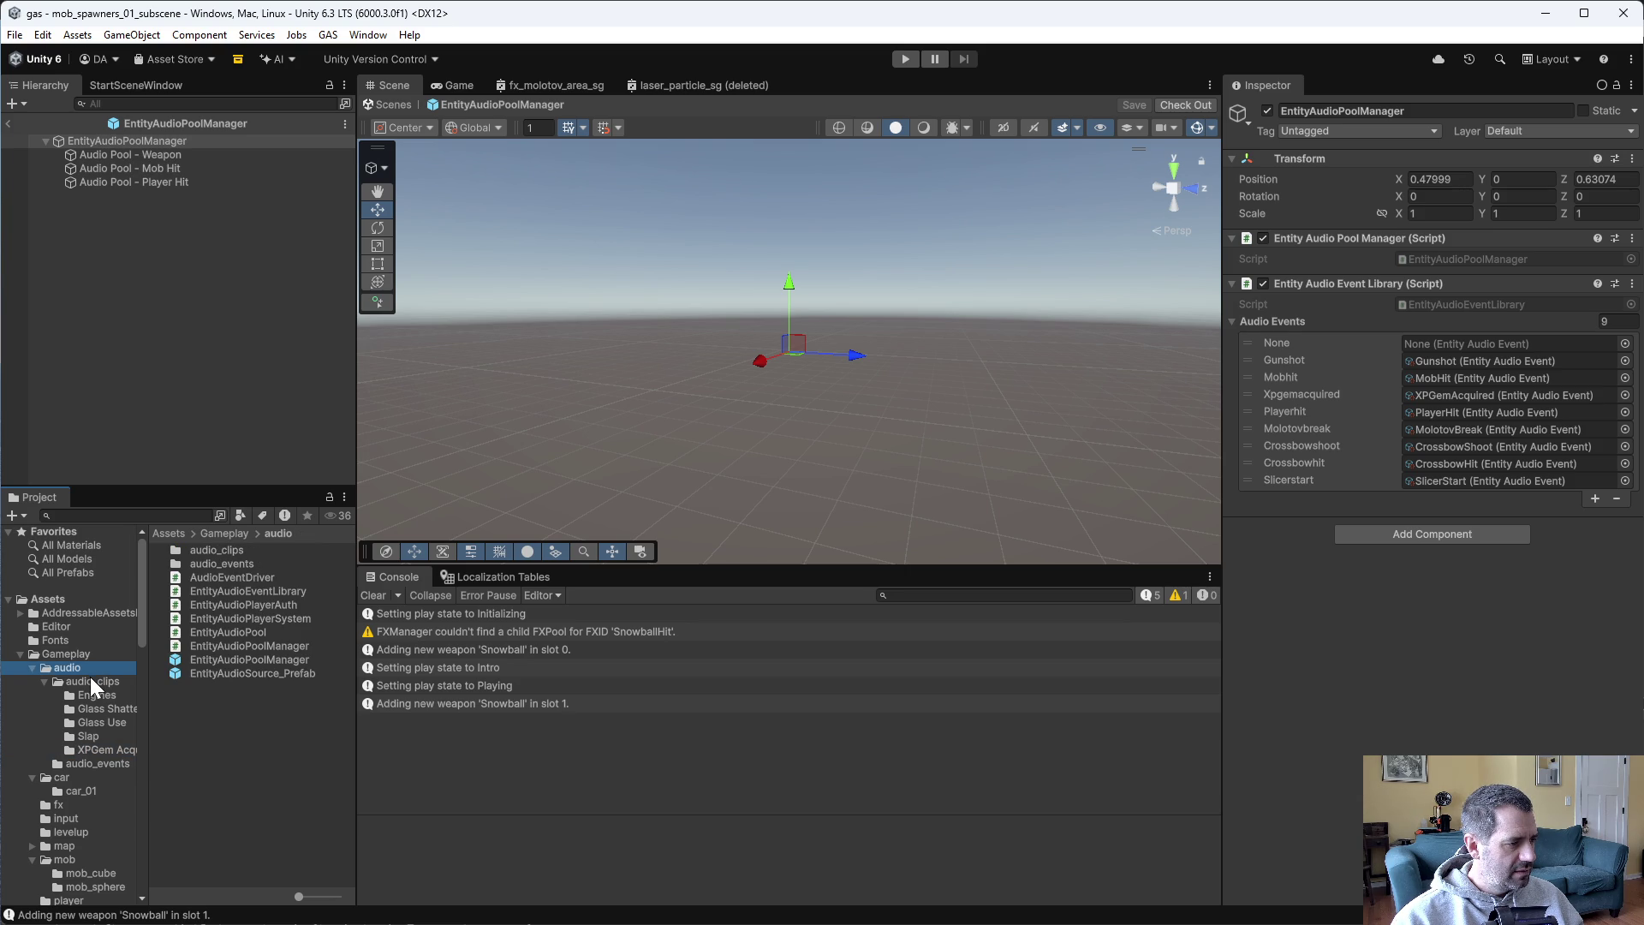
Duplicate fx_crossbow_hit, rename the copy fx_snowball_hit, and open it in Prefab Mode.
{"action": "left_click", "coordinate": [70, 801]}
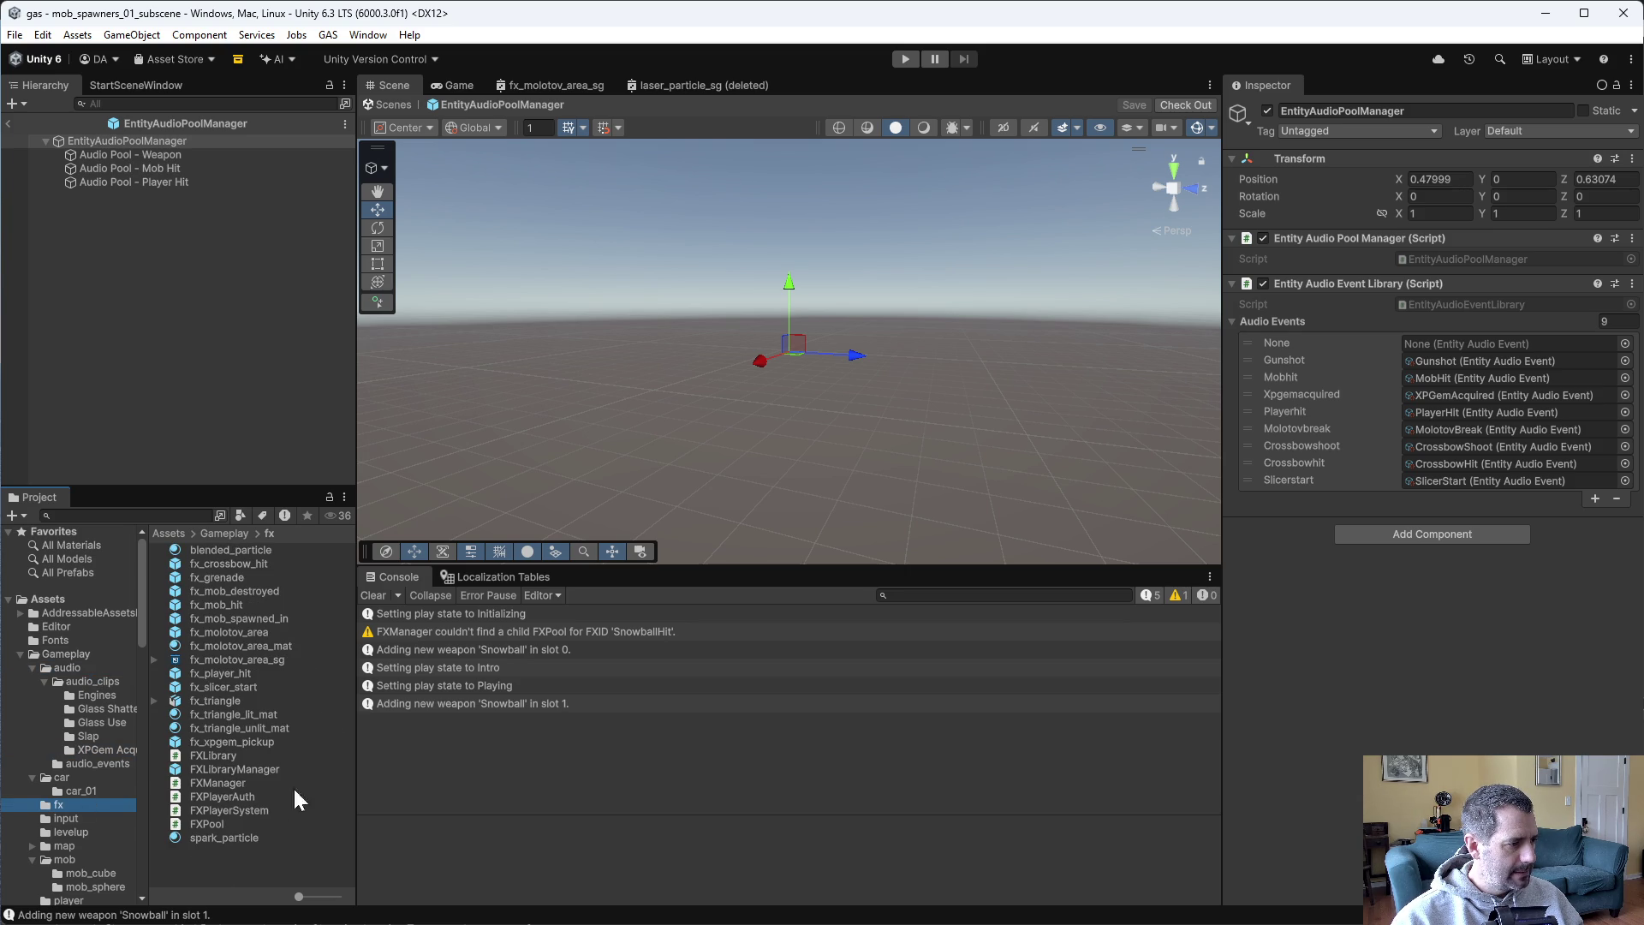
{"action": "left_click", "coordinate": [224, 565]}
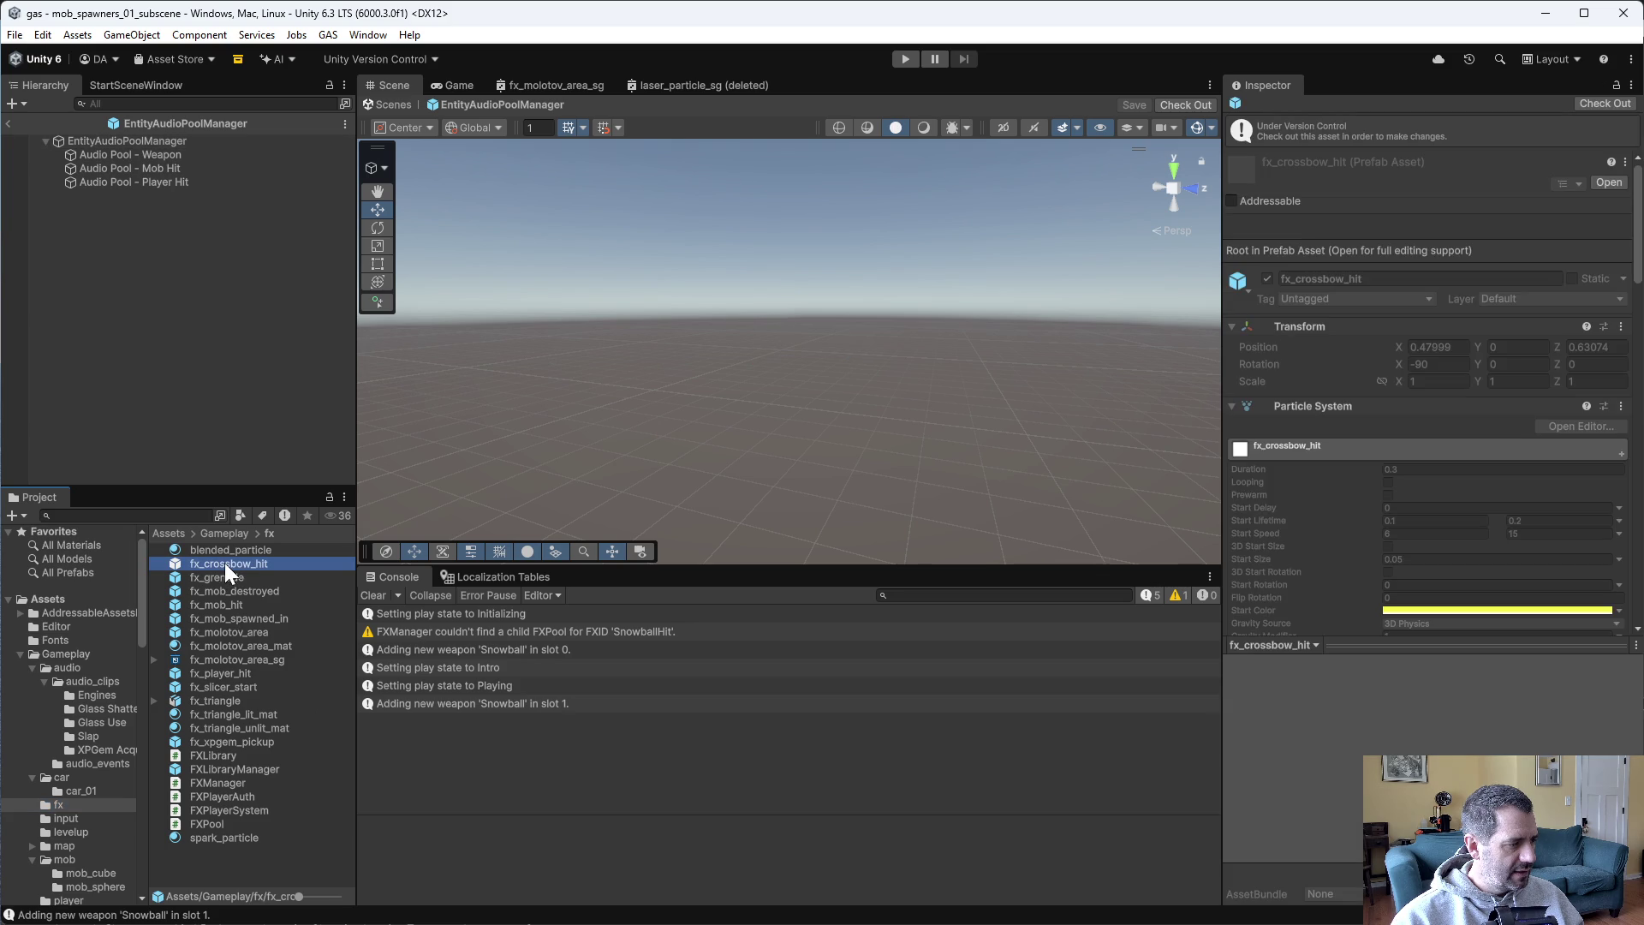
{"action": "key", "text": "ctrl+d"}
{"action": "left_click", "coordinate": [230, 579]}
{"action": "type", "text": "fx_snowball_hit"}
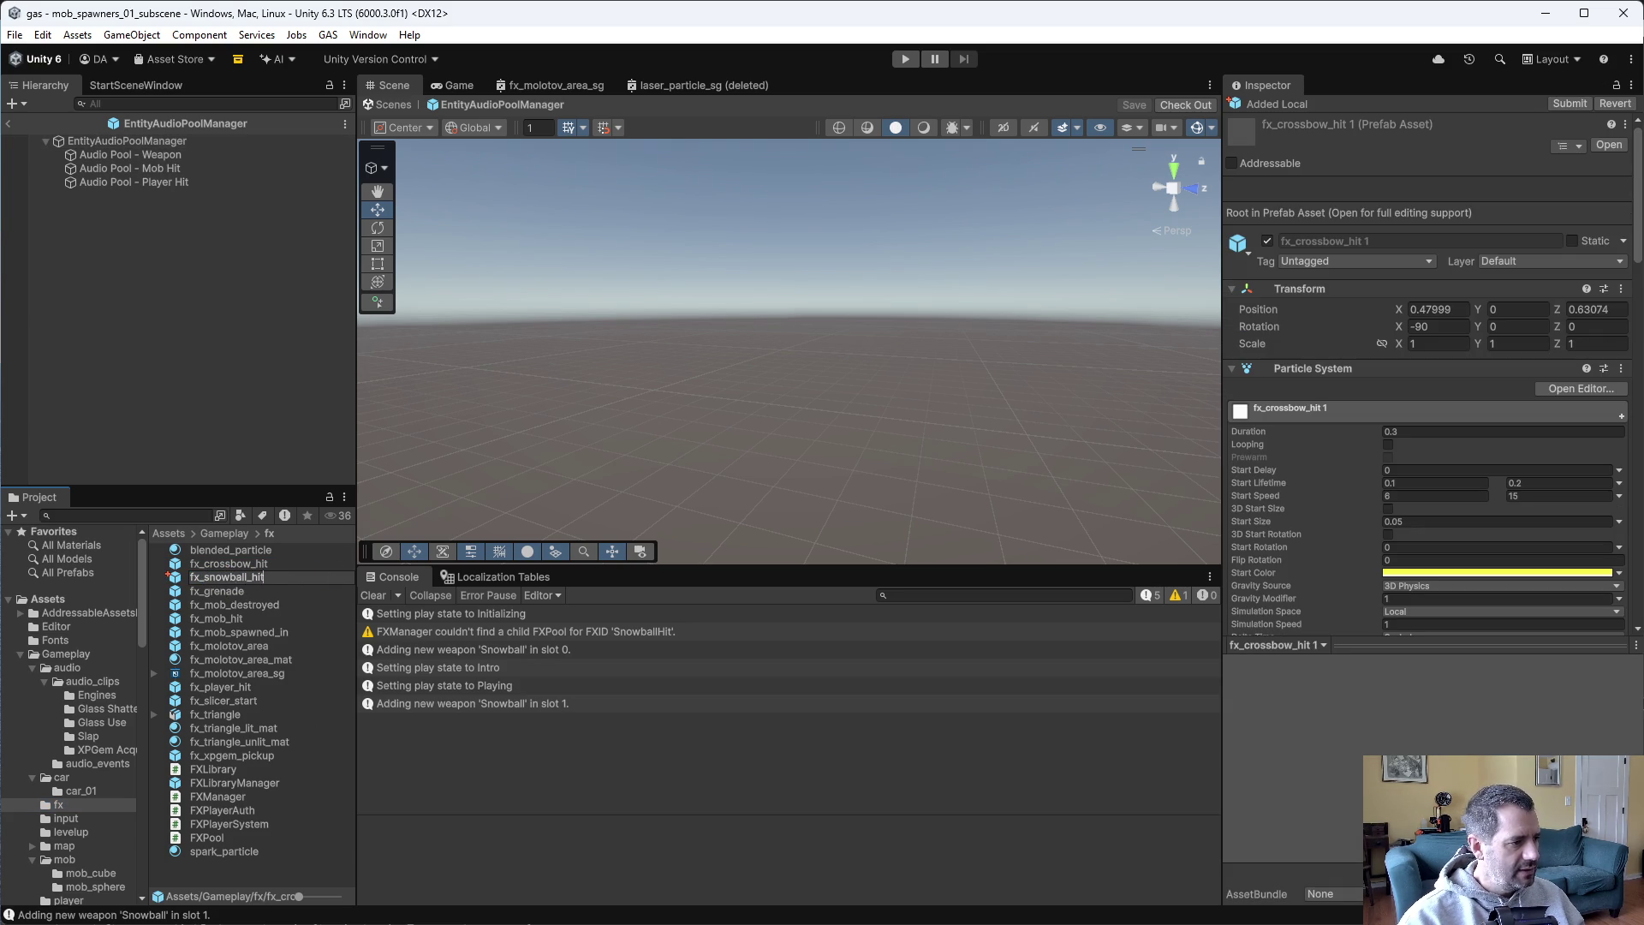
{"action": "key", "text": "Return"}
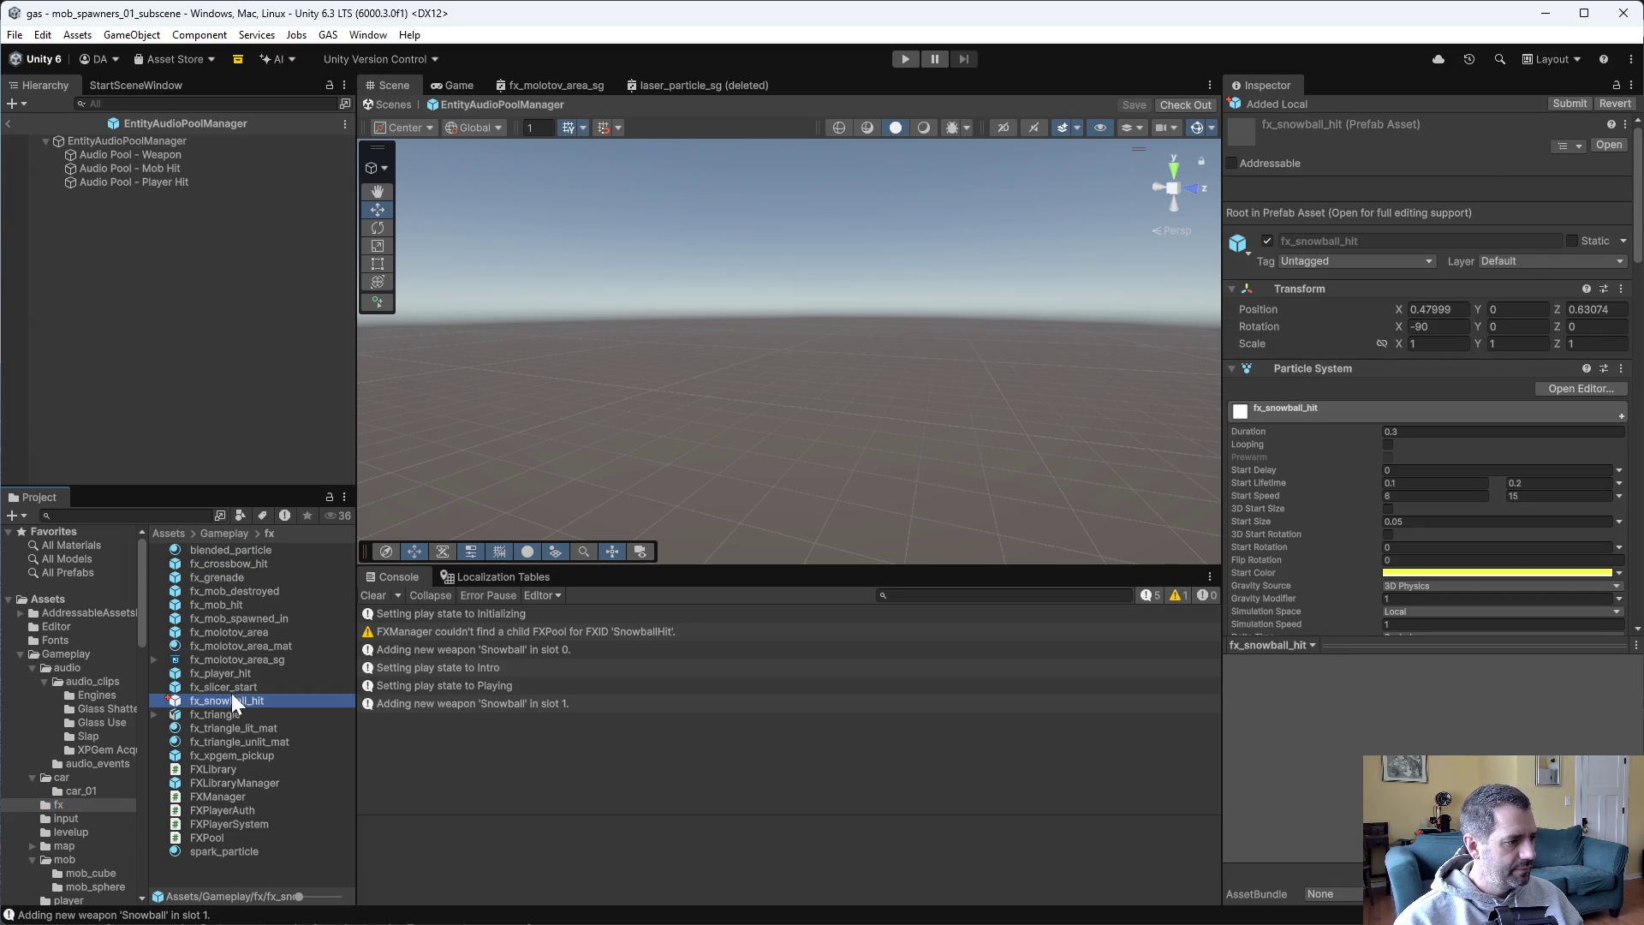
{"action": "double_click", "coordinate": [228, 700]}
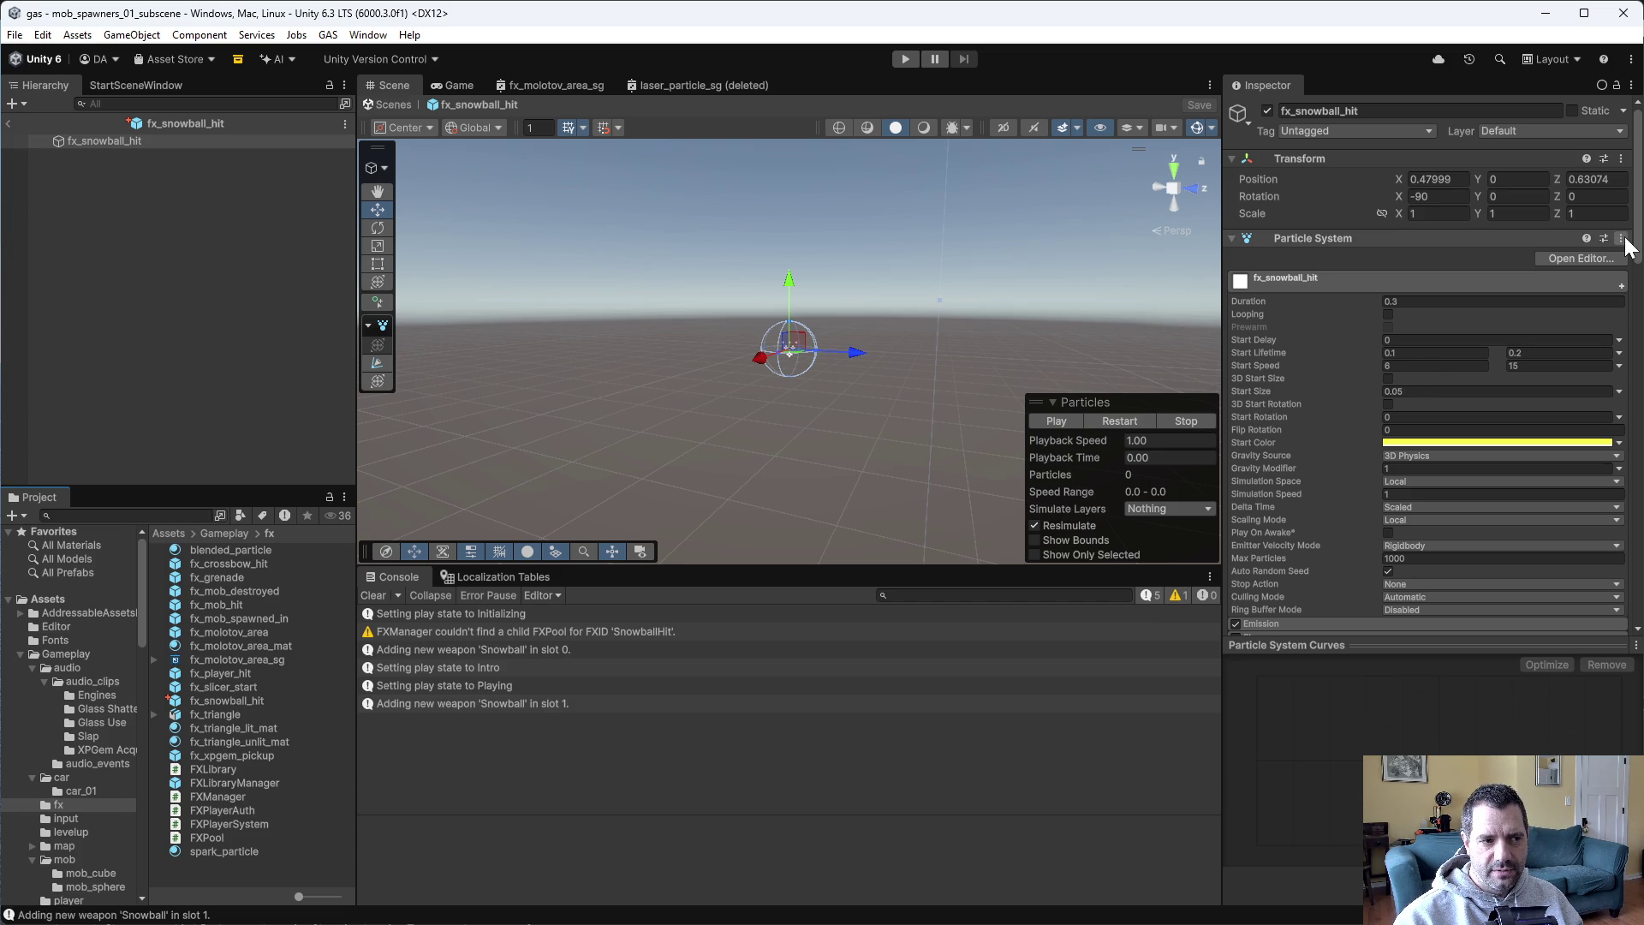
Remove the Particle System component and set the Audio Event Driver to SnowballHit.
{"action": "left_click", "coordinate": [1040, 423]}
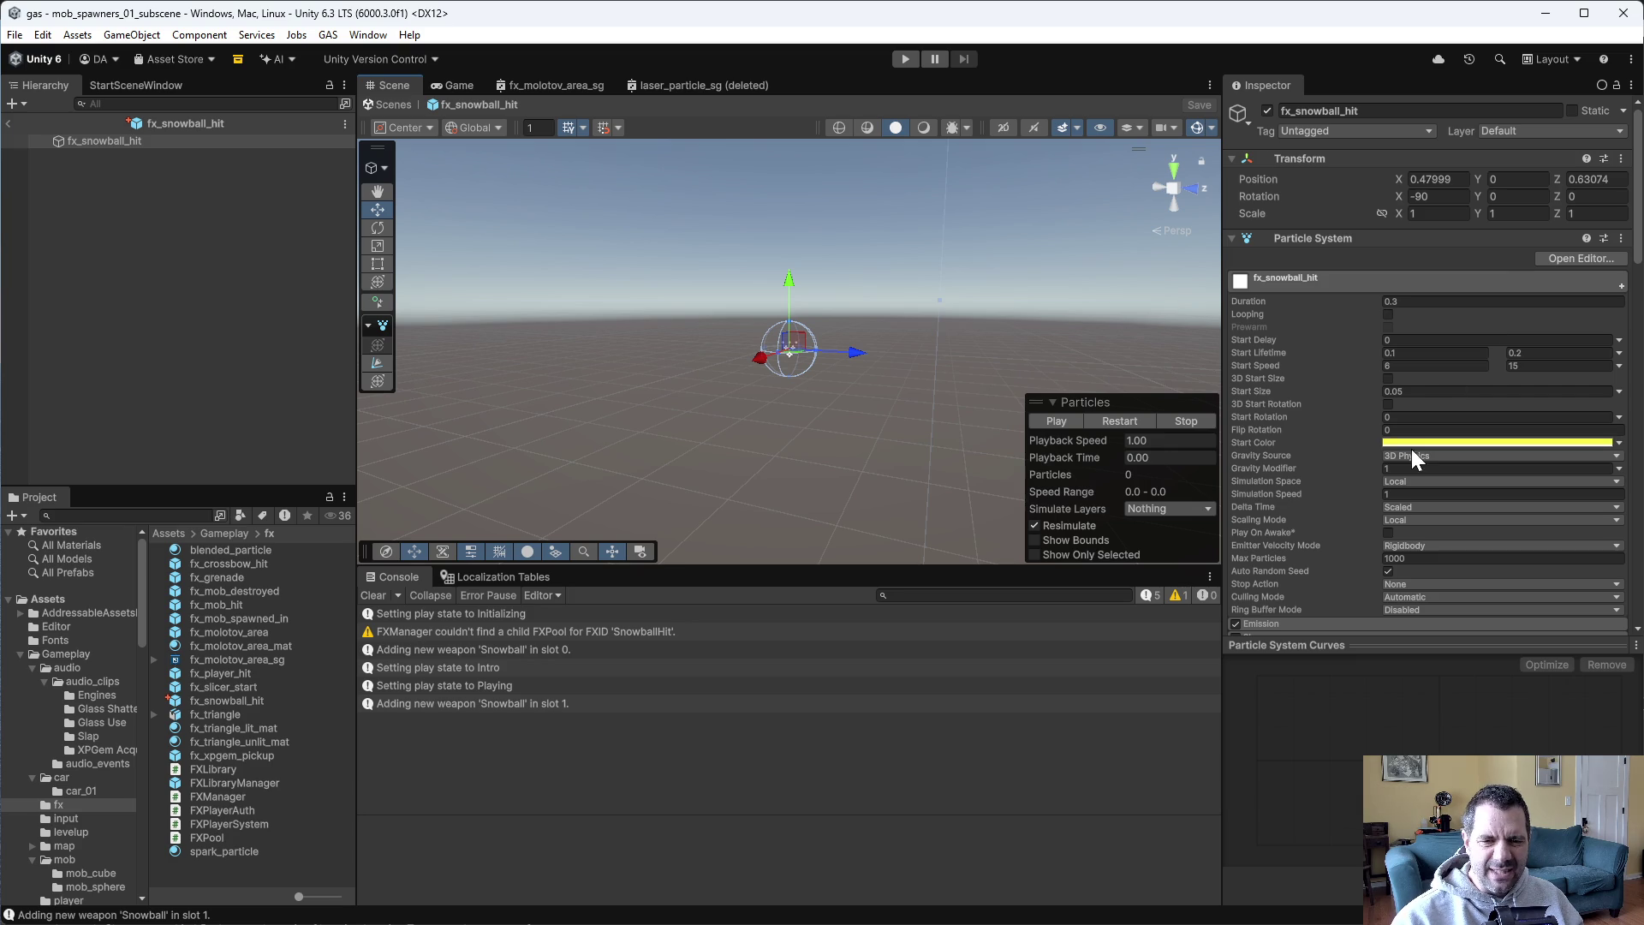
{"action": "left_click", "coordinate": [1622, 238]}
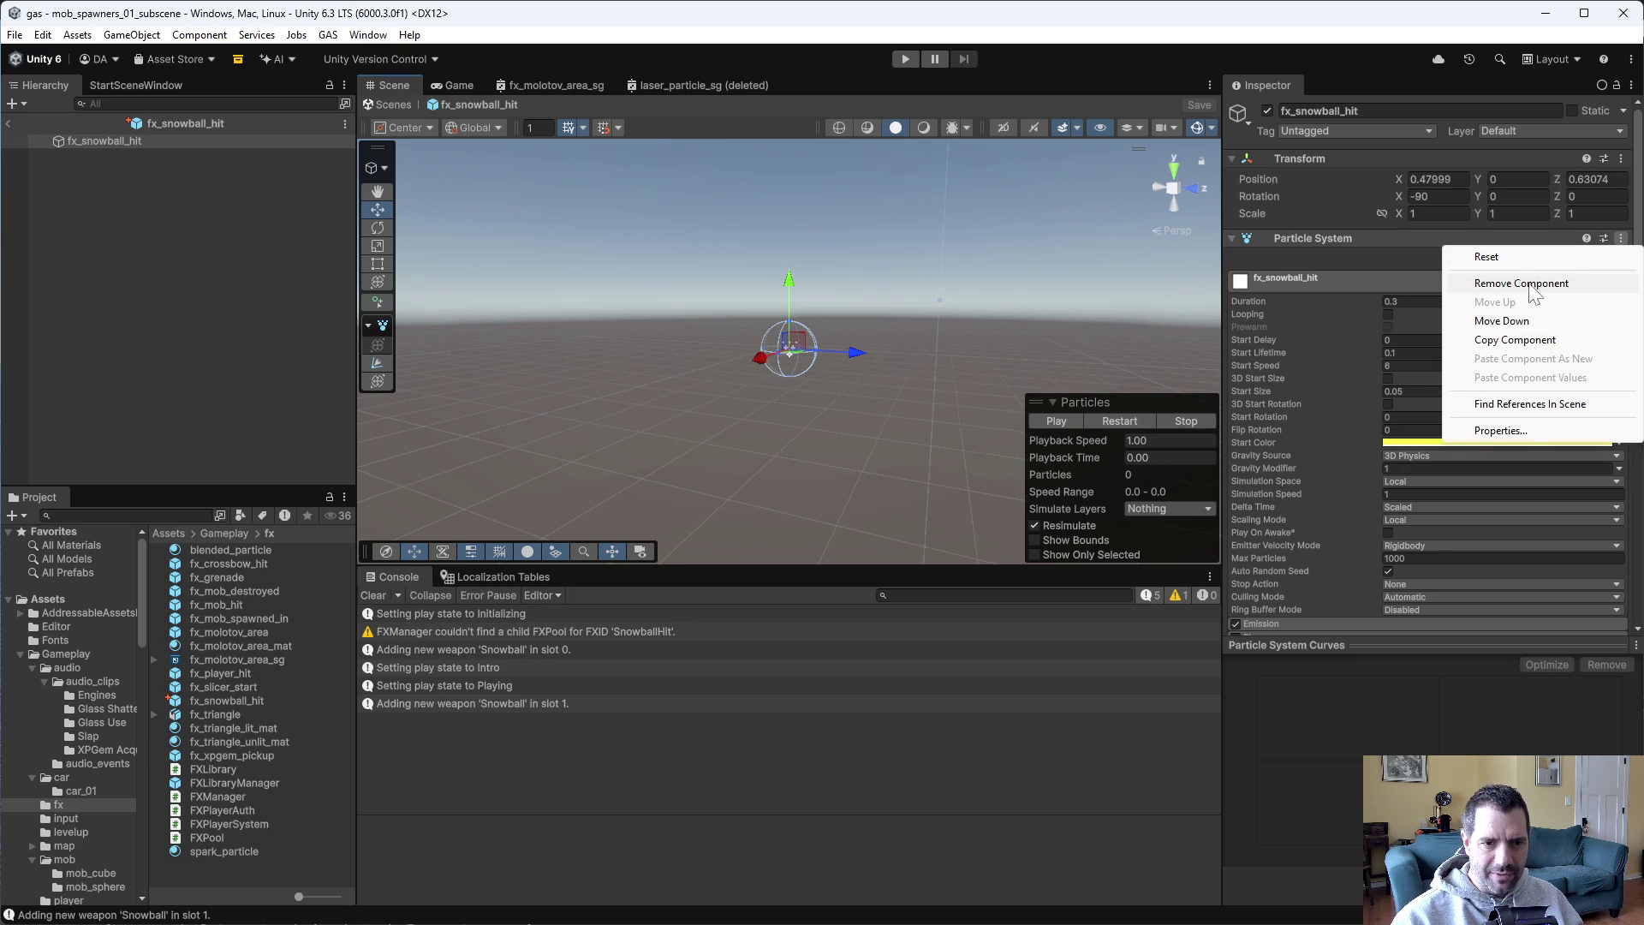
{"action": "left_click", "coordinate": [1495, 280]}
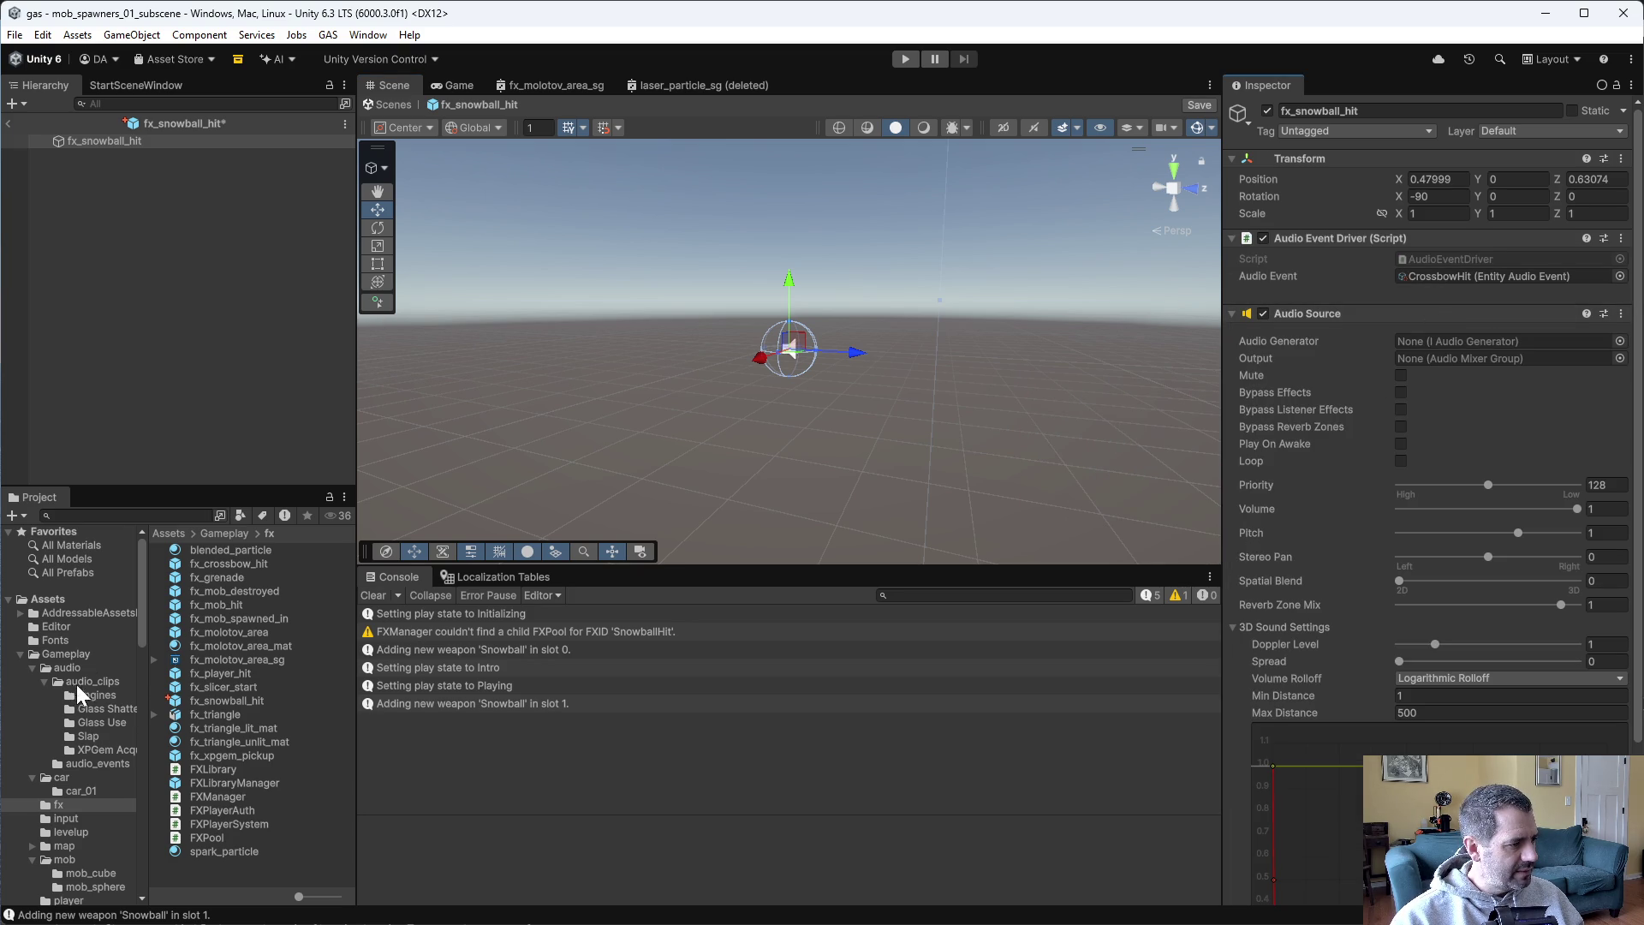
{"action": "left_click", "coordinate": [99, 761]}
{"action": "mouse_move", "coordinate": [217, 660]}
{"action": "left_mouse_down"}
{"action": "mouse_move", "coordinate": [1246, 400]}
{"action": "mouse_move", "coordinate": [1474, 279]}
{"action": "left_mouse_up"}
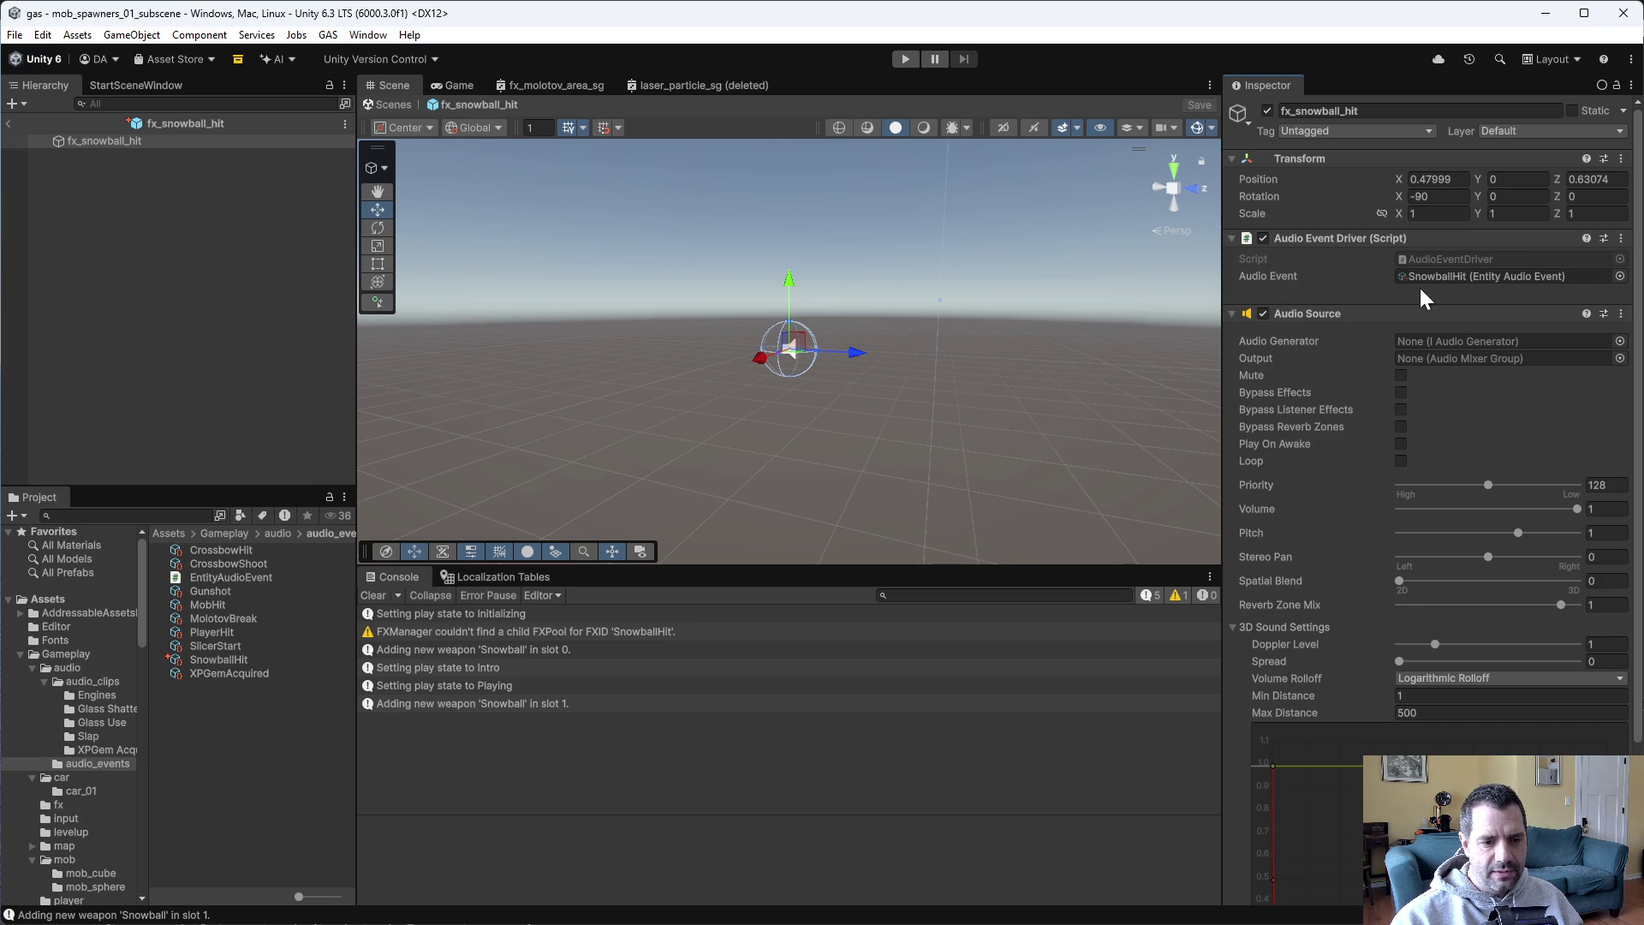
{"action": "left_click", "coordinate": [69, 804]}
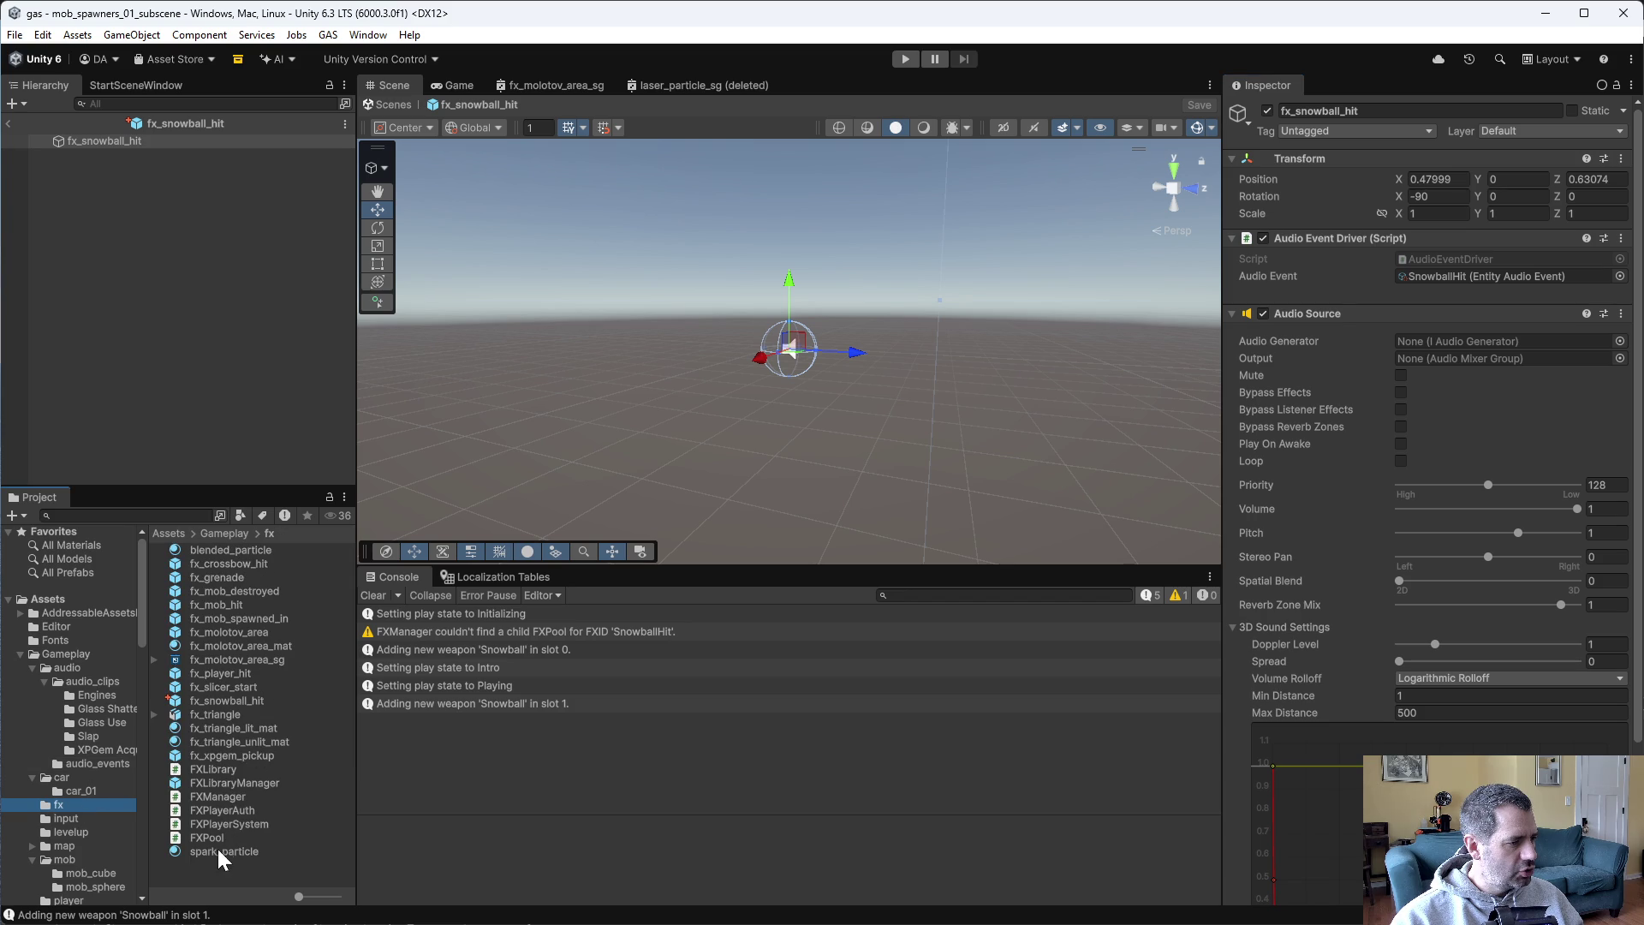
In FXLibraryManager, duplicate the Slicer Start pool and rename it 'FXPool - Snowball Hit'.
{"action": "double_click", "coordinate": [227, 782]}
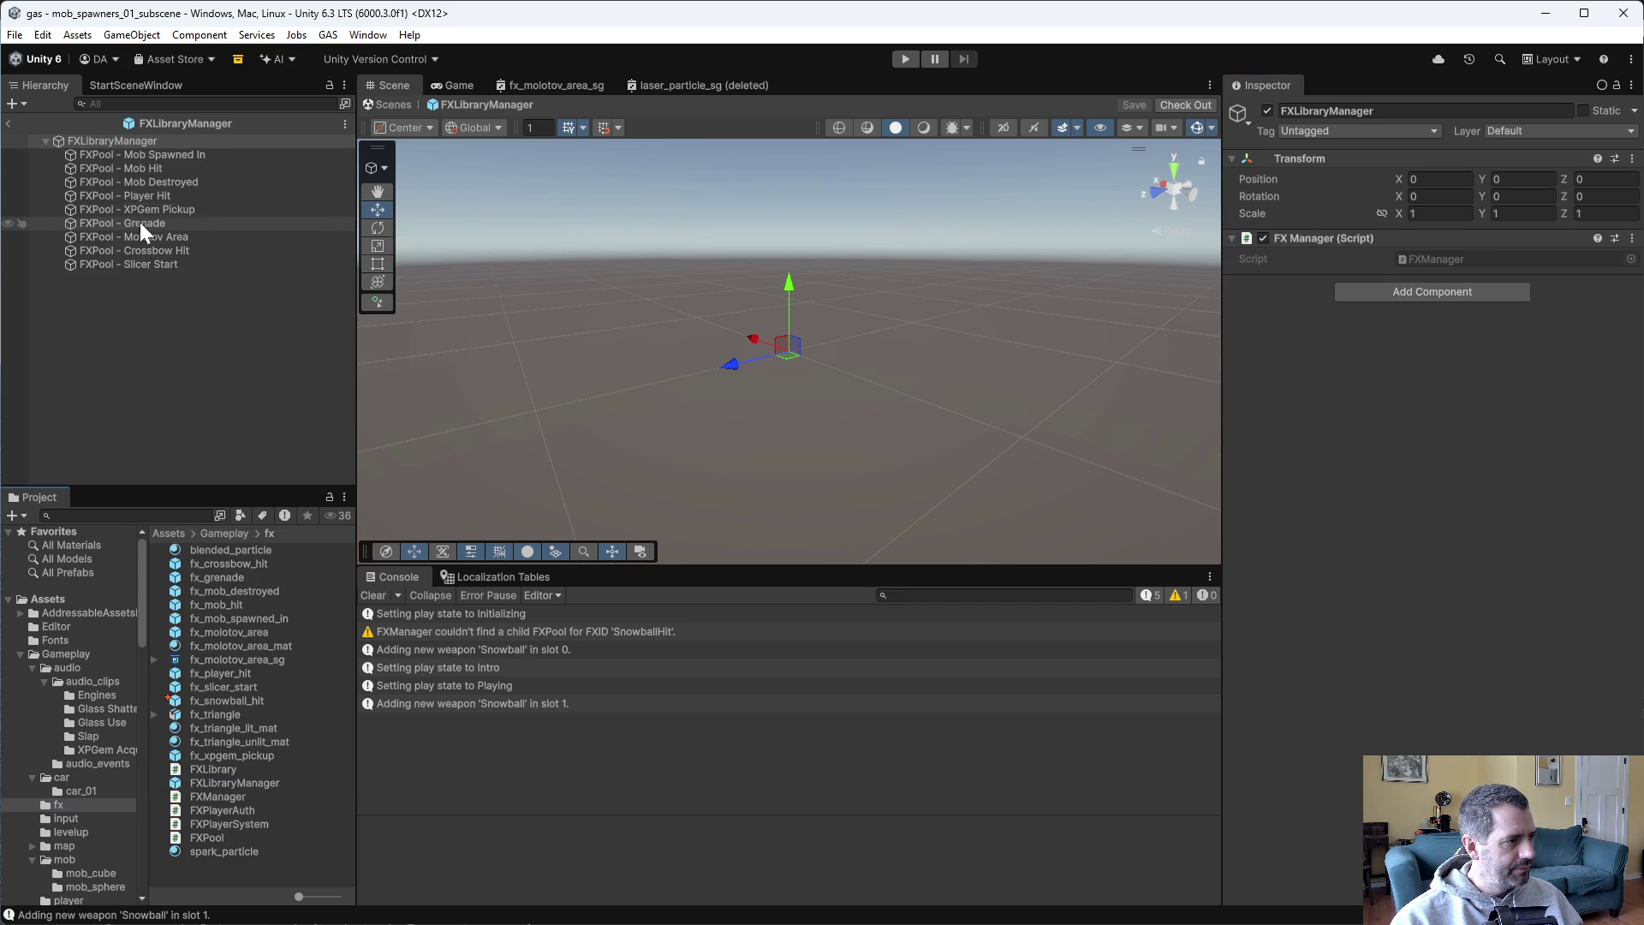
{"action": "left_click", "coordinate": [136, 266]}
{"action": "key", "text": "ctrl+d"}
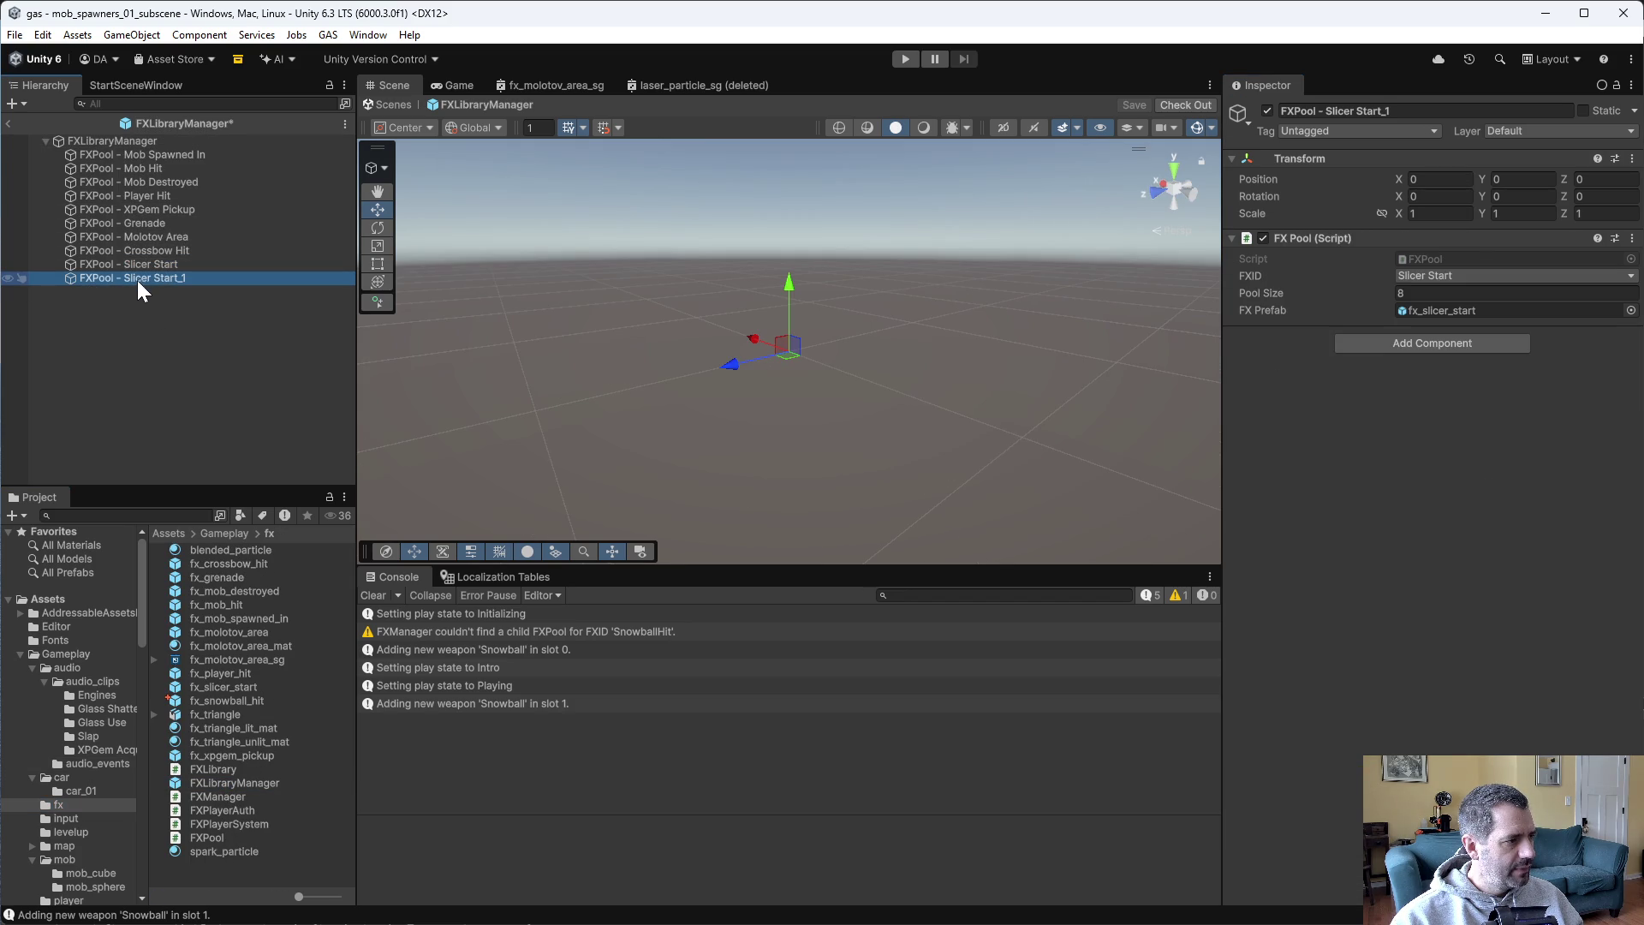
{"action": "key", "text": "F2"}
{"action": "left_click_drag", "start_coordinate": [124, 279], "coordinate": [230, 289]}
{"action": "type", "text": "Sno"}
{"action": "type", "text": "it"}
{"action": "key", "text": "Return"}
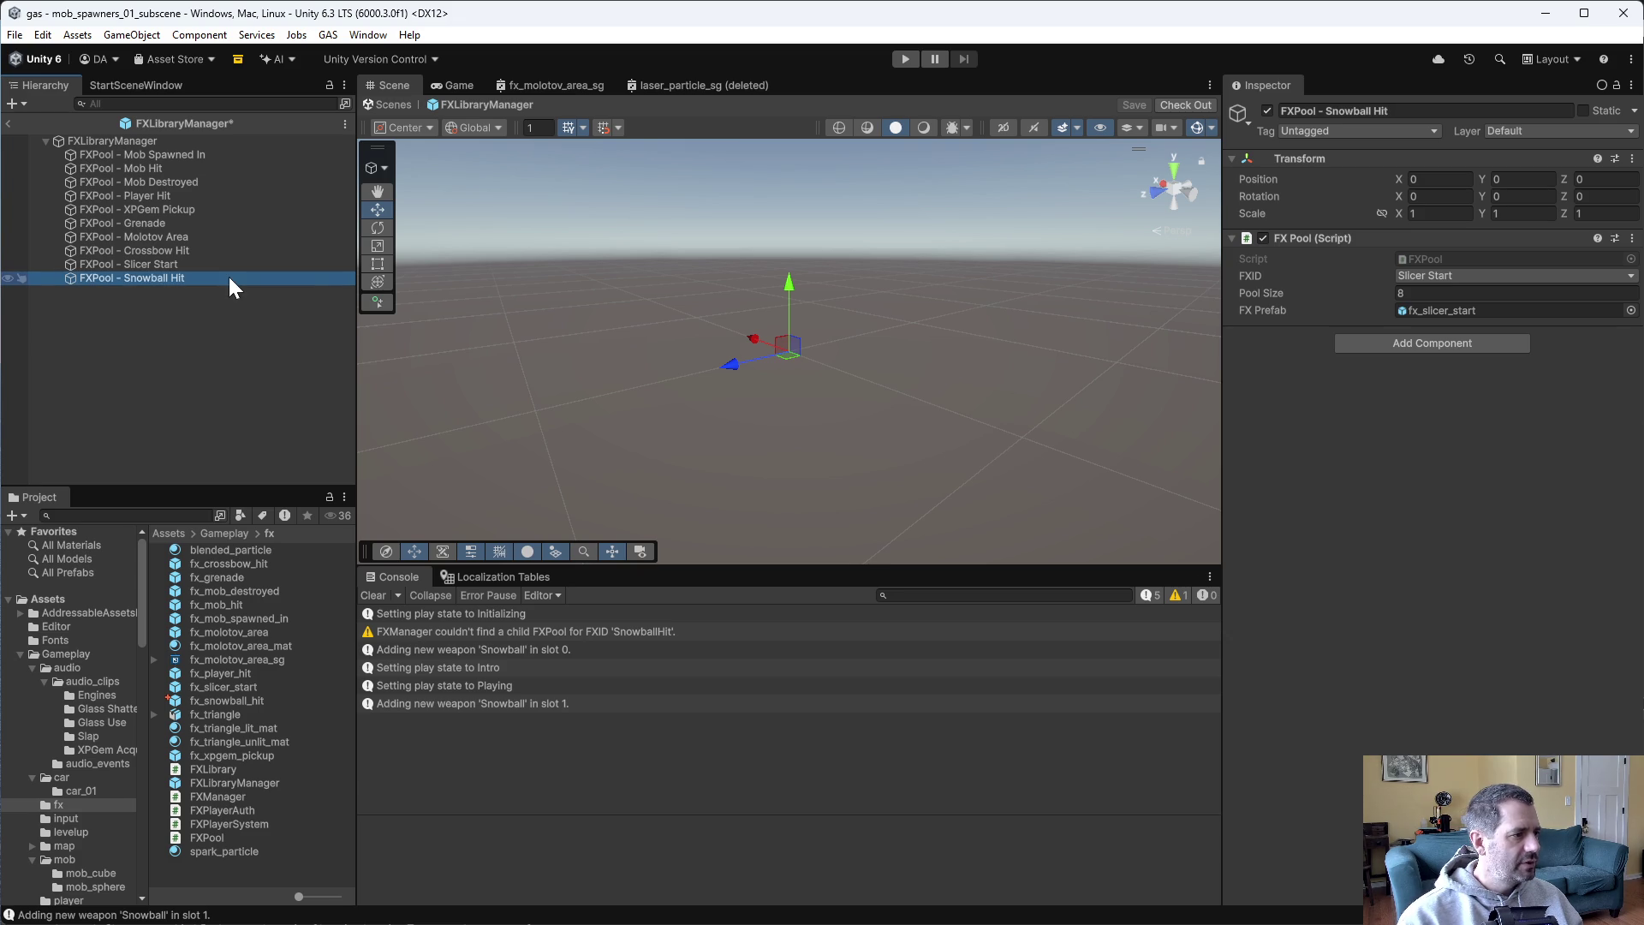
Set the pool's FXID to Snowball Hit and FX Prefab to fx_snowball_hit, then check out.
{"action": "left_click", "coordinate": [1455, 274]}
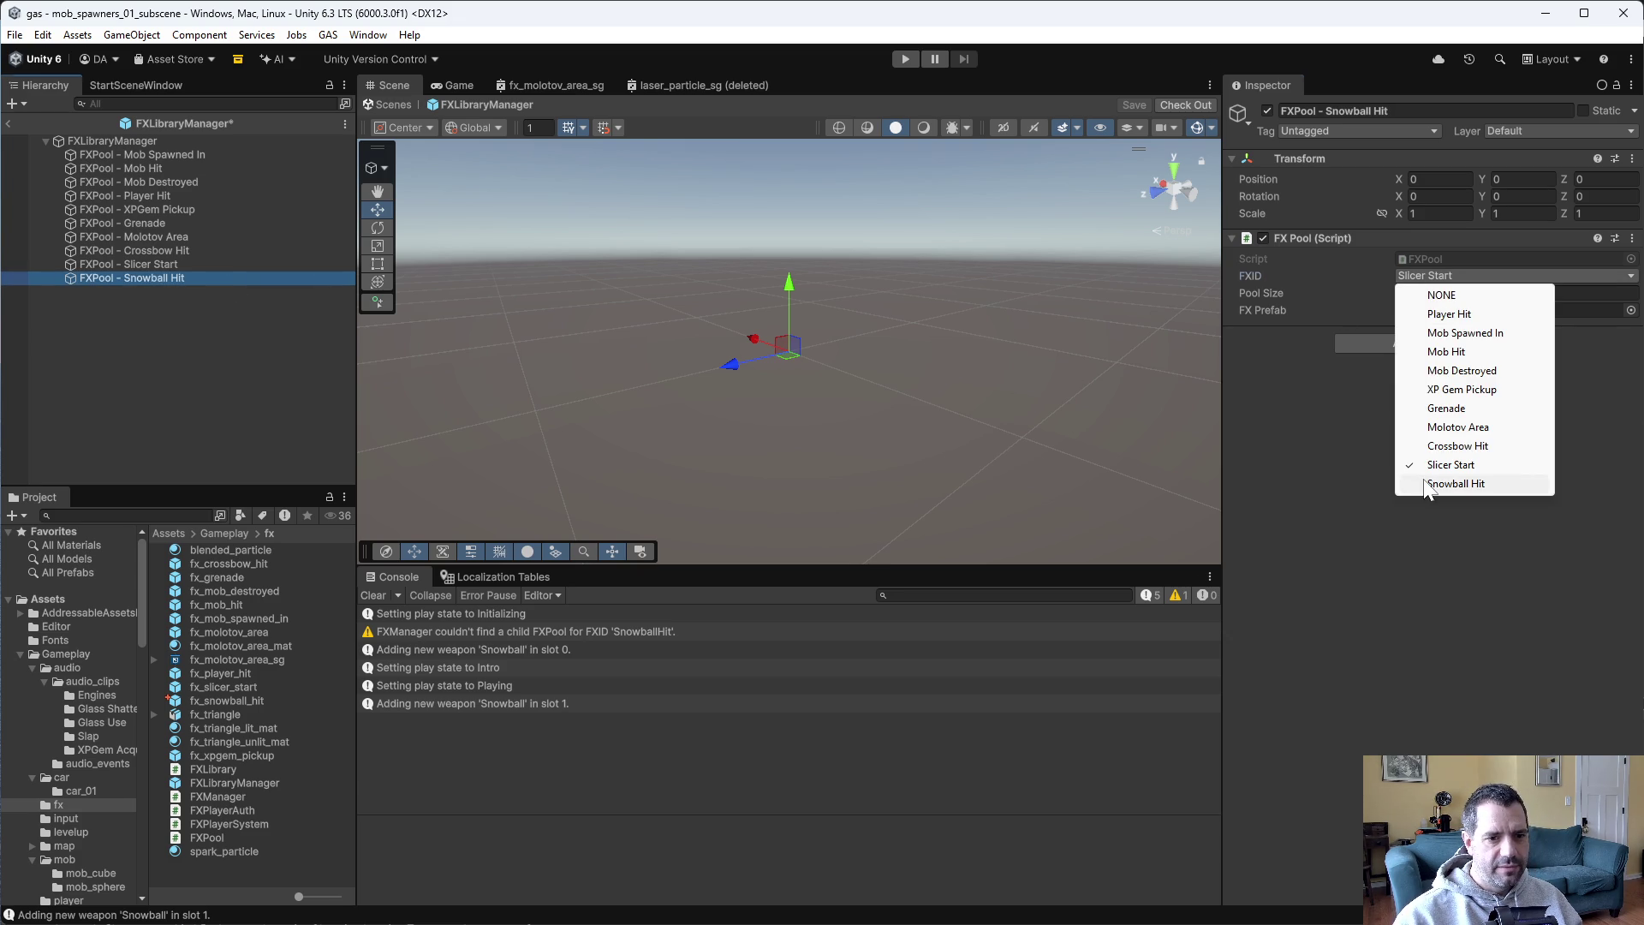
{"action": "left_click", "coordinate": [1420, 482]}
{"action": "mouse_move", "coordinate": [221, 705]}
{"action": "left_mouse_down"}
{"action": "mouse_move", "coordinate": [1468, 360]}
{"action": "mouse_move", "coordinate": [1507, 314]}
{"action": "left_mouse_up"}
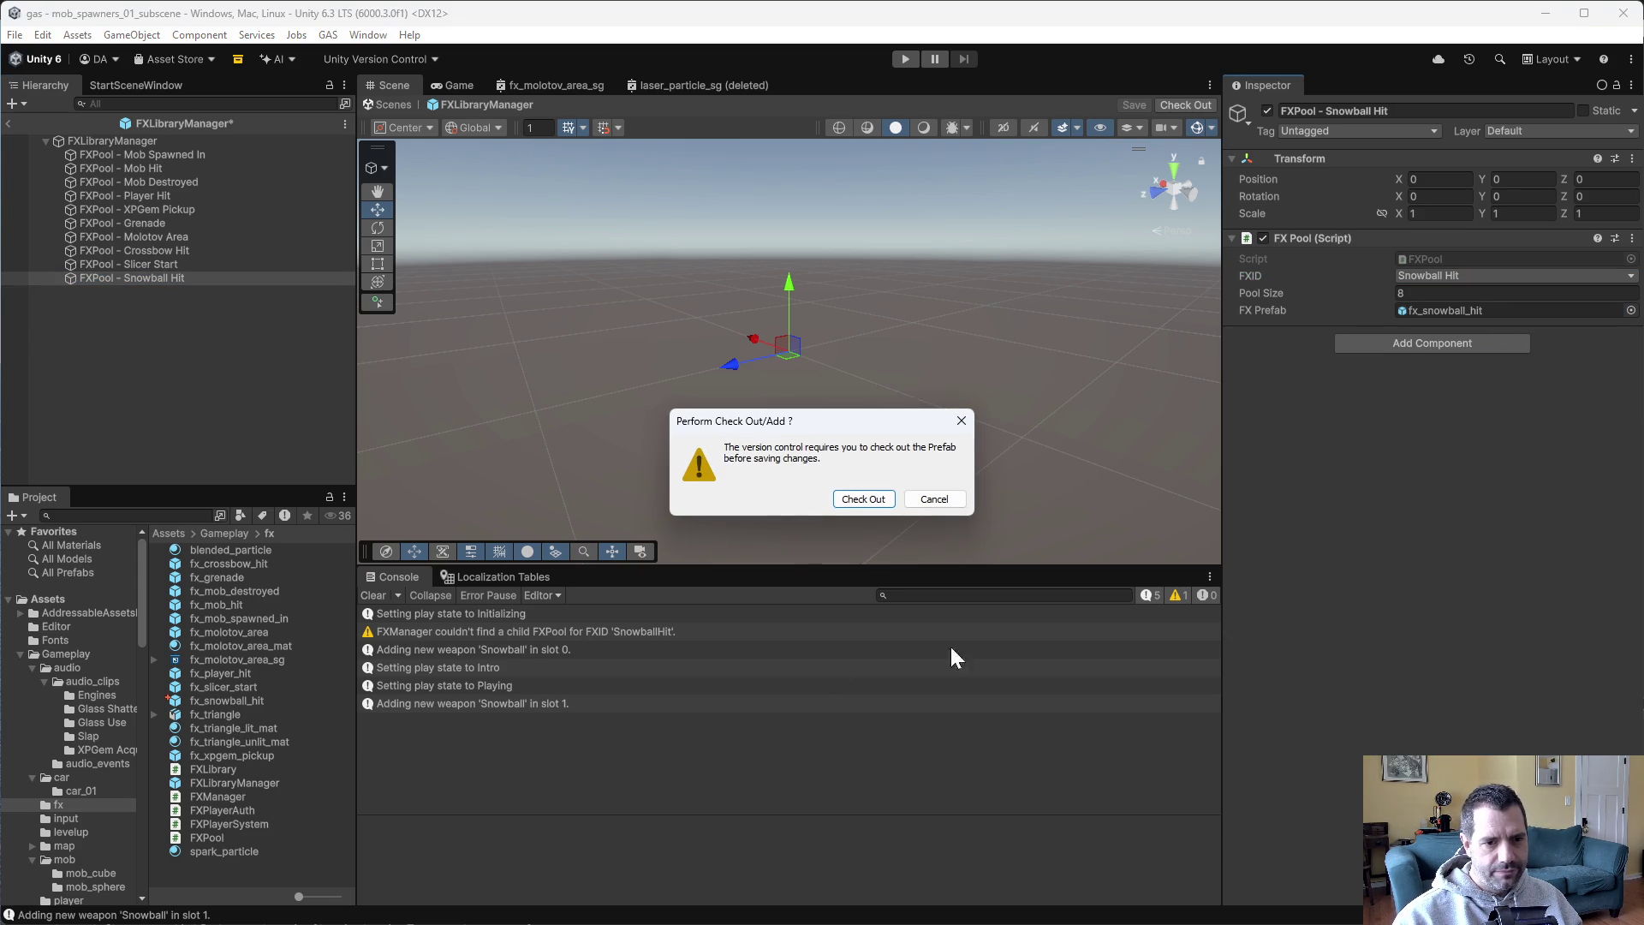
{"action": "left_click", "coordinate": [881, 503]}
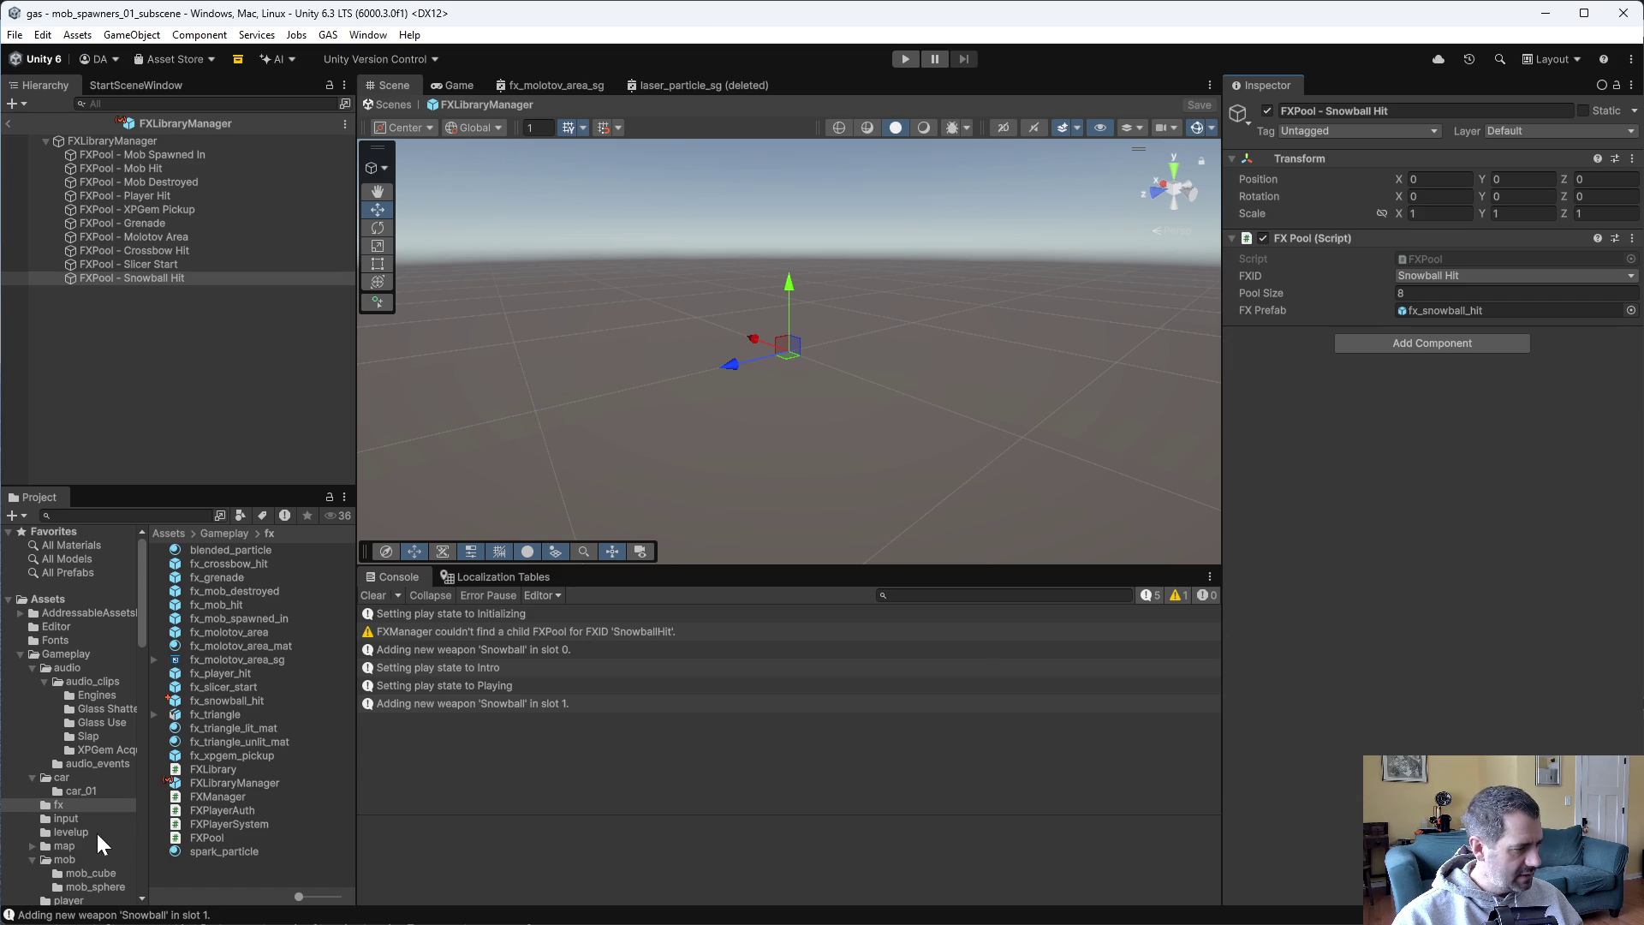
Inspect the snowball prefab in the snowball weapon folder and start the play test.
{"action": "scroll", "coordinate": [99, 831], "scroll_direction": "down", "scroll_amount": 4}
{"action": "left_click", "coordinate": [100, 883]}
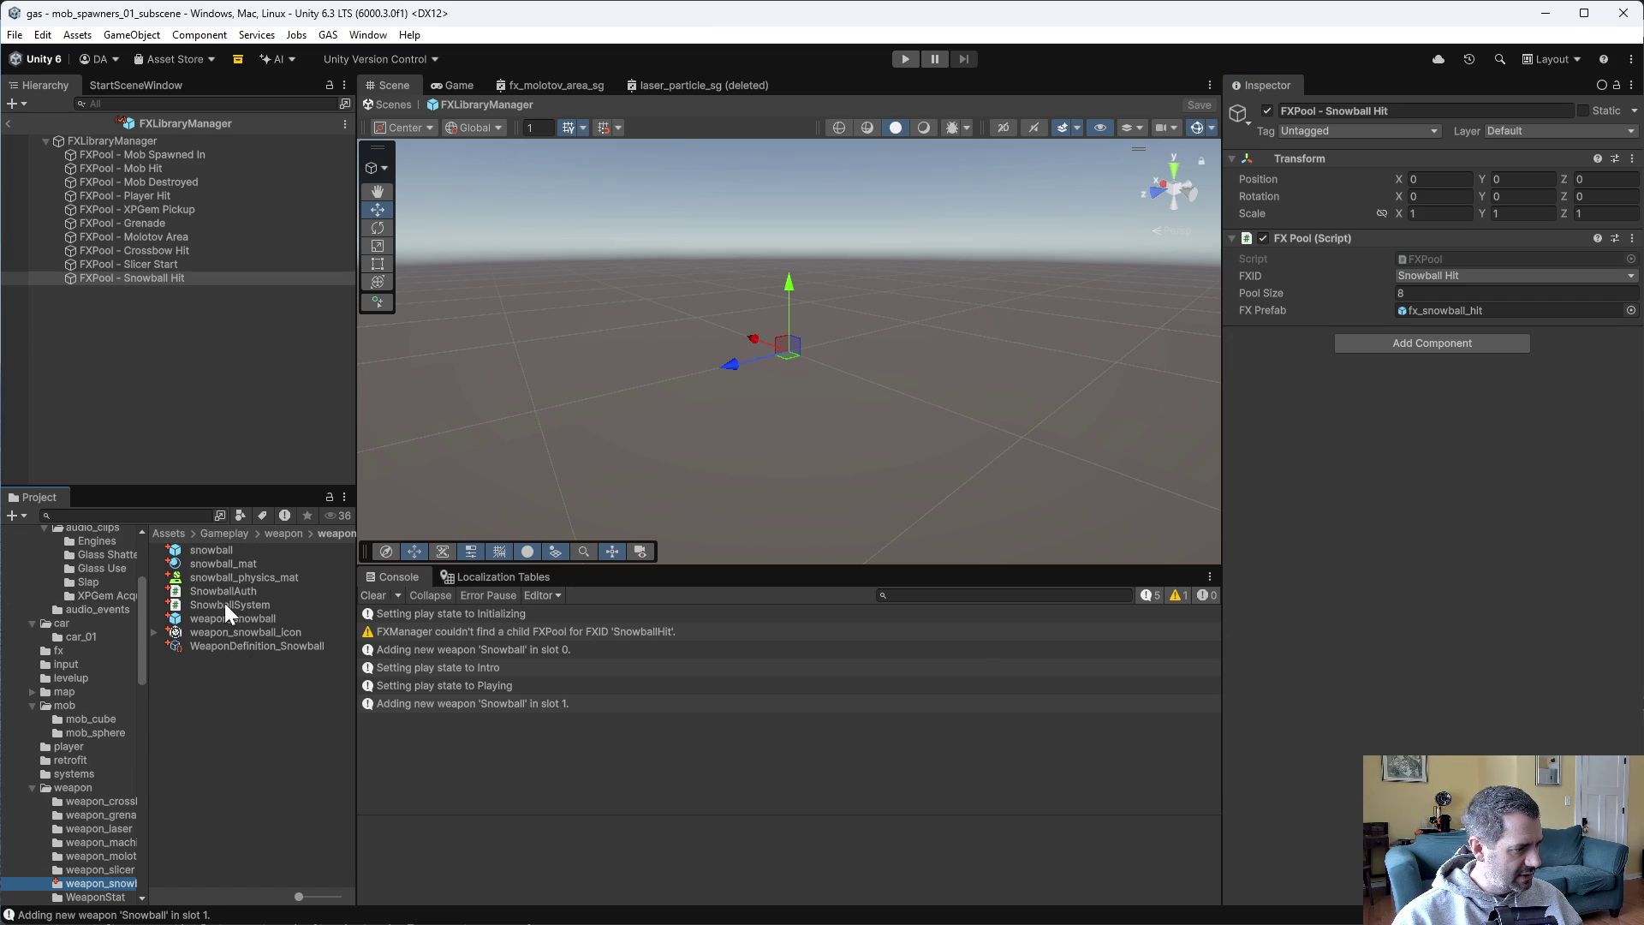
{"action": "left_click", "coordinate": [214, 549]}
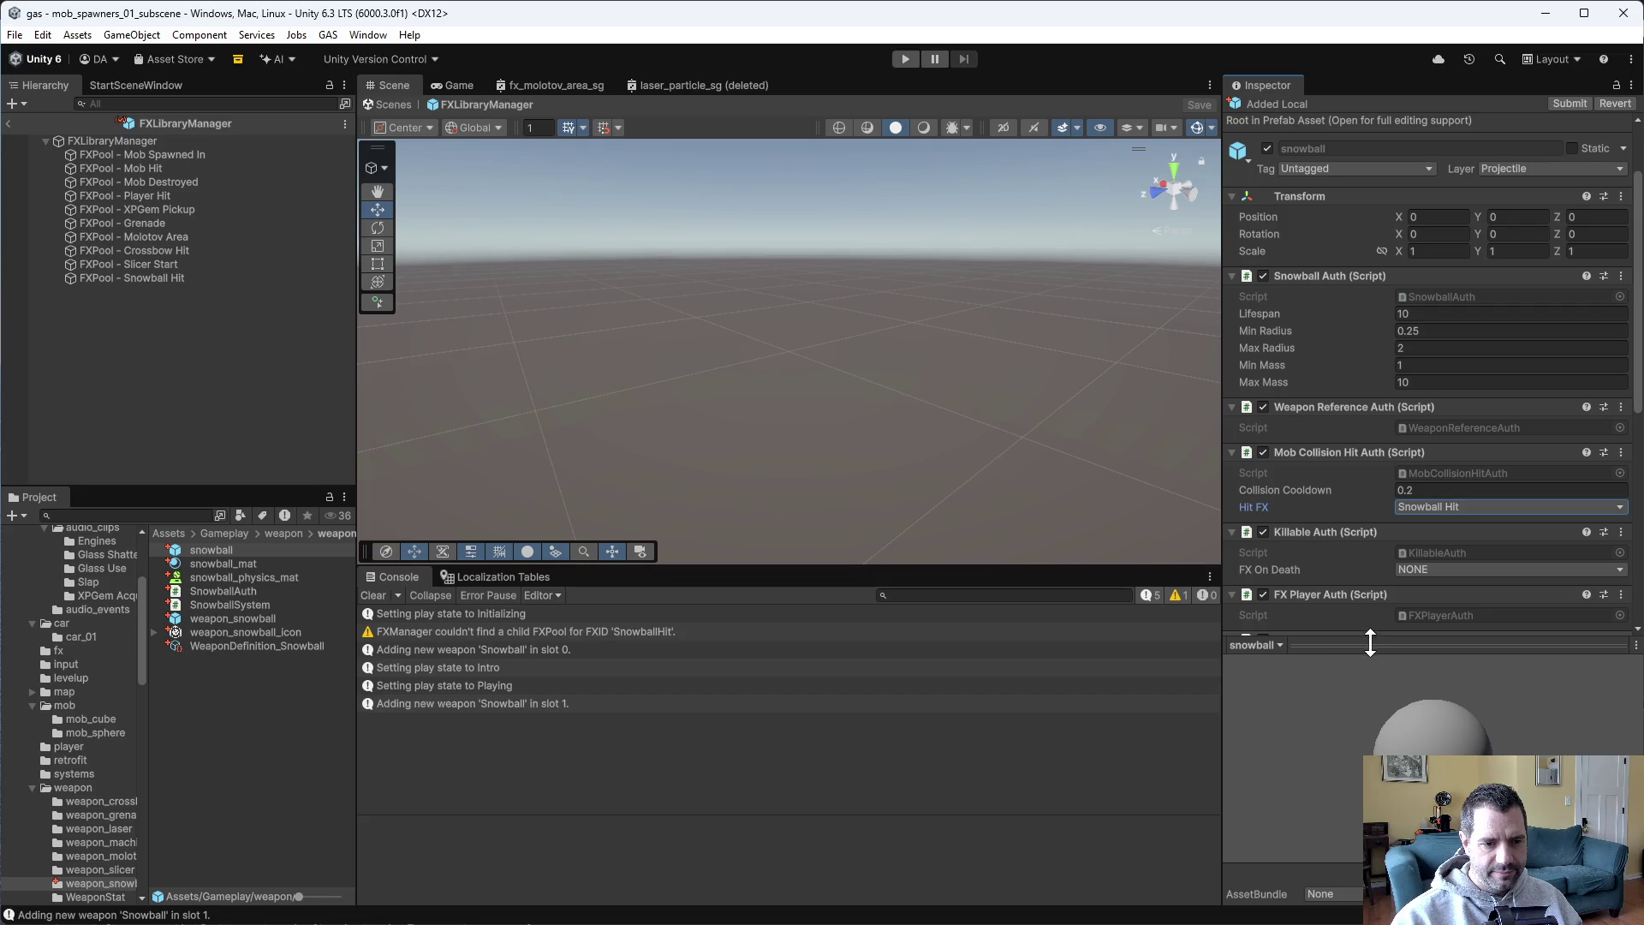
{"action": "left_click", "coordinate": [905, 61]}
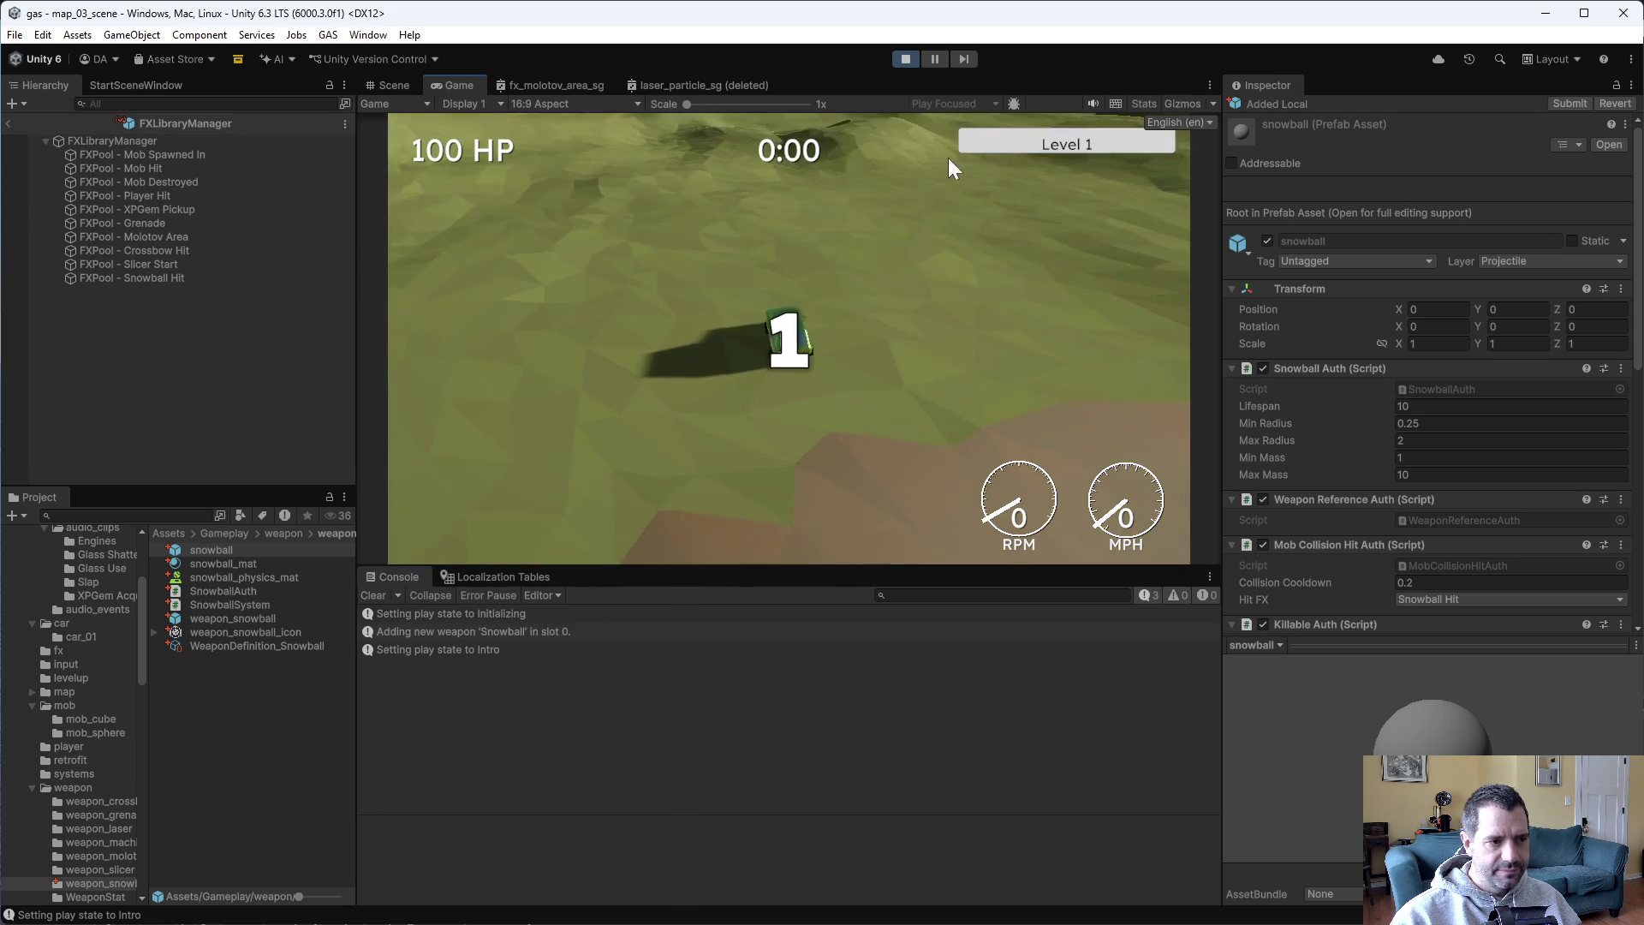
Drive around testing snowball hits, dismiss two level-up choices, and stop the play test.
{"action": "key", "text": "w"}
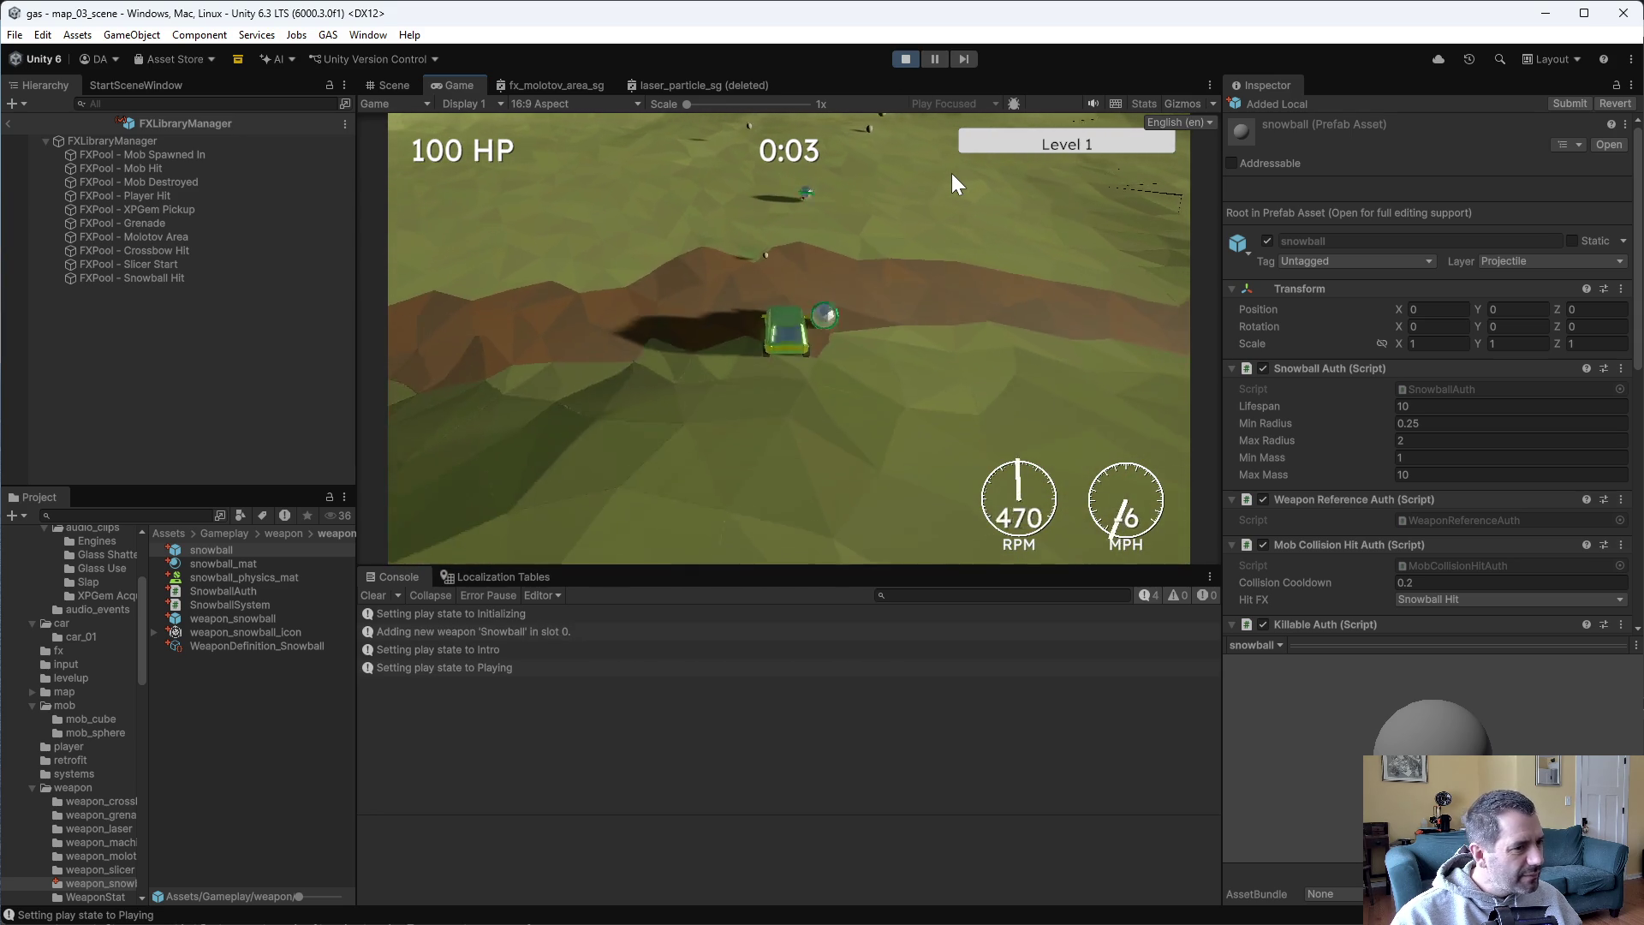
{"action": "key", "text": "w"}
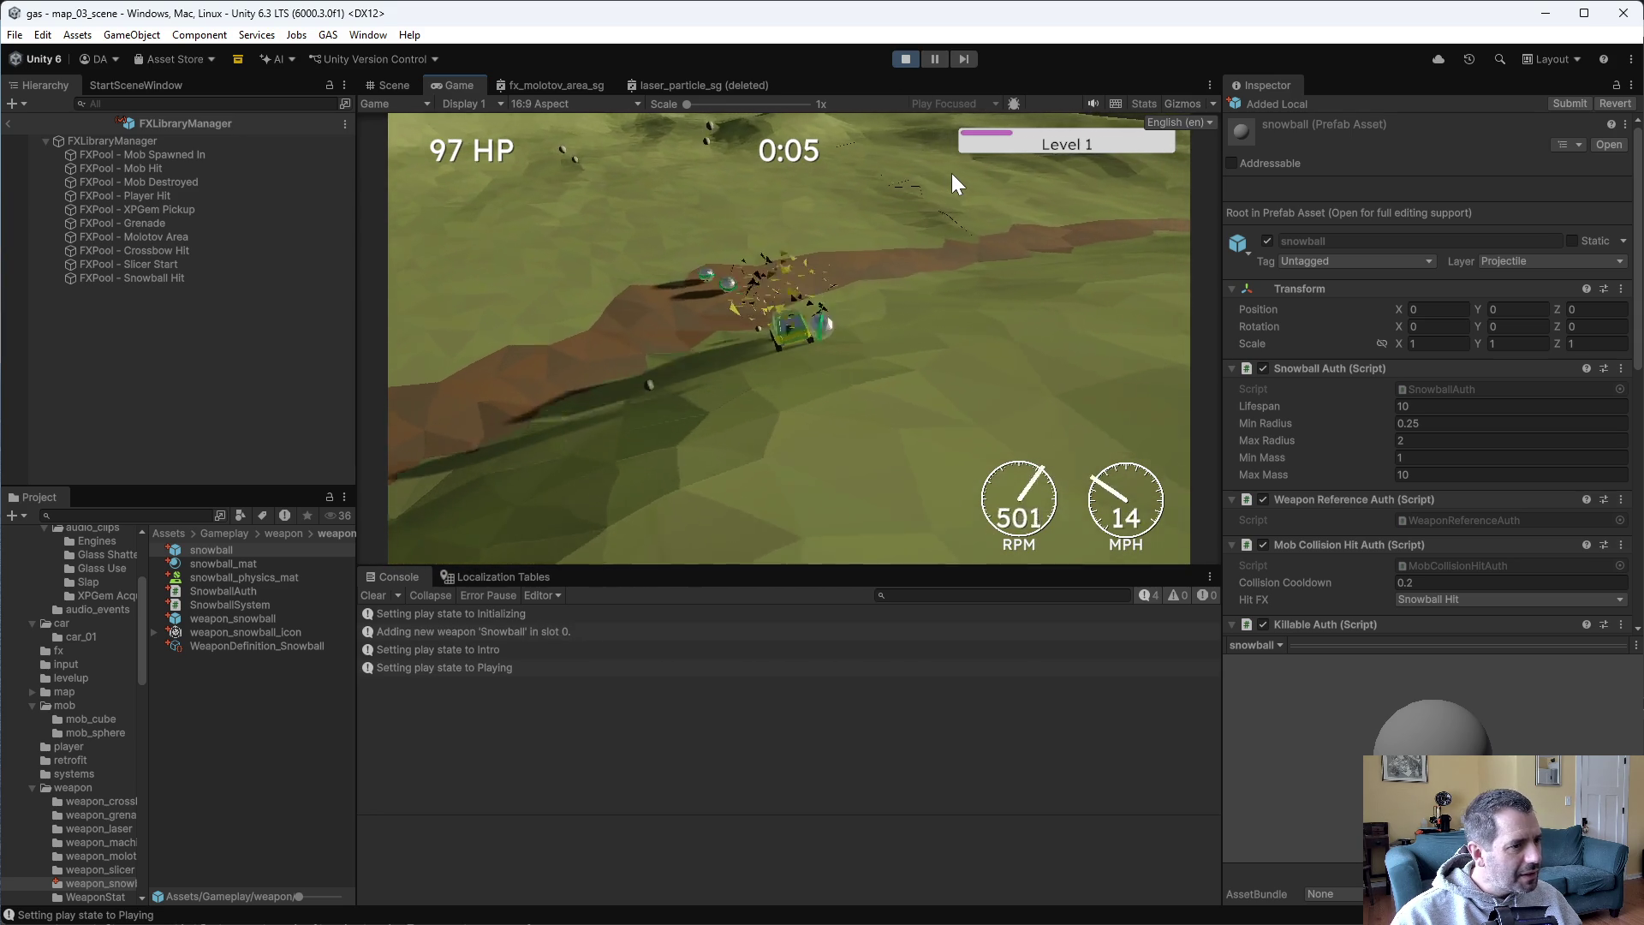
{"action": "key", "text": "s"}
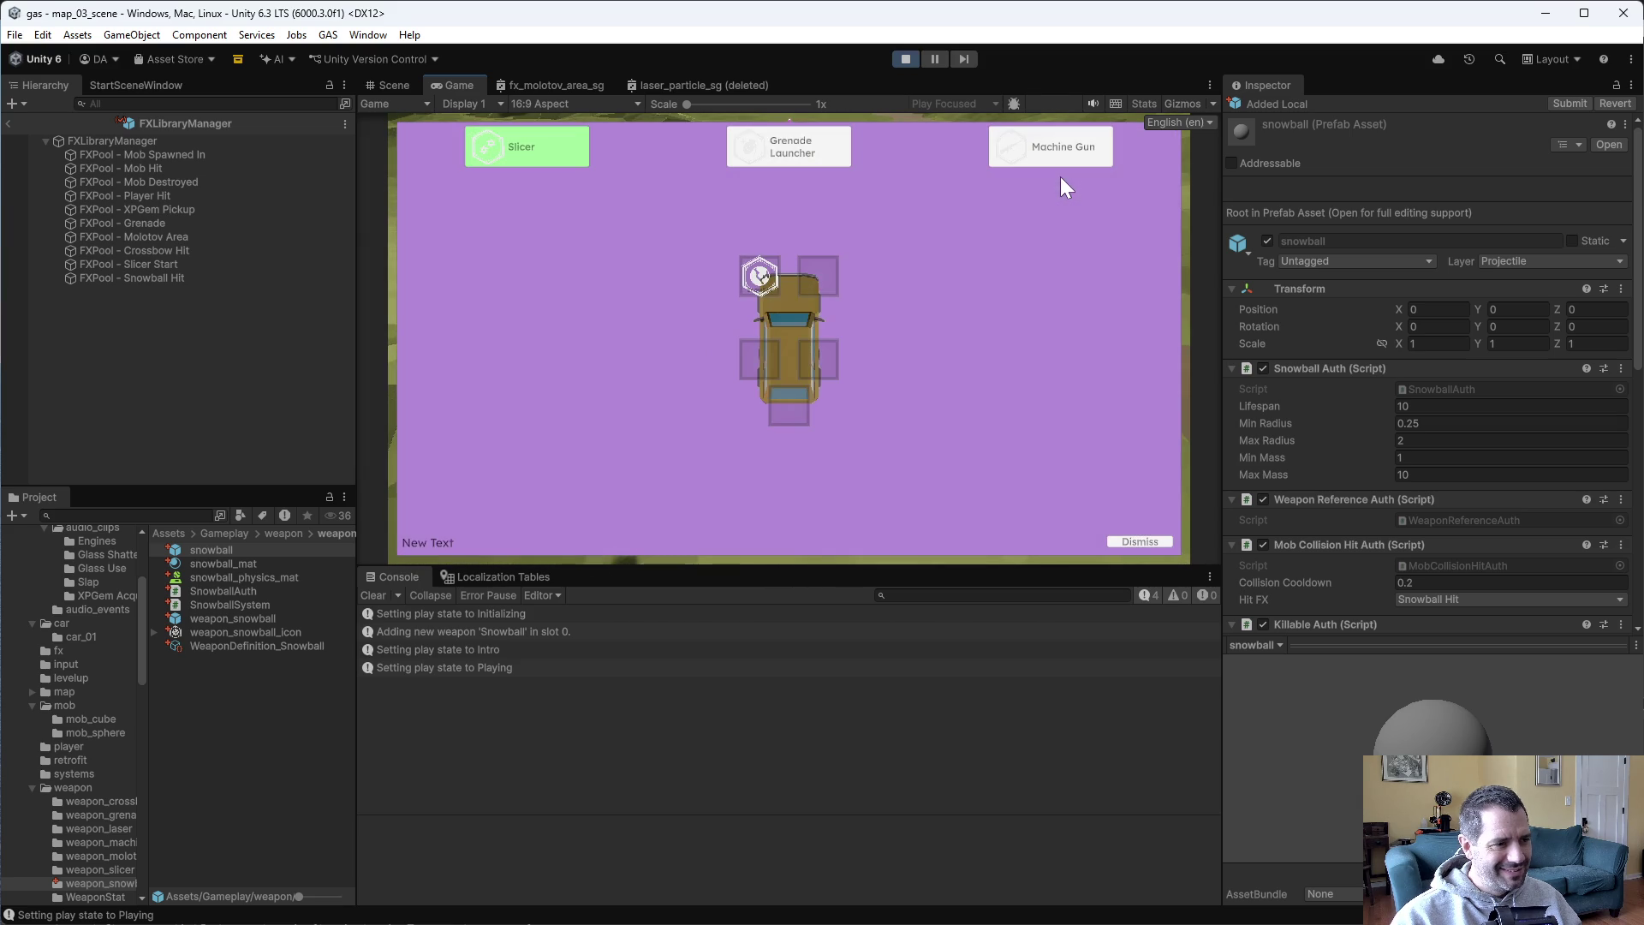
{"action": "left_click", "coordinate": [1141, 541]}
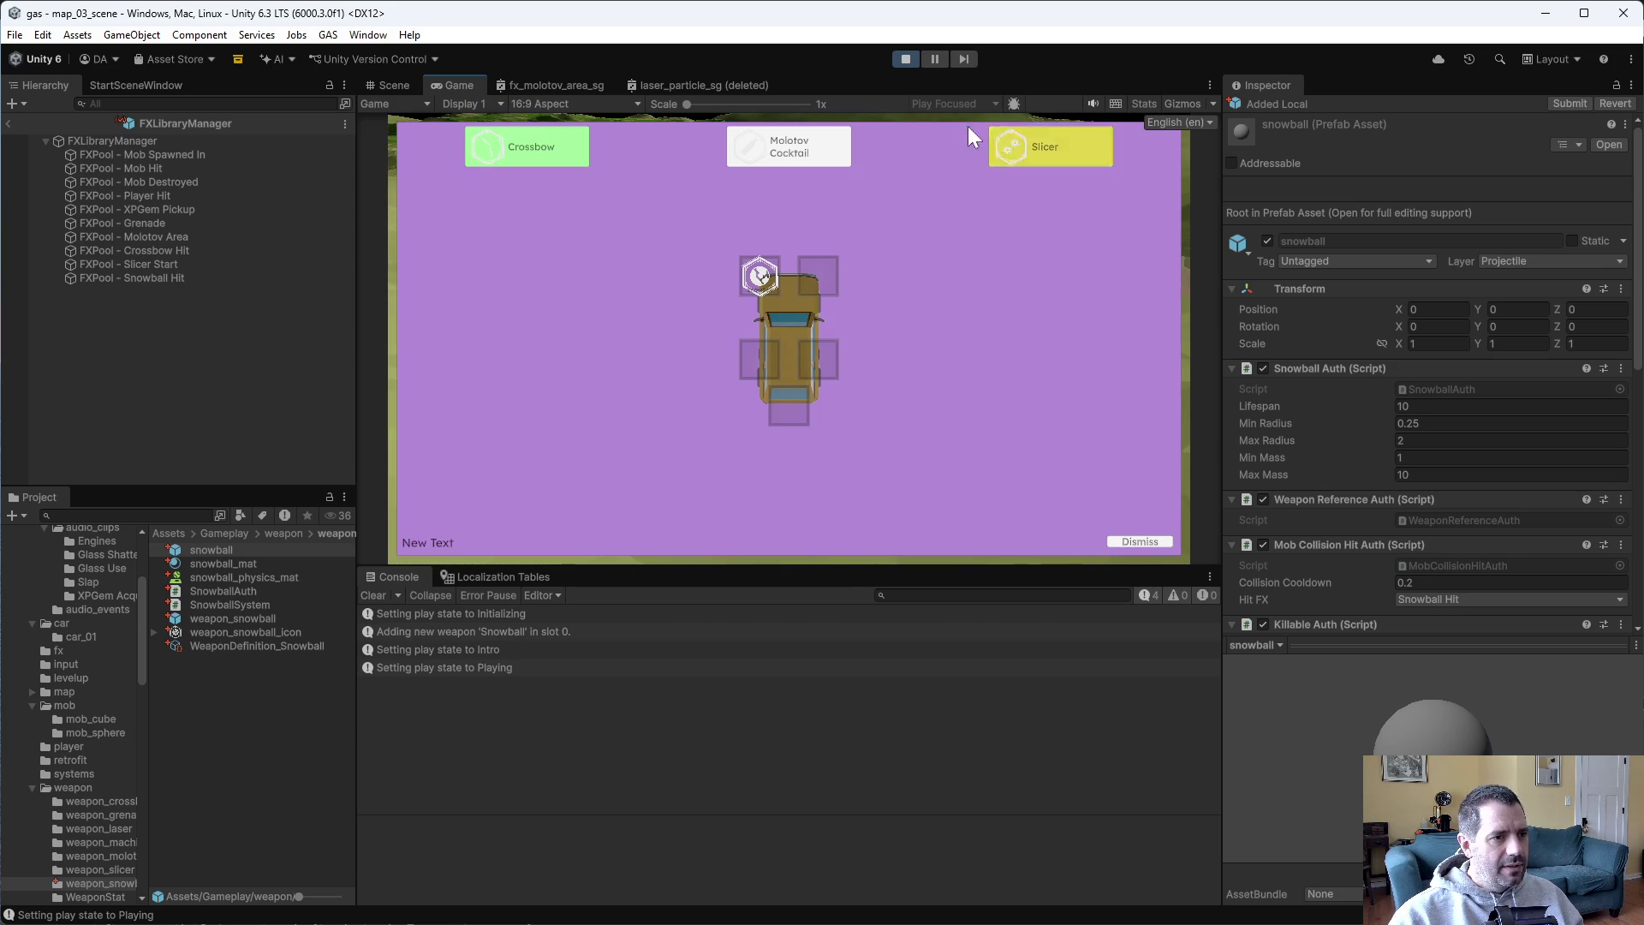
{"action": "left_click", "coordinate": [1140, 542]}
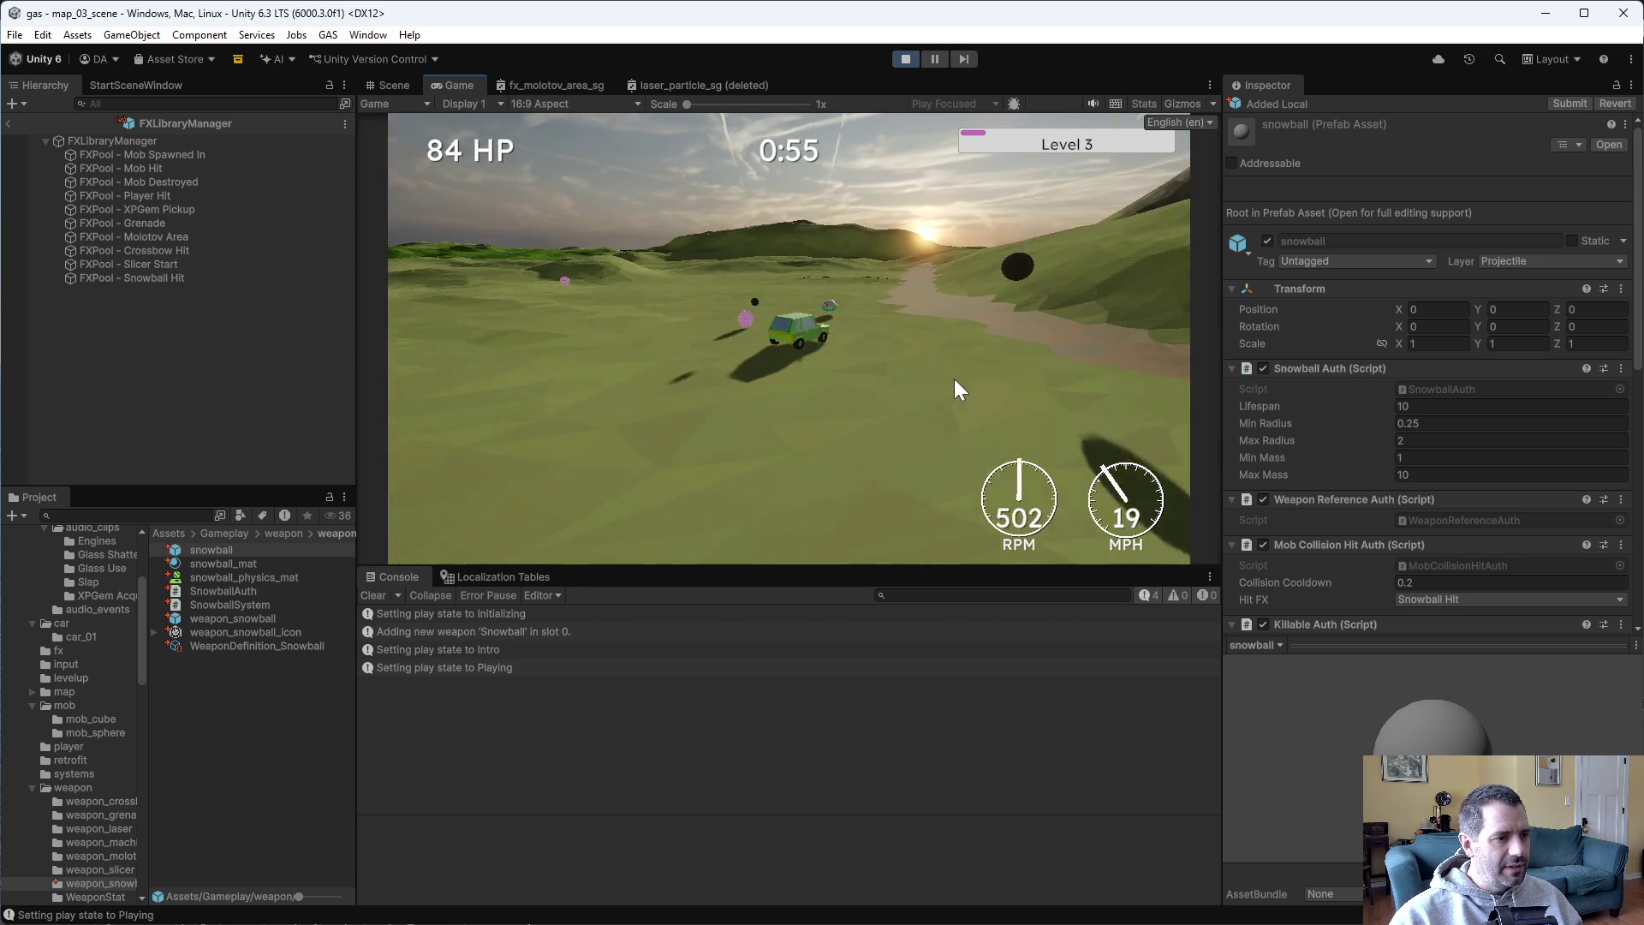
{"action": "left_click", "coordinate": [904, 59]}
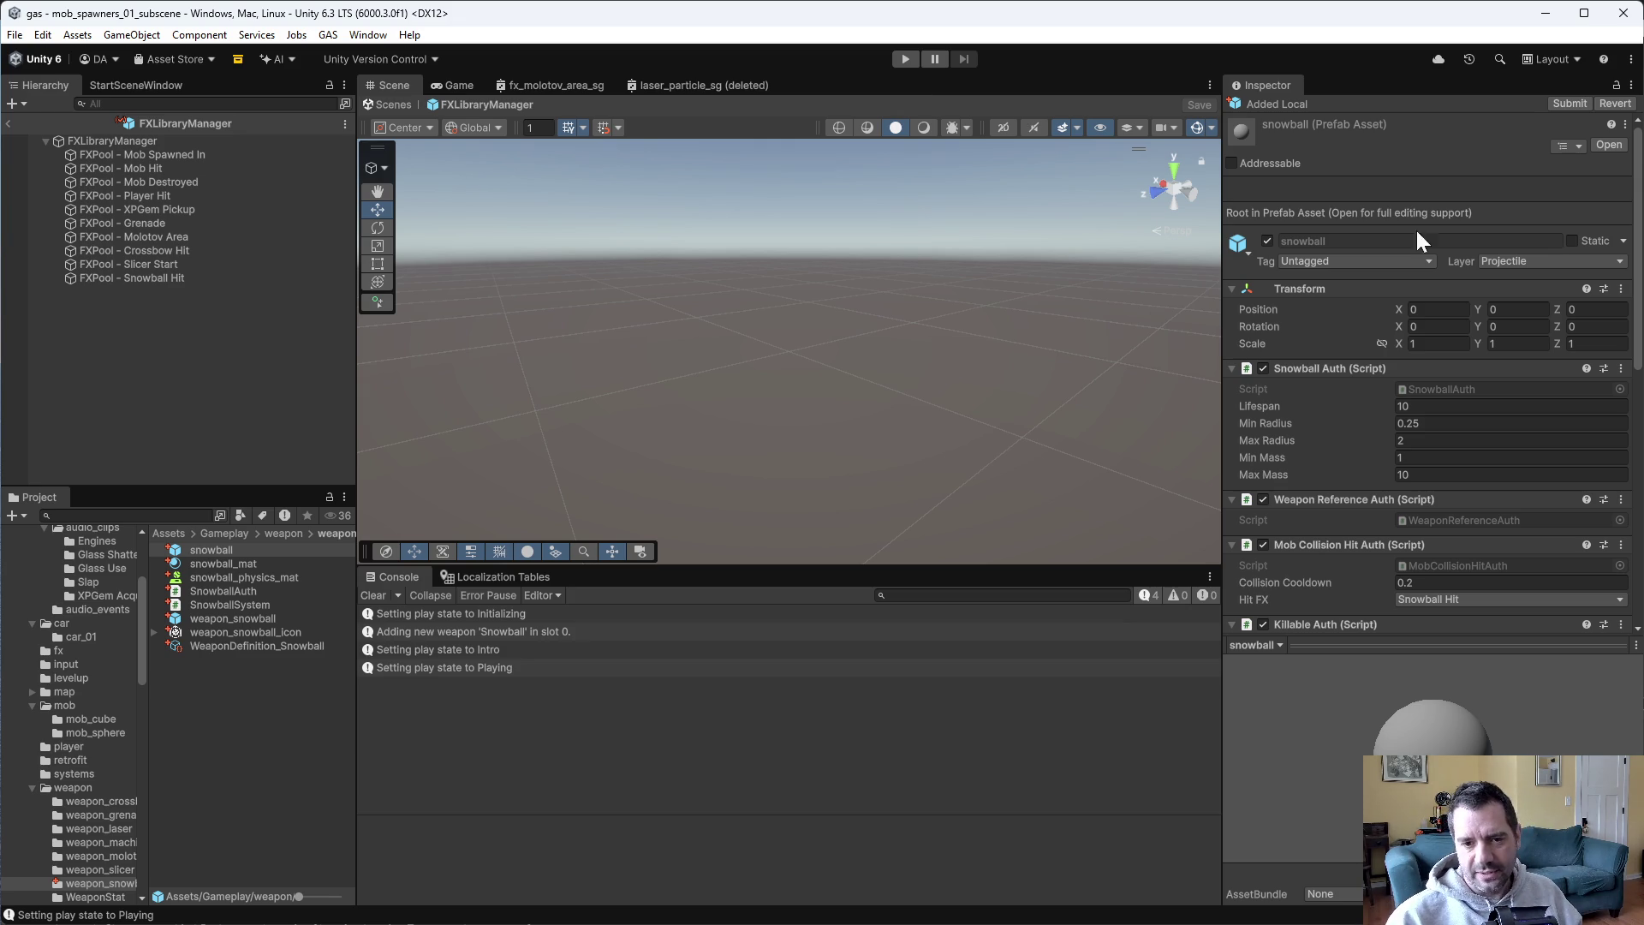
{"action": "key", "text": "alt+Tab"}
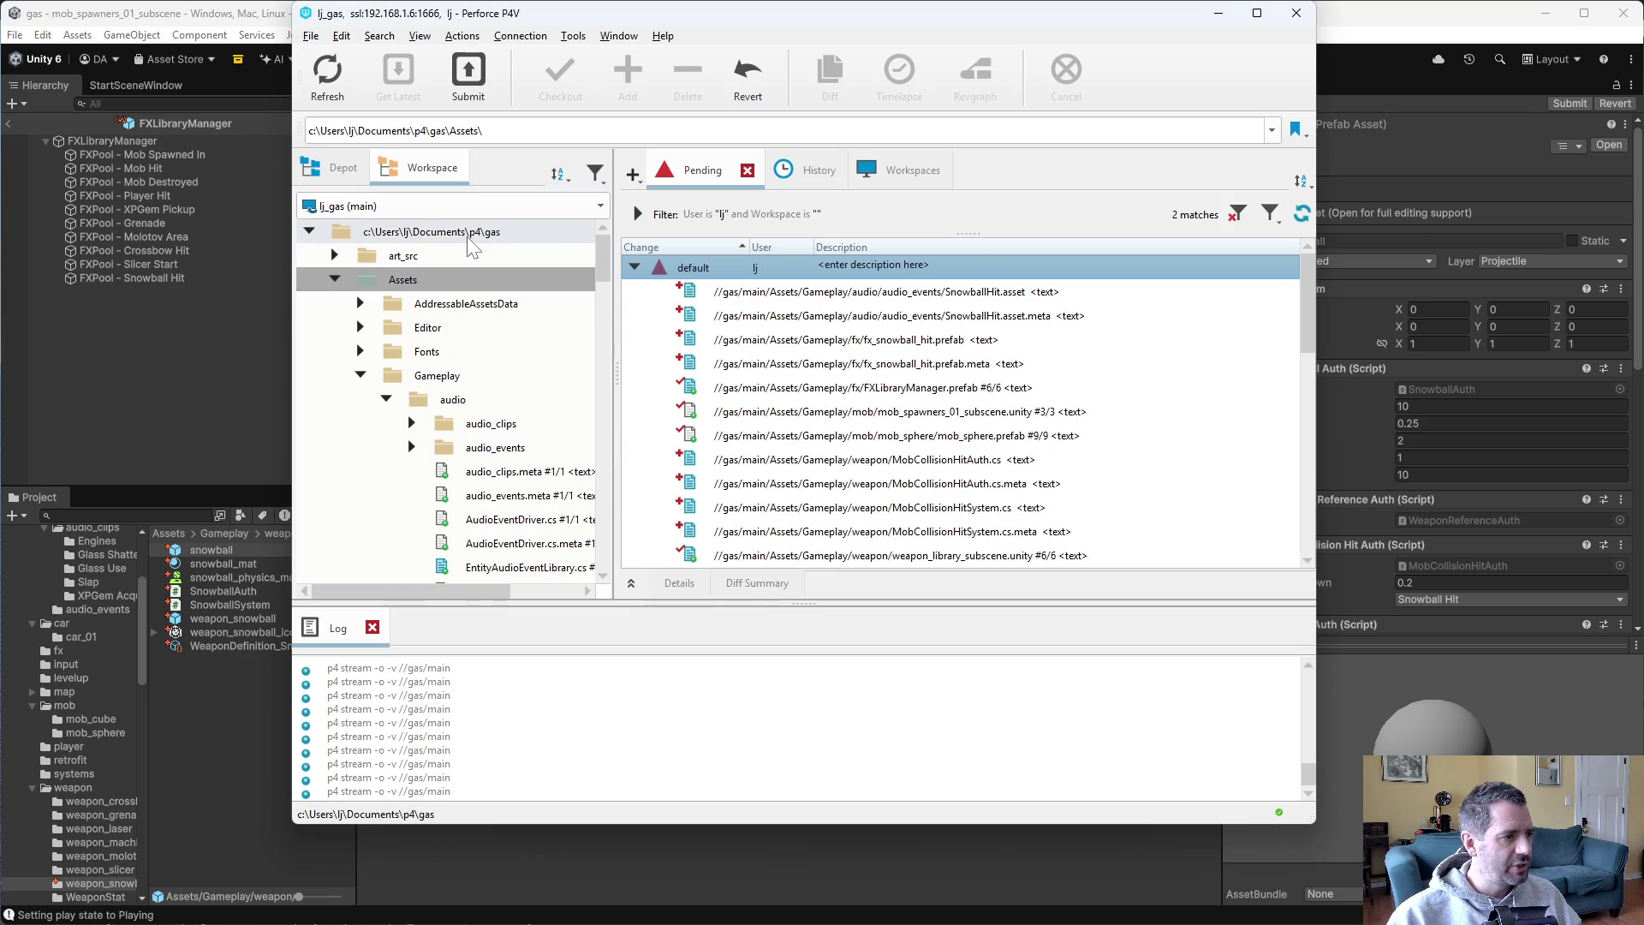
Reconcile offline work in Assets, adding changes to pending, and in art_src (nothing found).
{"action": "right_click", "coordinate": [443, 278]}
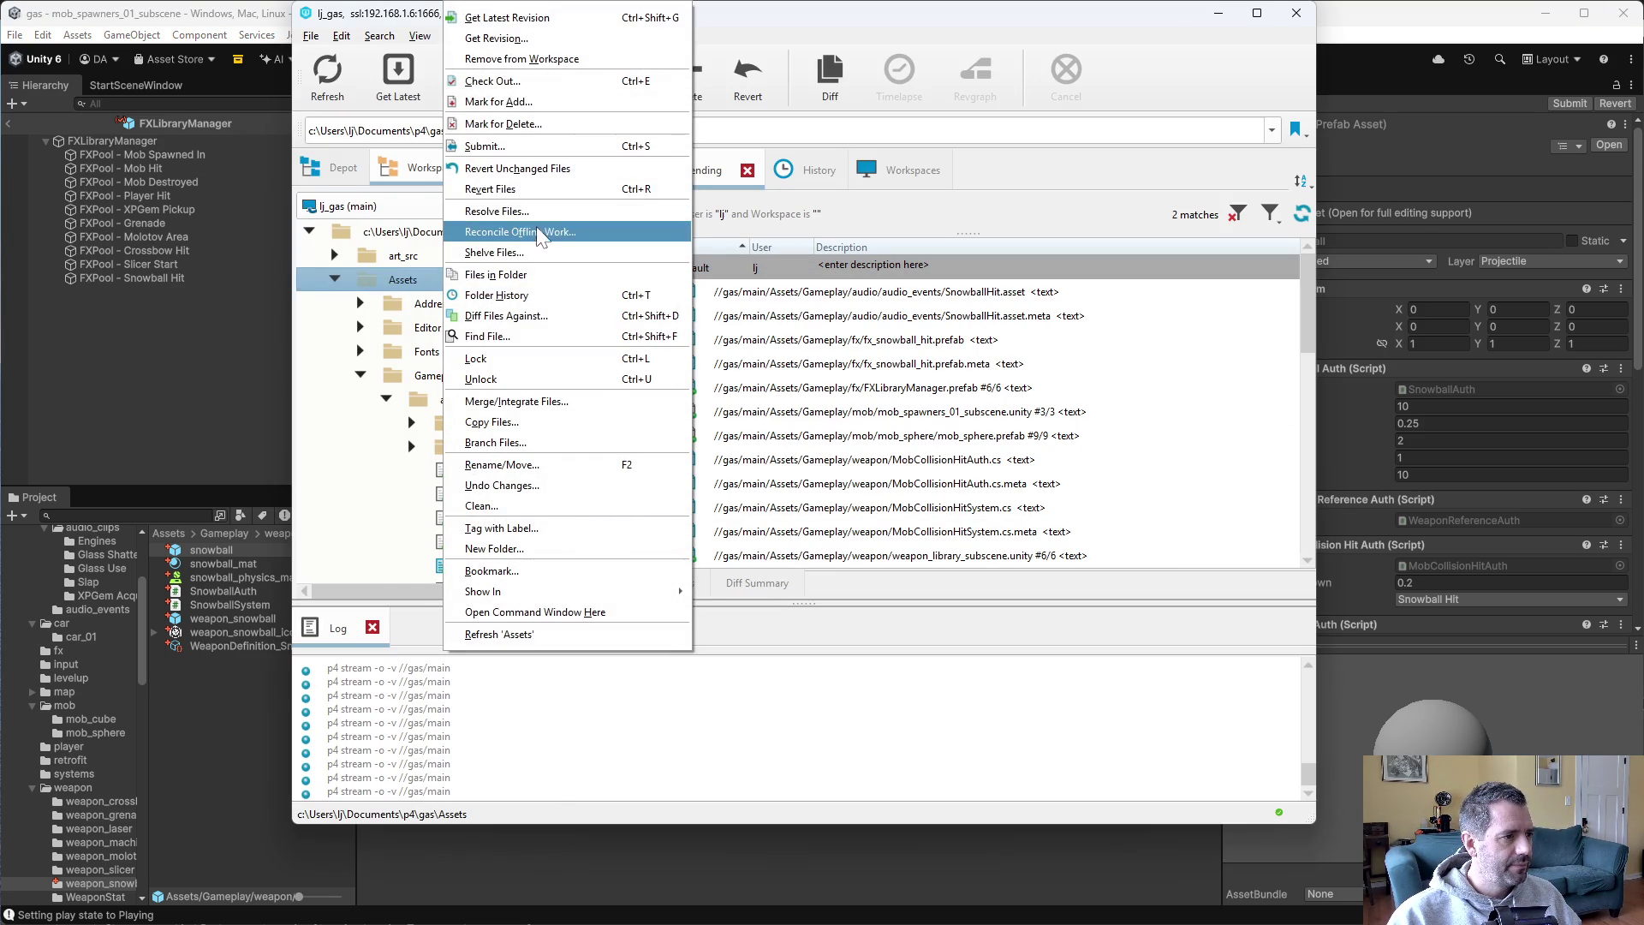
{"action": "left_click", "coordinate": [538, 224]}
{"action": "left_click", "coordinate": [336, 770]}
{"action": "left_click", "coordinate": [375, 258]}
{"action": "right_click", "coordinate": [375, 258]}
{"action": "left_click", "coordinate": [452, 249]}
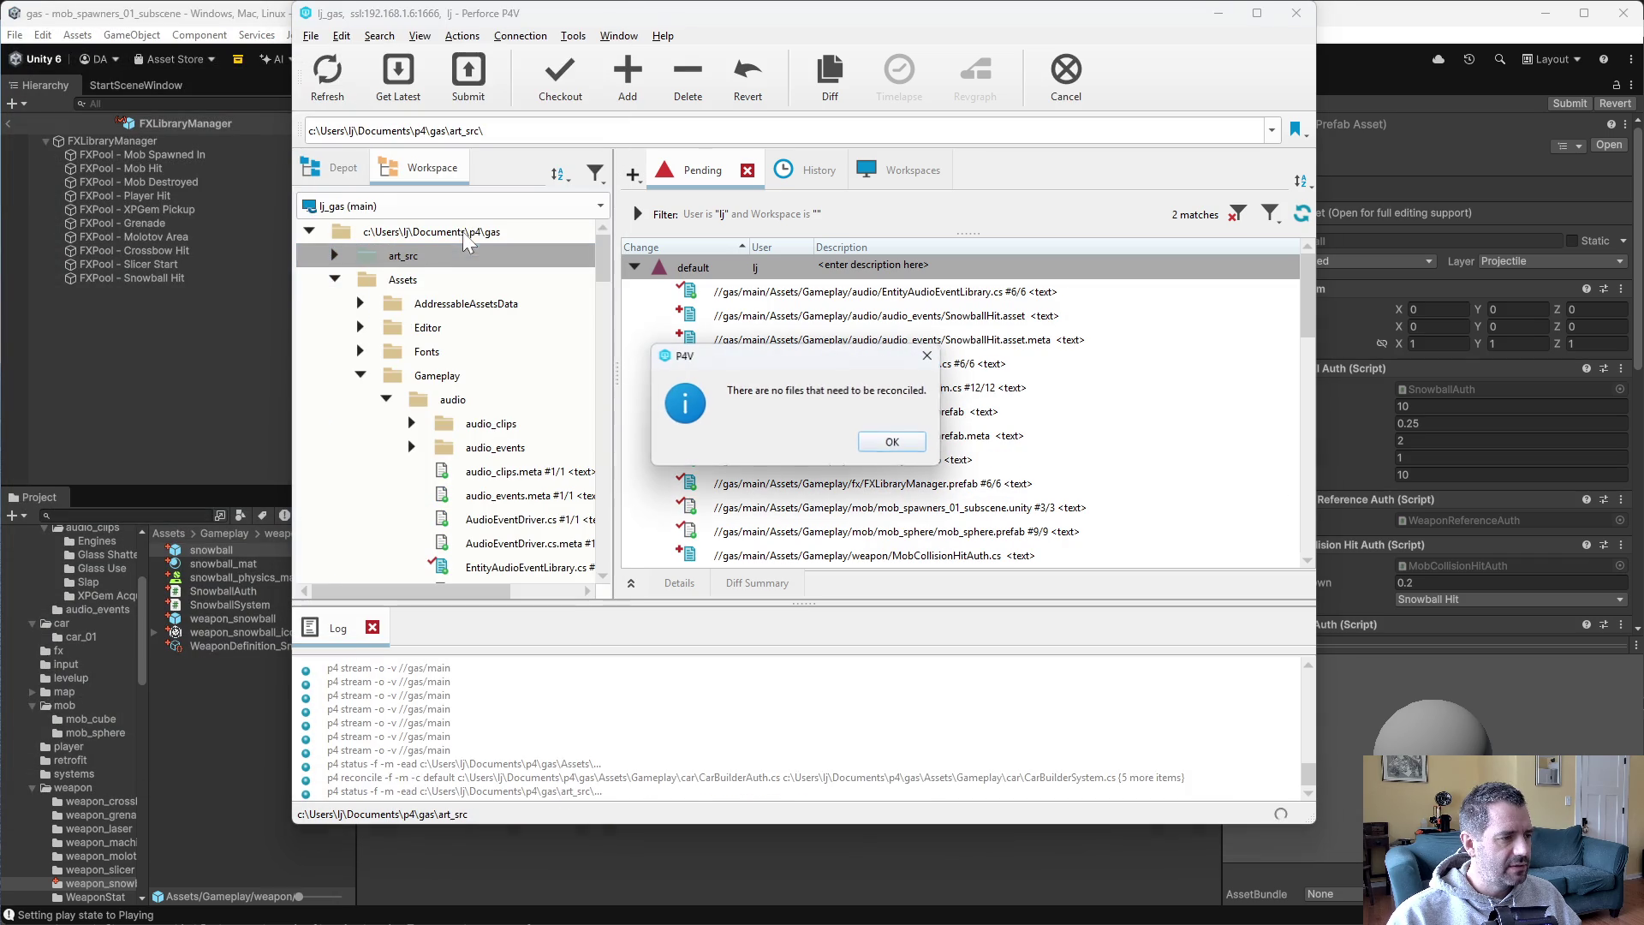
{"action": "left_click", "coordinate": [886, 439]}
Review EntityAudioEventLibrary.cs, SnowballHit.asset, CarBuilderAuth.cs and CarBuilderSystem.cs pending diffs.
{"action": "scroll", "coordinate": [924, 453], "scroll_direction": "down", "scroll_amount": 5}
{"action": "scroll", "coordinate": [968, 487], "scroll_direction": "up", "scroll_amount": 2}
{"action": "scroll", "coordinate": [968, 486], "scroll_direction": "up", "scroll_amount": 2}
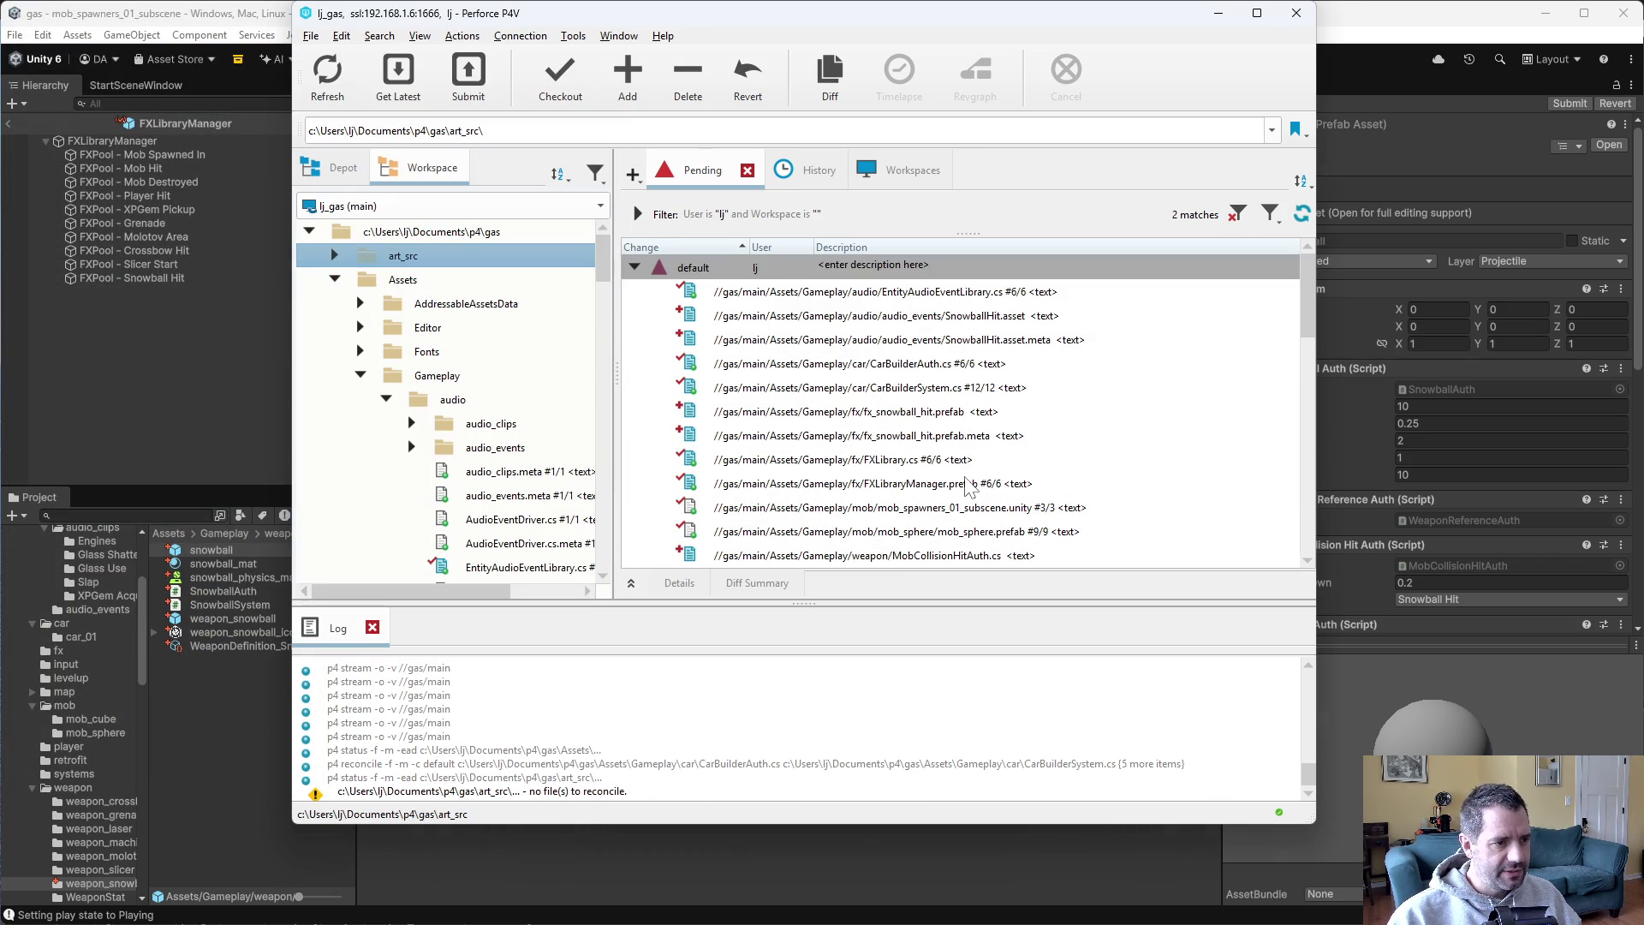
{"action": "left_click", "coordinate": [942, 292]}
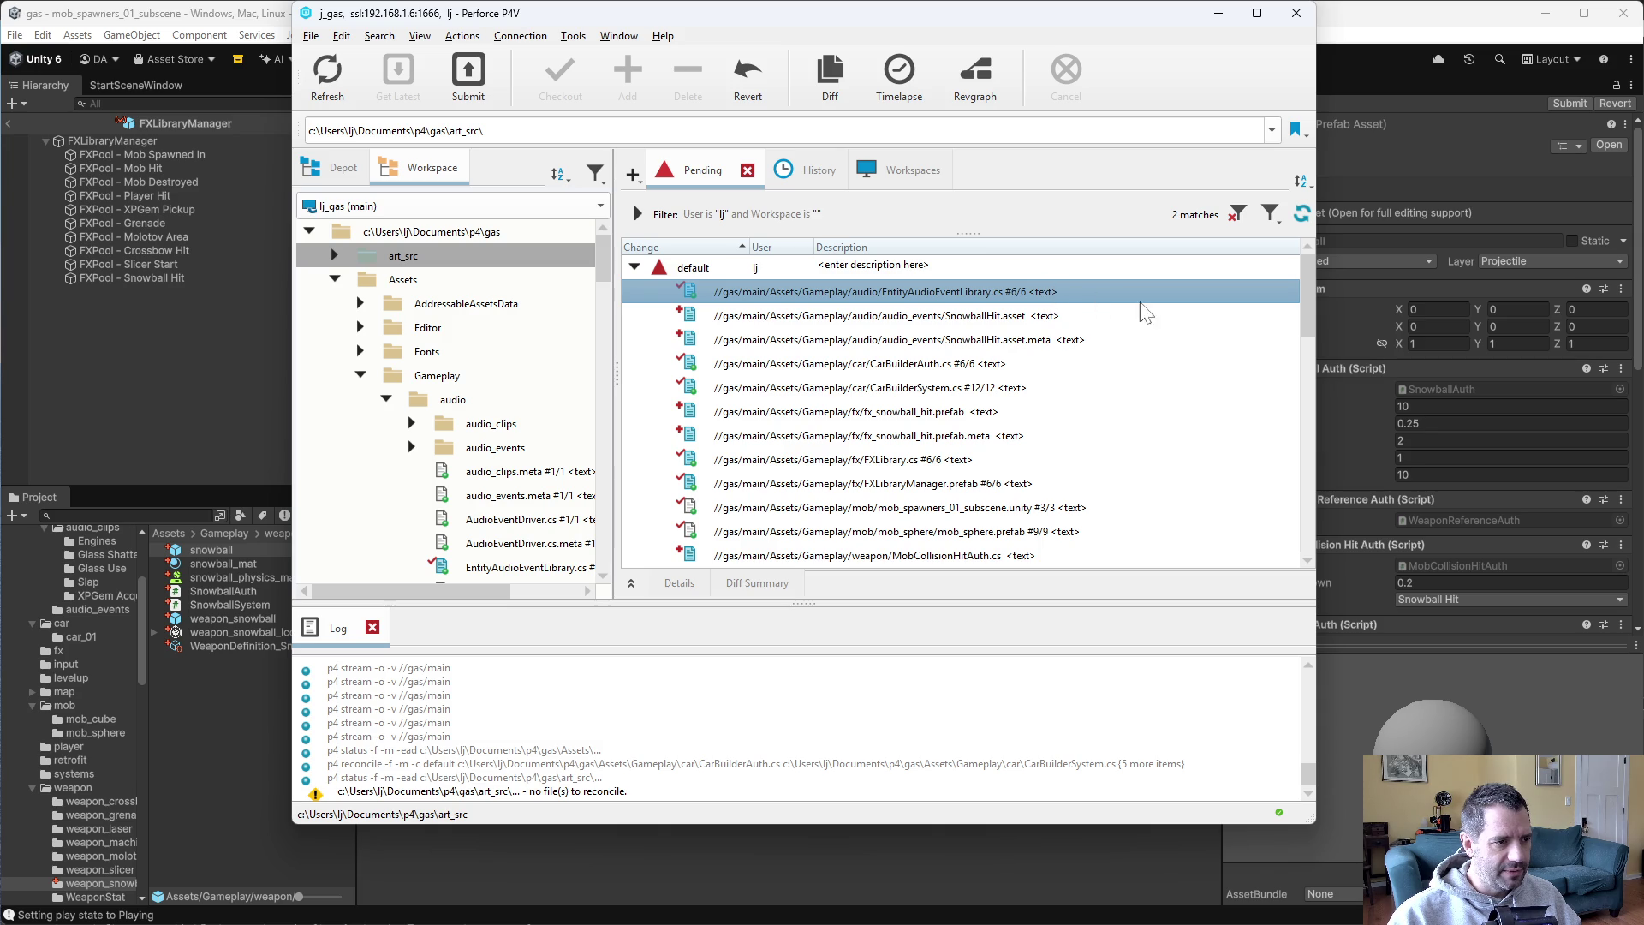
{"action": "left_click", "coordinate": [922, 316]}
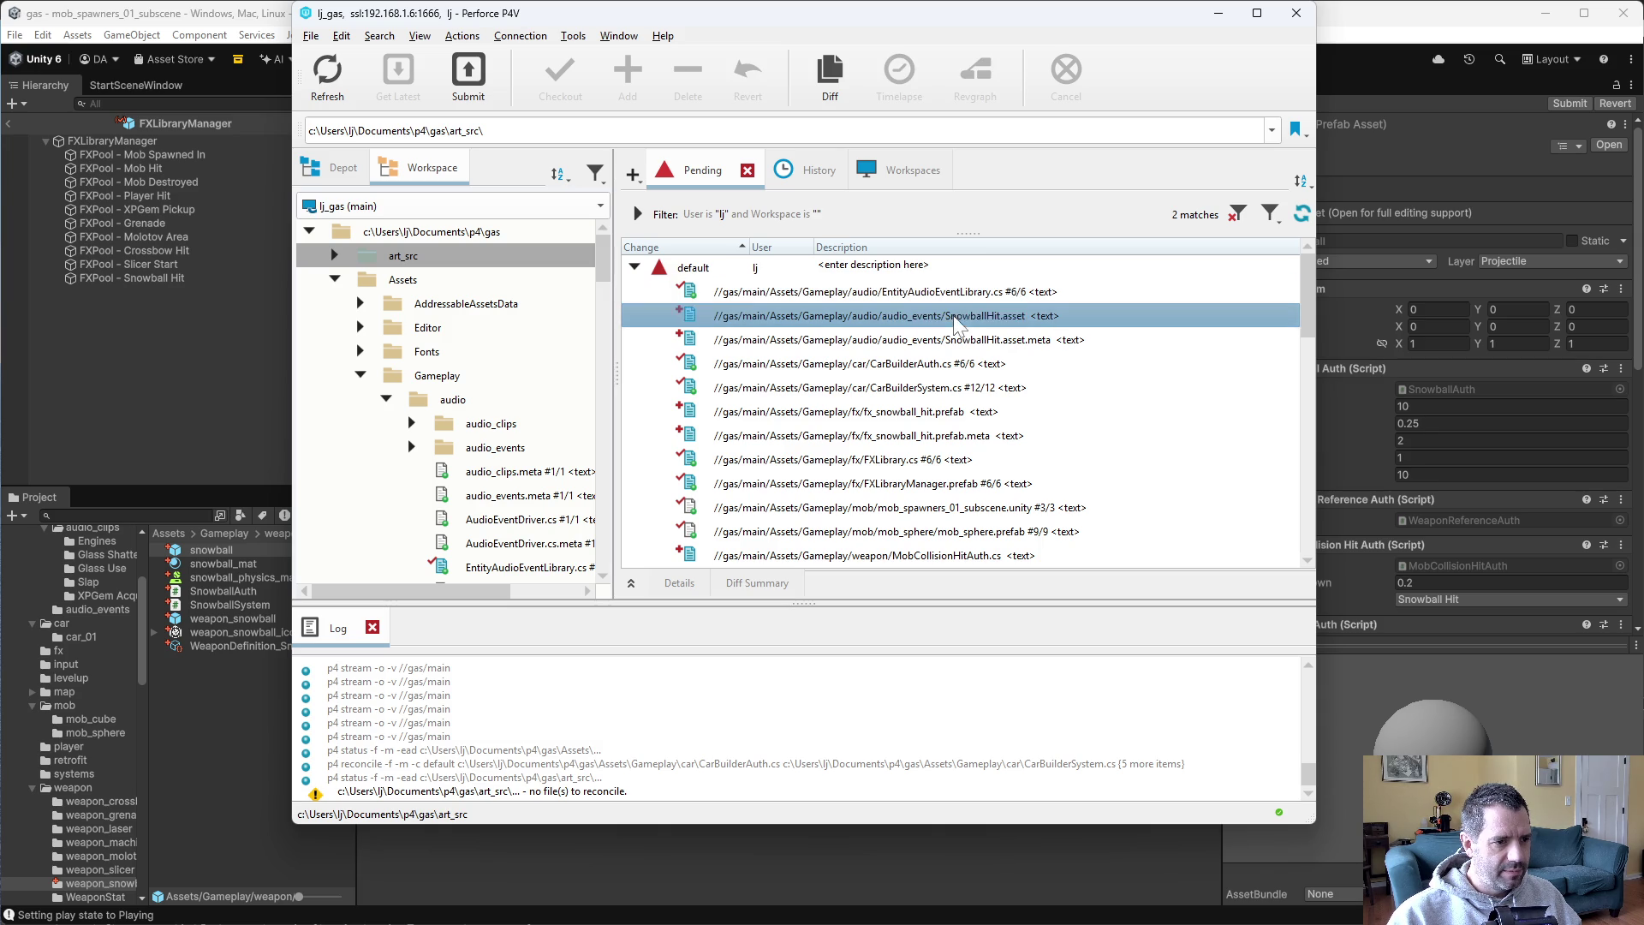
{"action": "left_click", "coordinate": [964, 339]}
{"action": "left_click", "coordinate": [942, 365]}
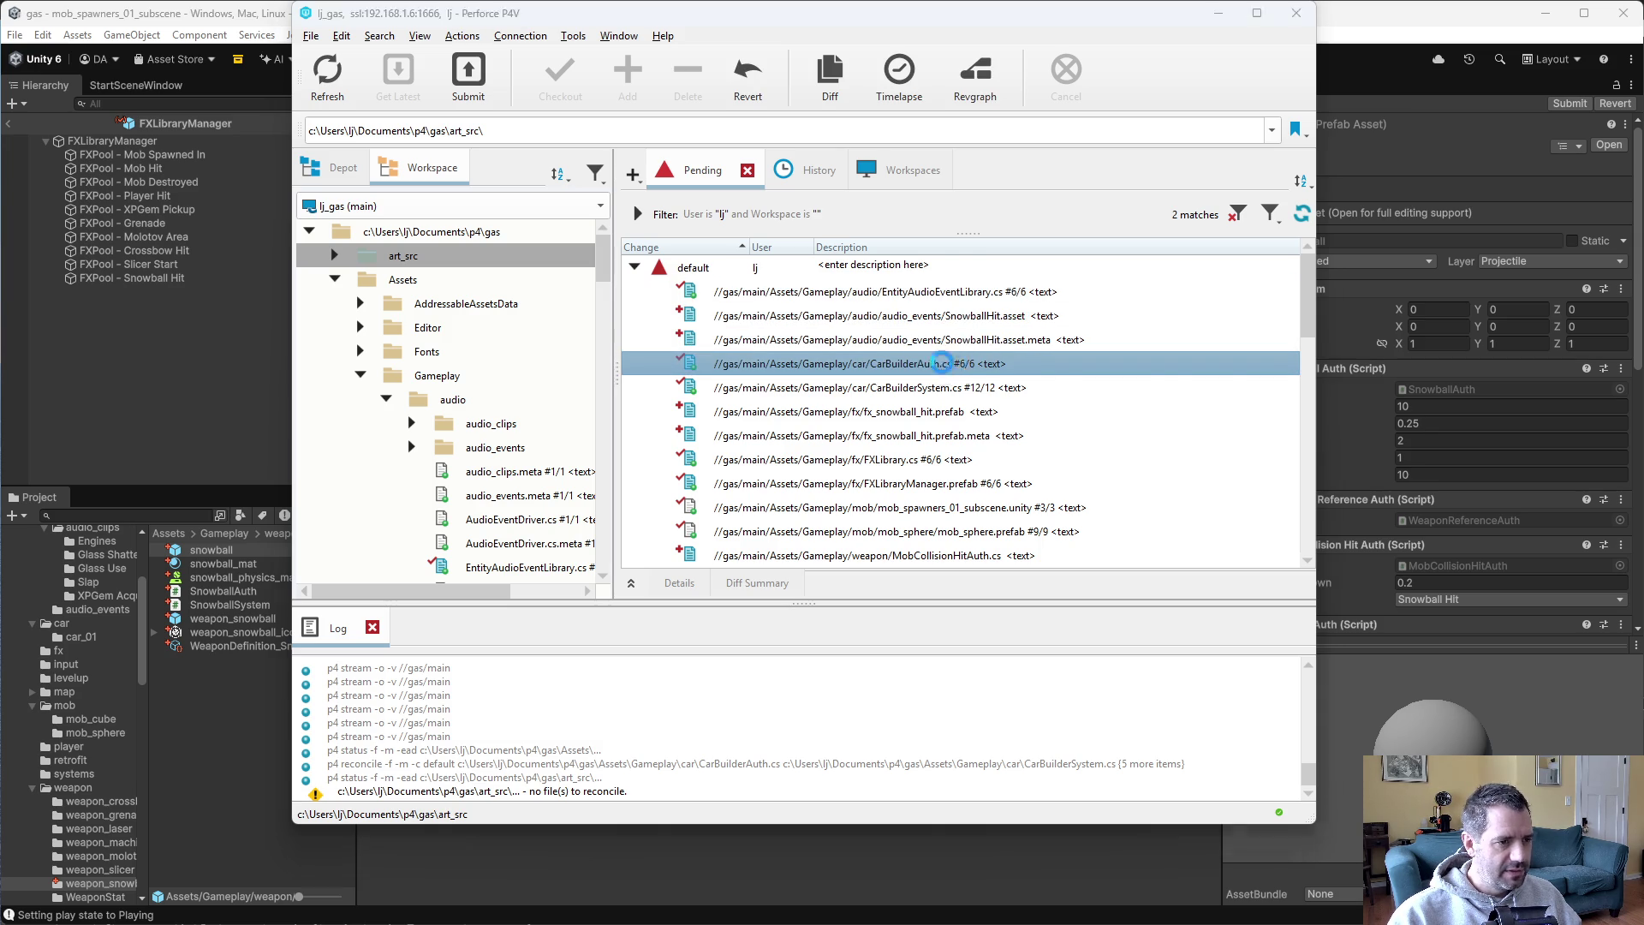
{"action": "key", "text": "alt+F4"}
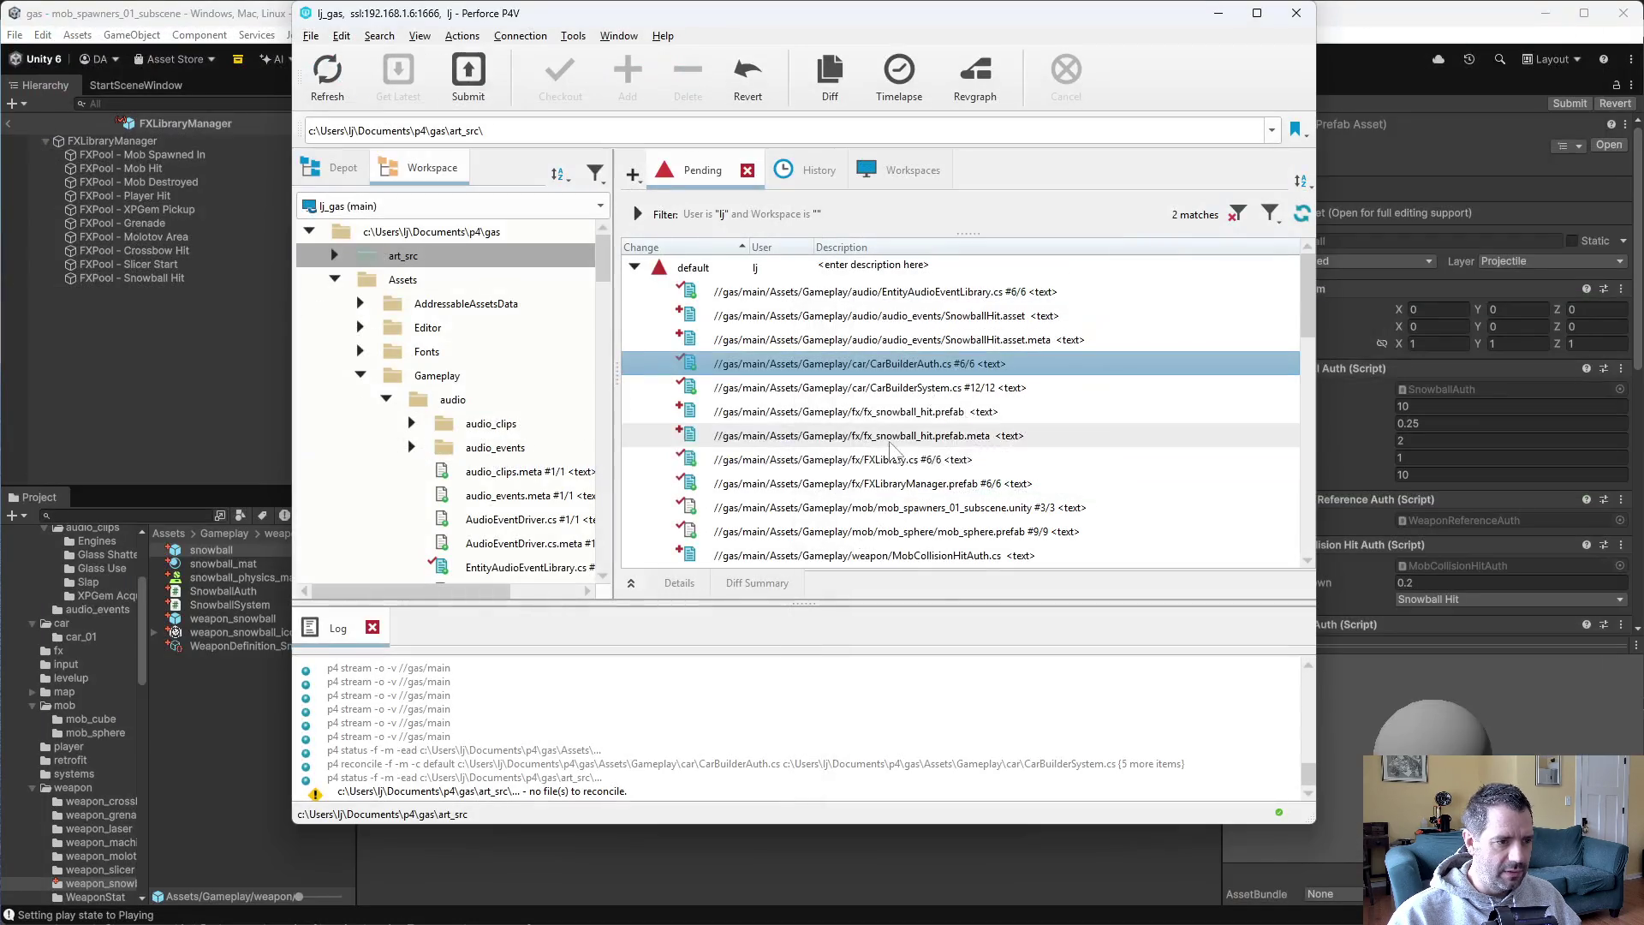
{"action": "left_click", "coordinate": [951, 390]}
{"action": "key", "text": "ctrl+d"}
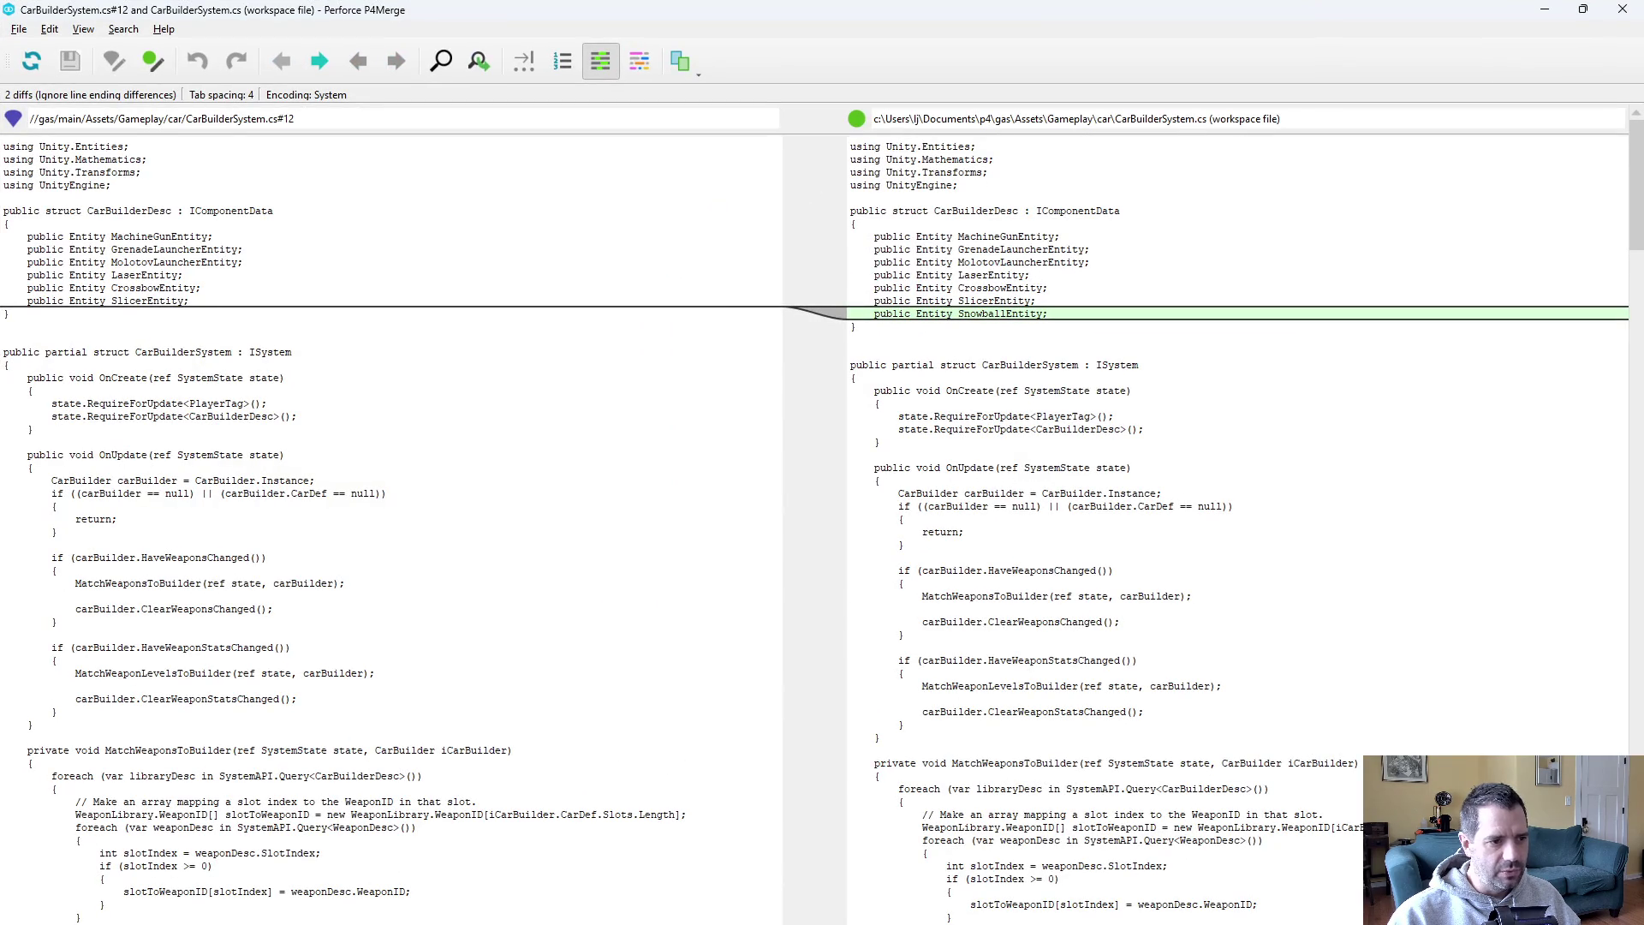
{"action": "key", "text": "alt+F4"}
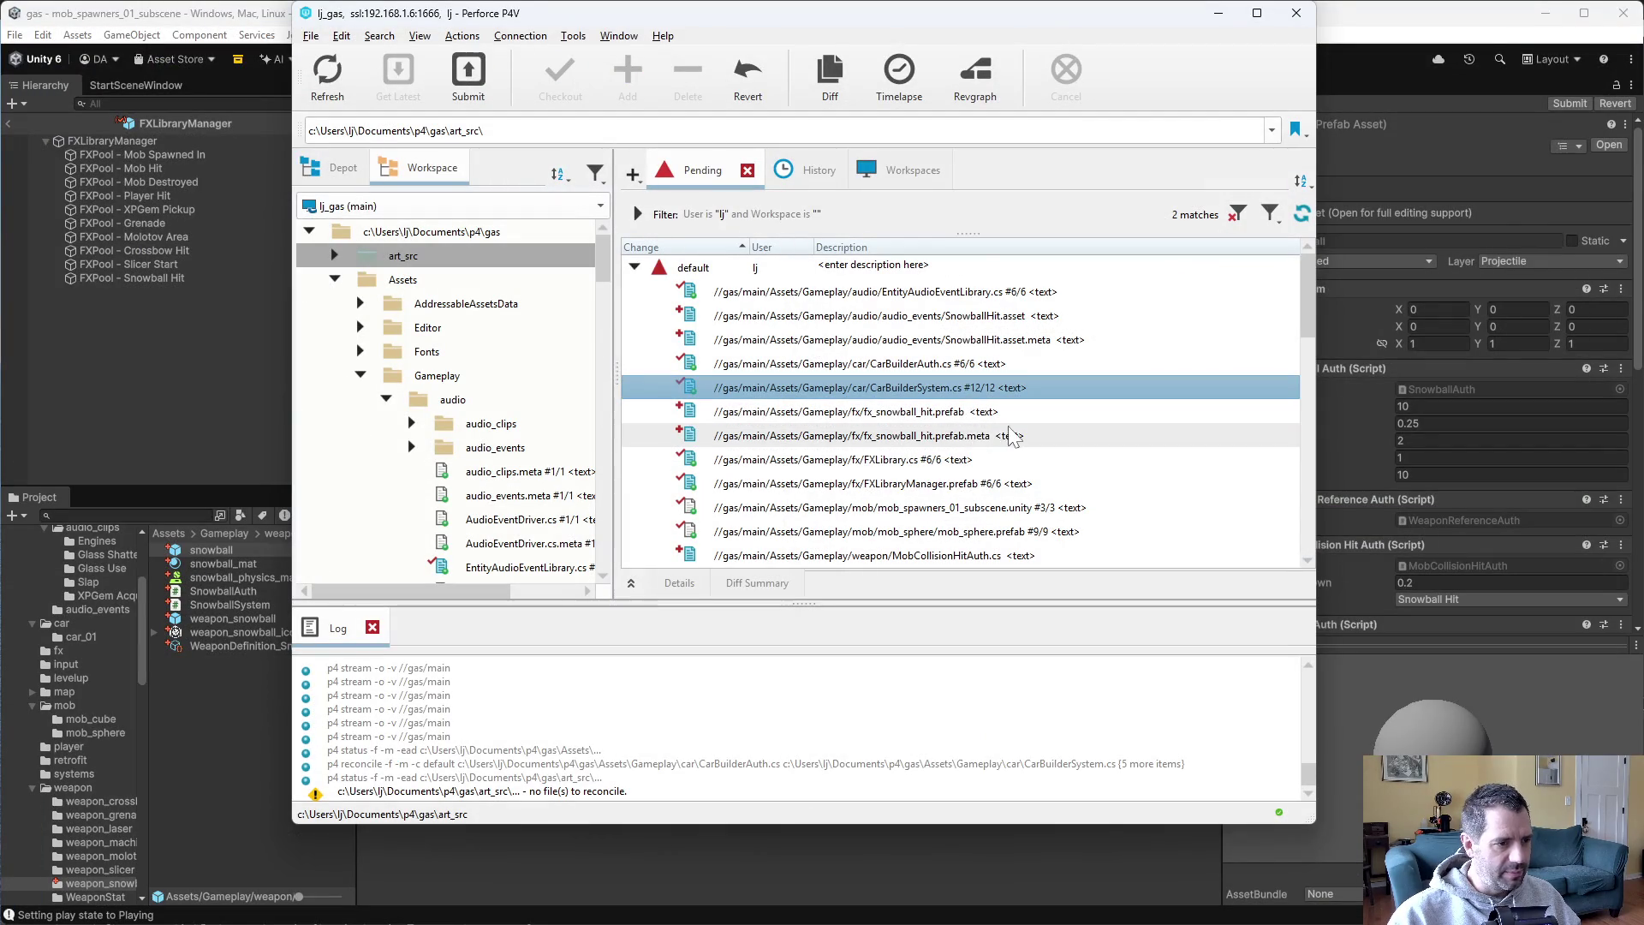
Step through the remaining pending files: mob_sphere.prefab, WeaponLibrary.cs, WeaponSubEntityVelocityAuth.cs.
{"action": "key", "text": "Down"}
{"action": "key", "text": "Down"}
{"action": "key", "text": "Down"}
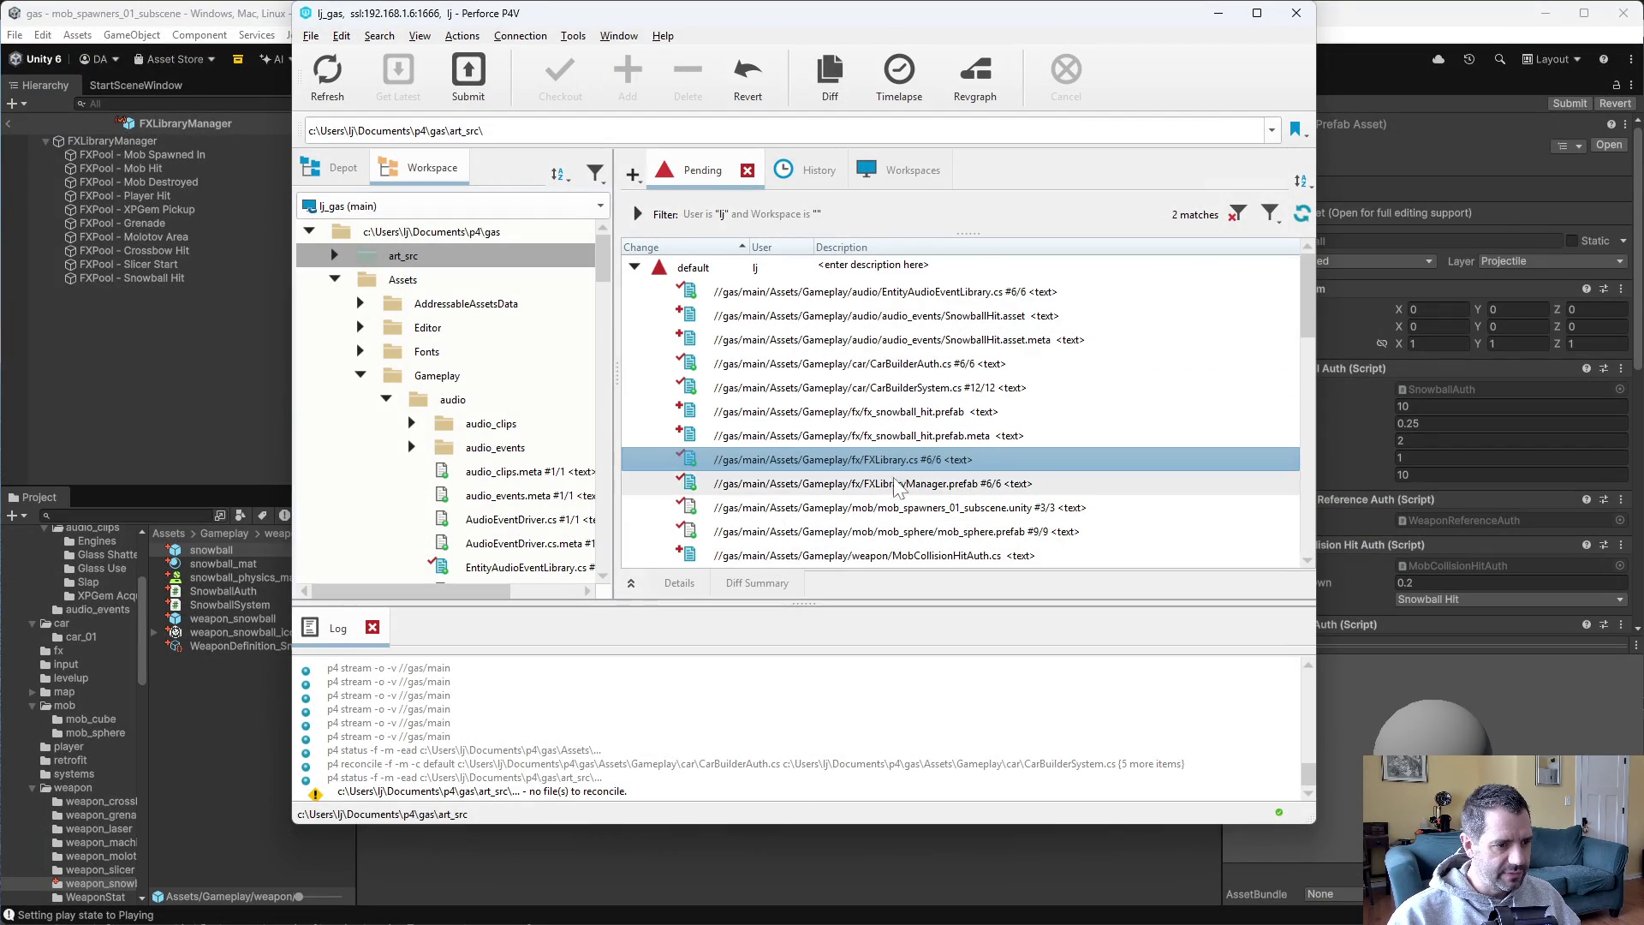
{"action": "scroll", "coordinate": [942, 512], "scroll_direction": "down", "scroll_amount": 2}
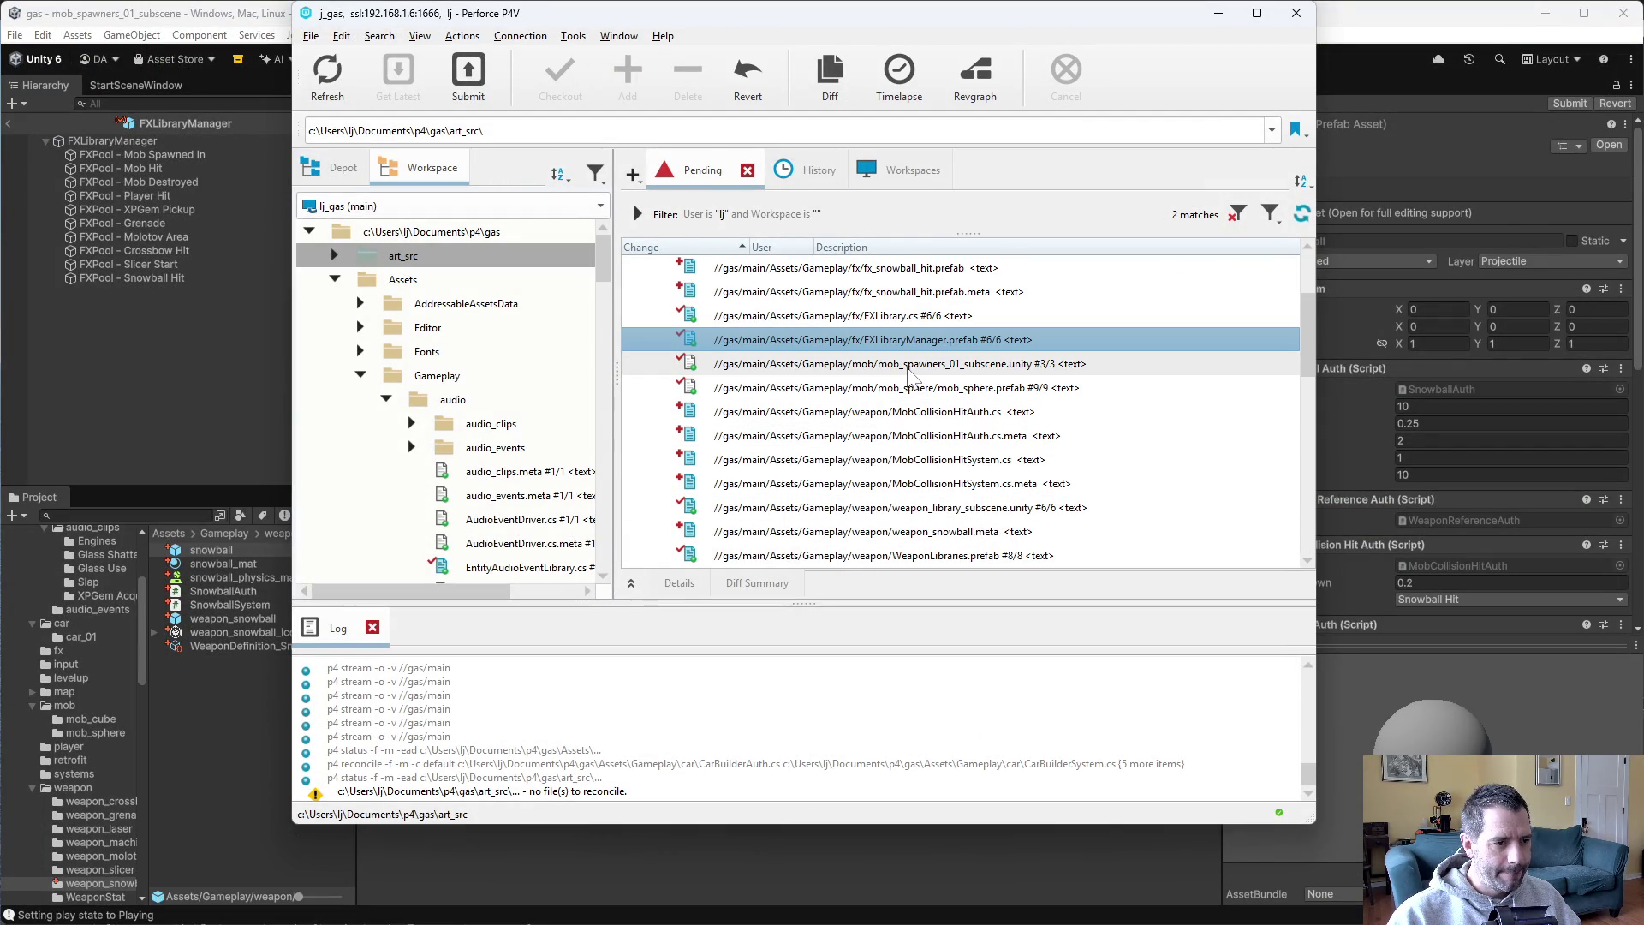
{"action": "key", "text": "Down"}
{"action": "key", "text": "Down"}
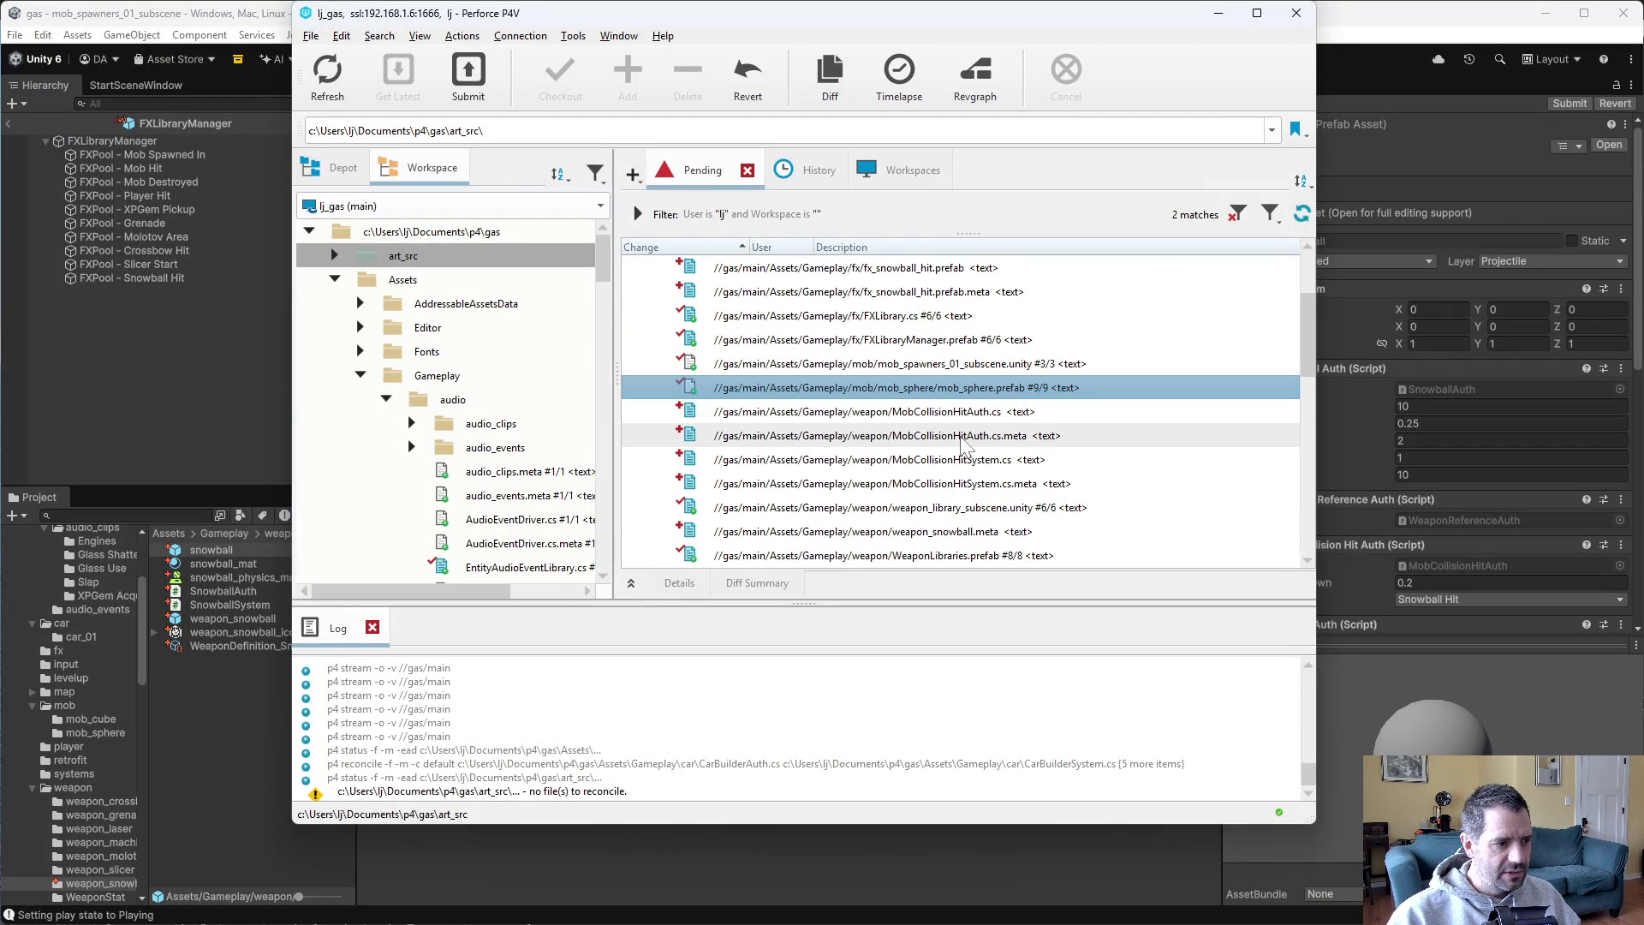
{"action": "scroll", "coordinate": [958, 467], "scroll_direction": "down", "scroll_amount": 2}
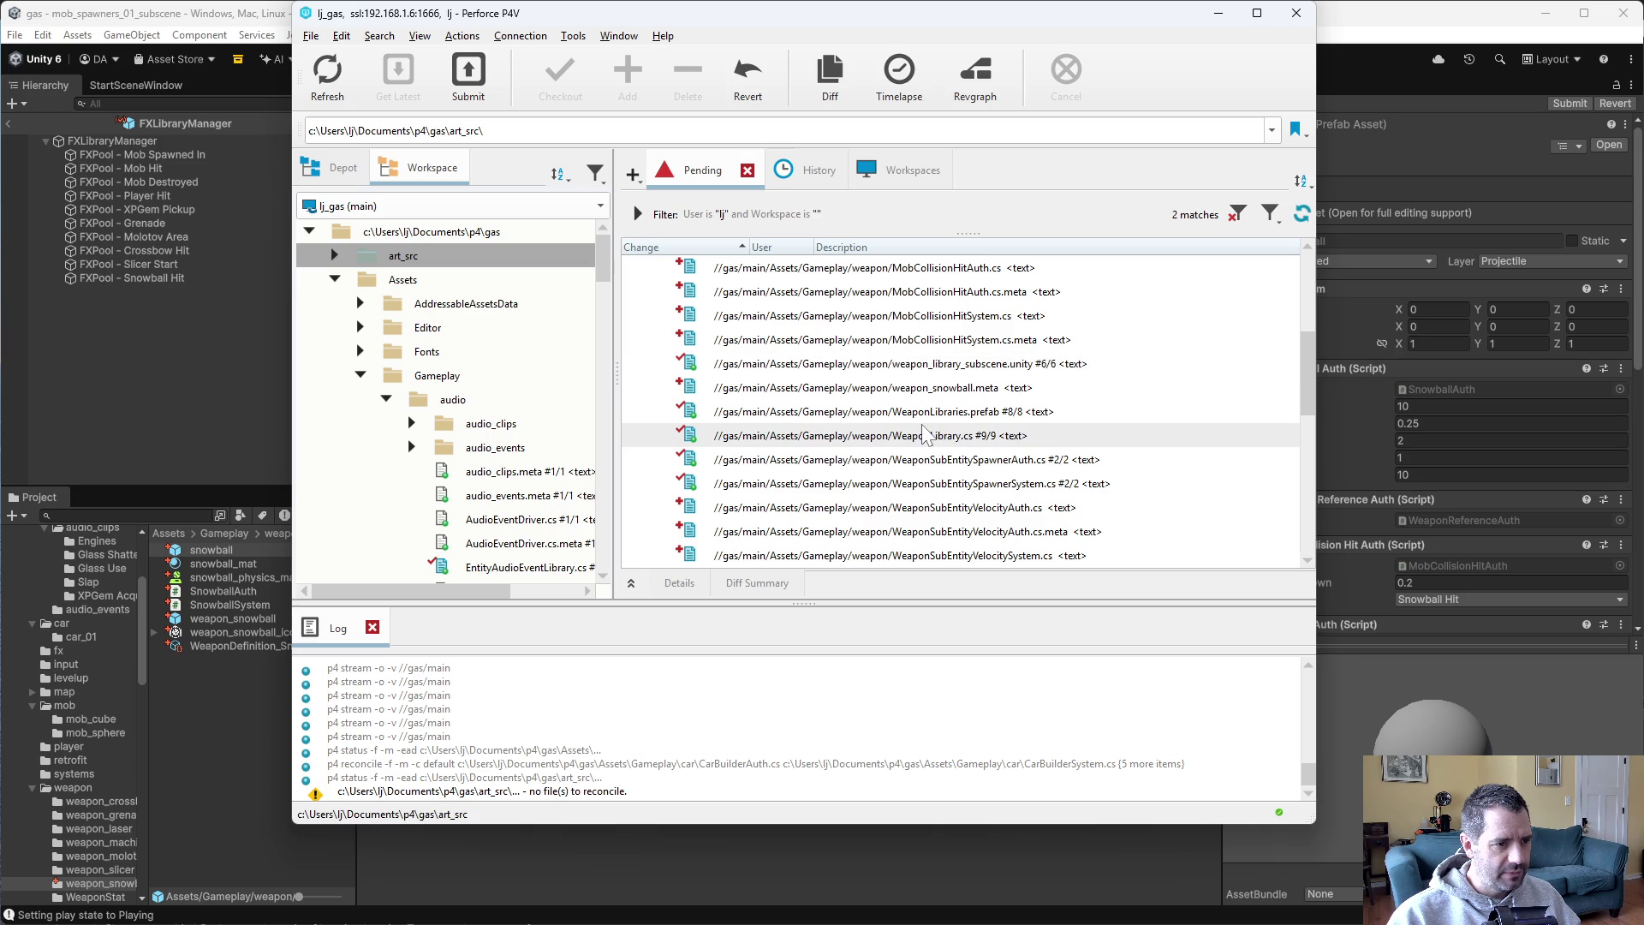
{"action": "left_click", "coordinate": [1003, 438]}
{"action": "scroll", "coordinate": [991, 441], "scroll_direction": "down", "scroll_amount": 2}
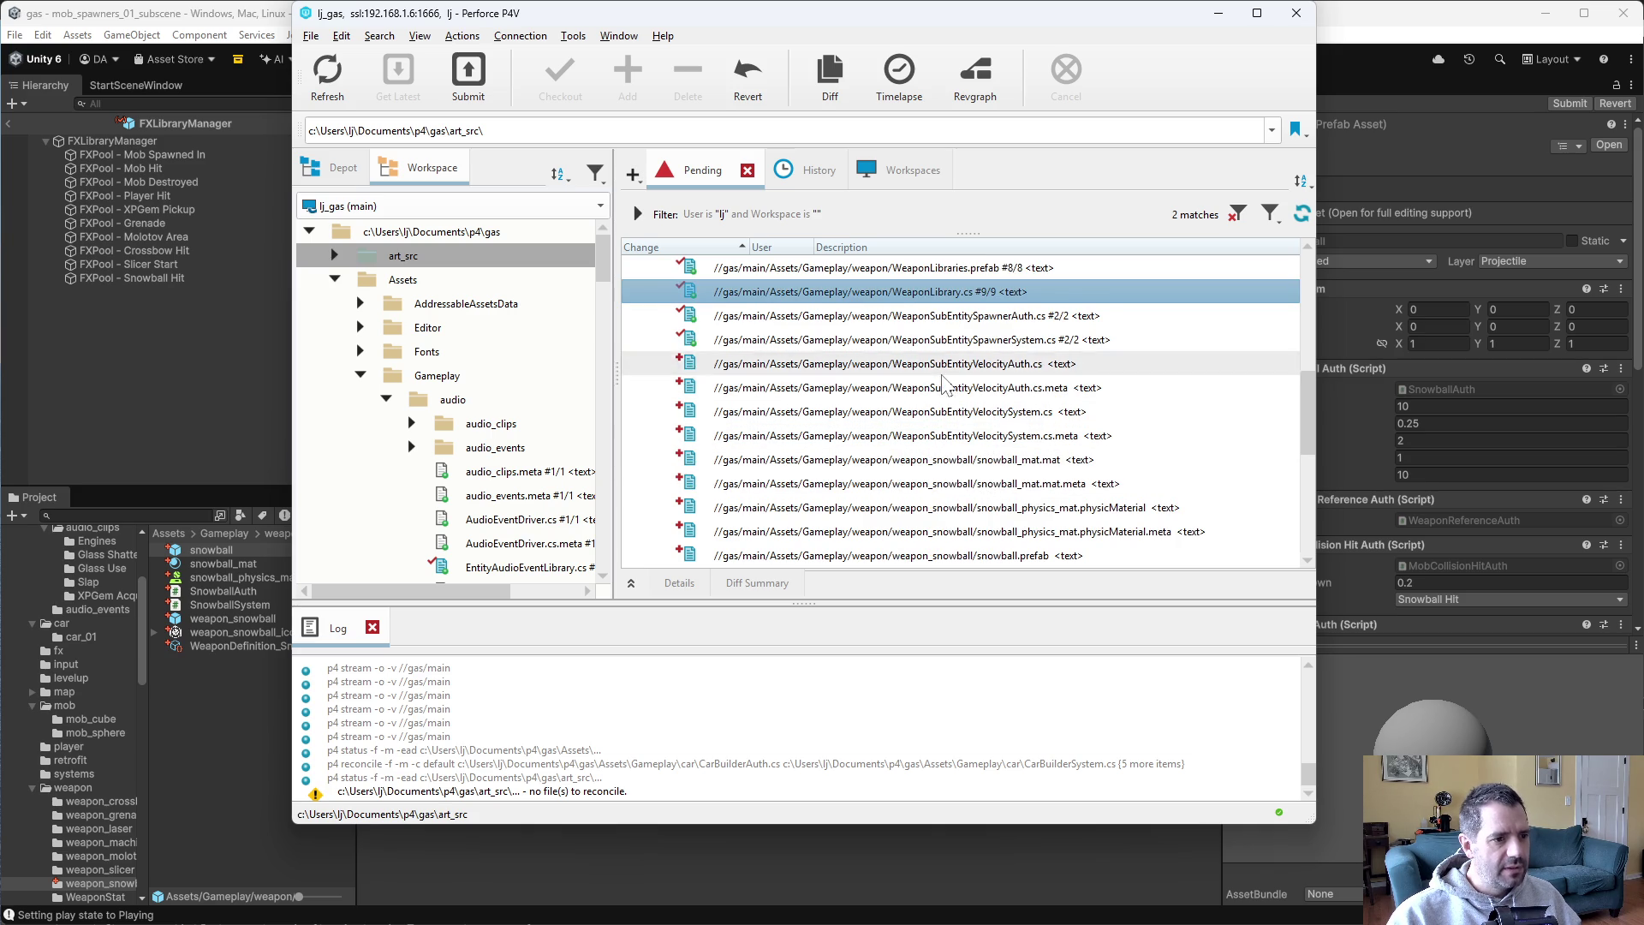
{"action": "left_click", "coordinate": [949, 364]}
{"action": "scroll", "coordinate": [945, 520], "scroll_direction": "down", "scroll_amount": 1}
{"action": "scroll", "coordinate": [943, 521], "scroll_direction": "down", "scroll_amount": 1}
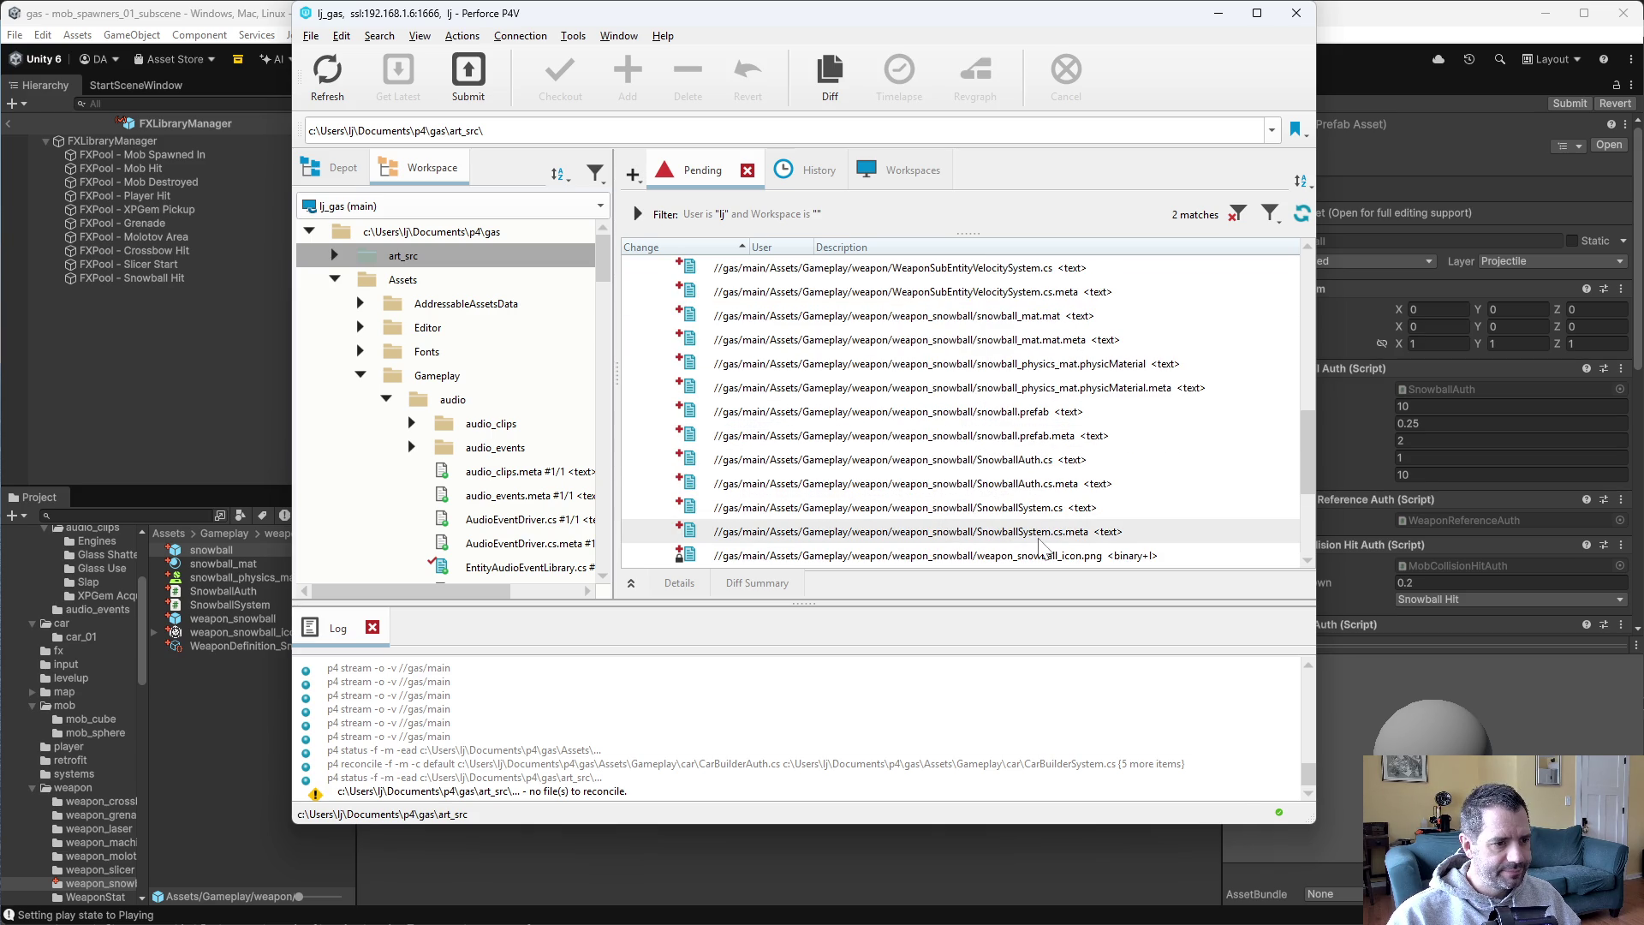
{"action": "scroll", "coordinate": [1036, 543], "scroll_direction": "down", "scroll_amount": 2}
{"action": "scroll", "coordinate": [1039, 541], "scroll_direction": "down", "scroll_amount": 1}
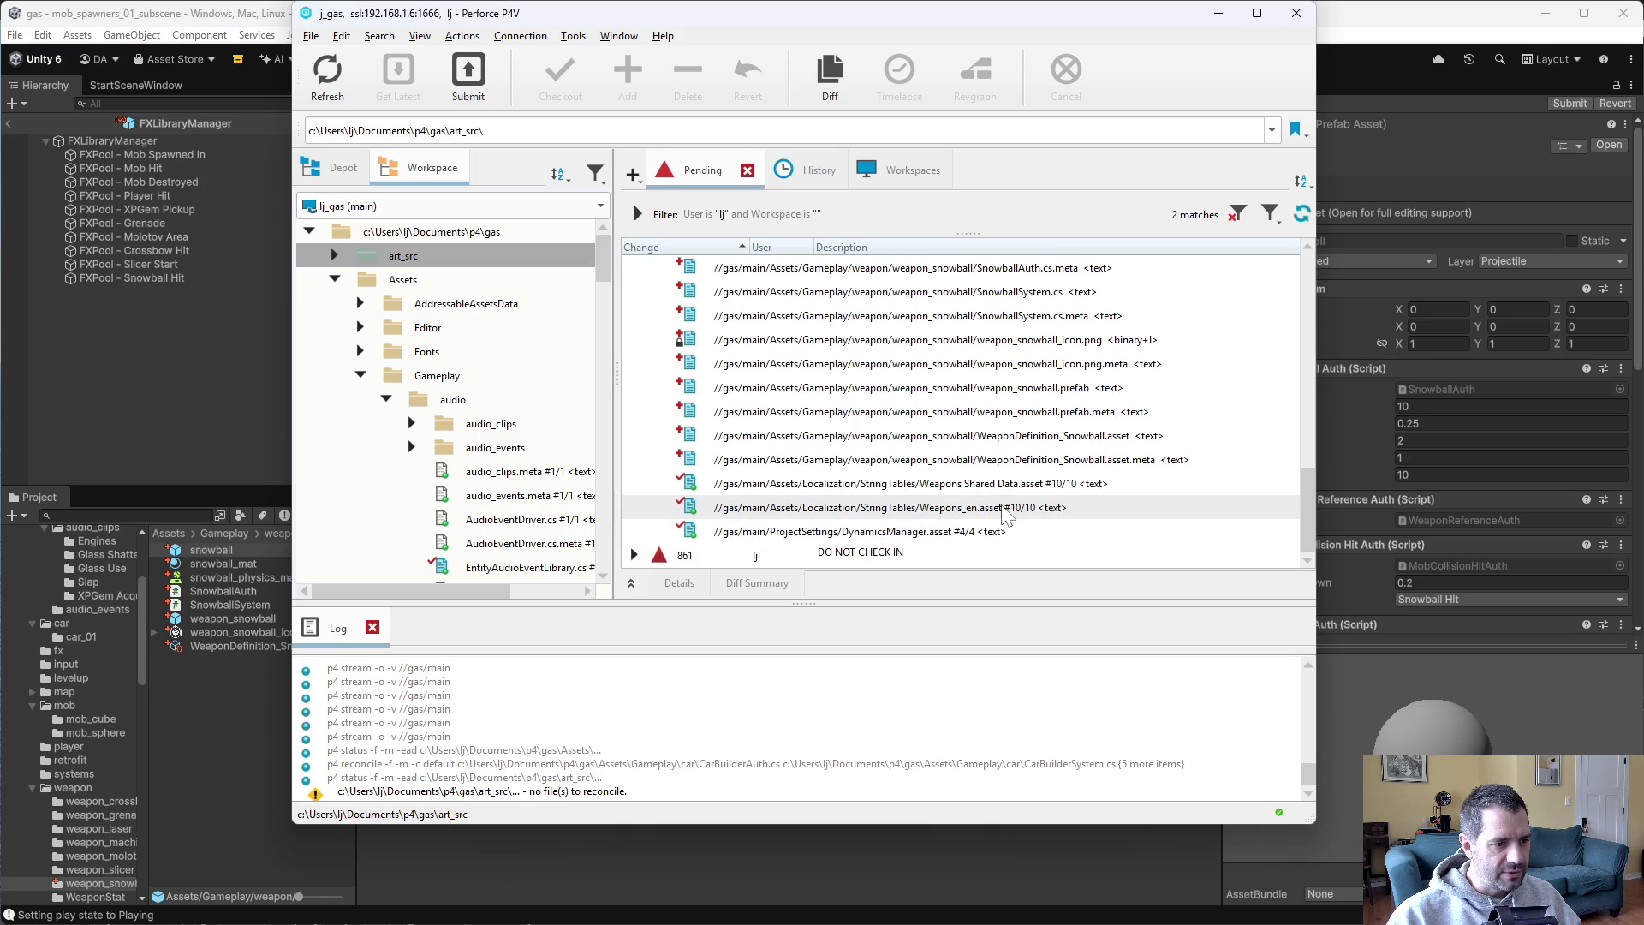
{"action": "scroll", "coordinate": [943, 490], "scroll_direction": "up", "scroll_amount": 5}
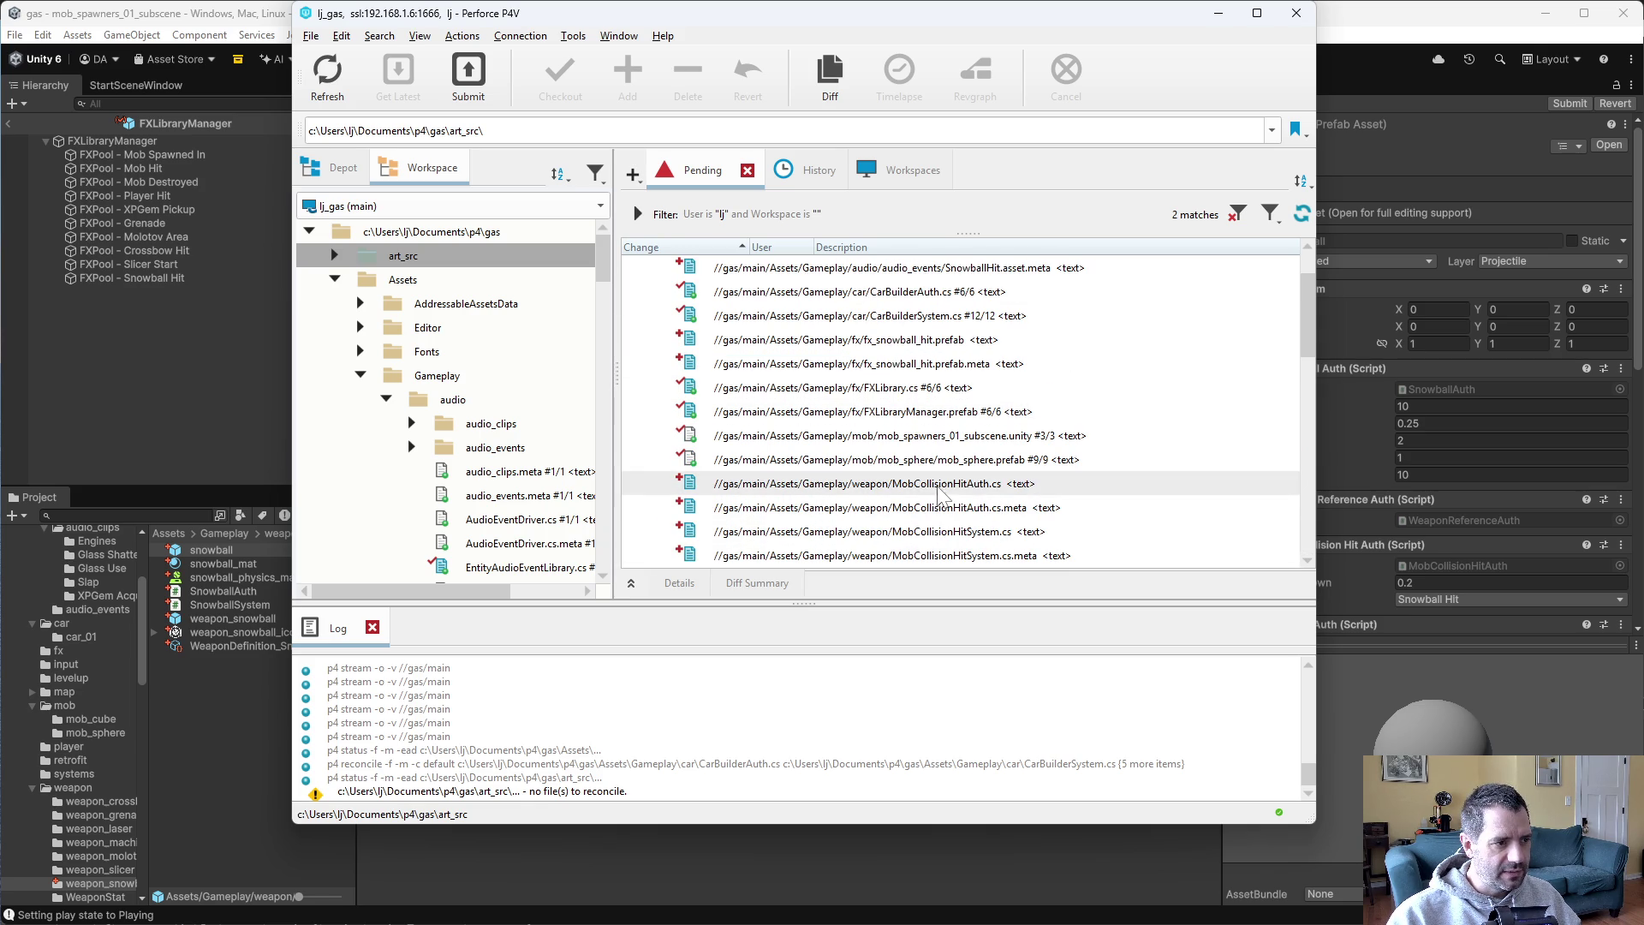
{"action": "scroll", "coordinate": [938, 492], "scroll_direction": "down", "scroll_amount": 2}
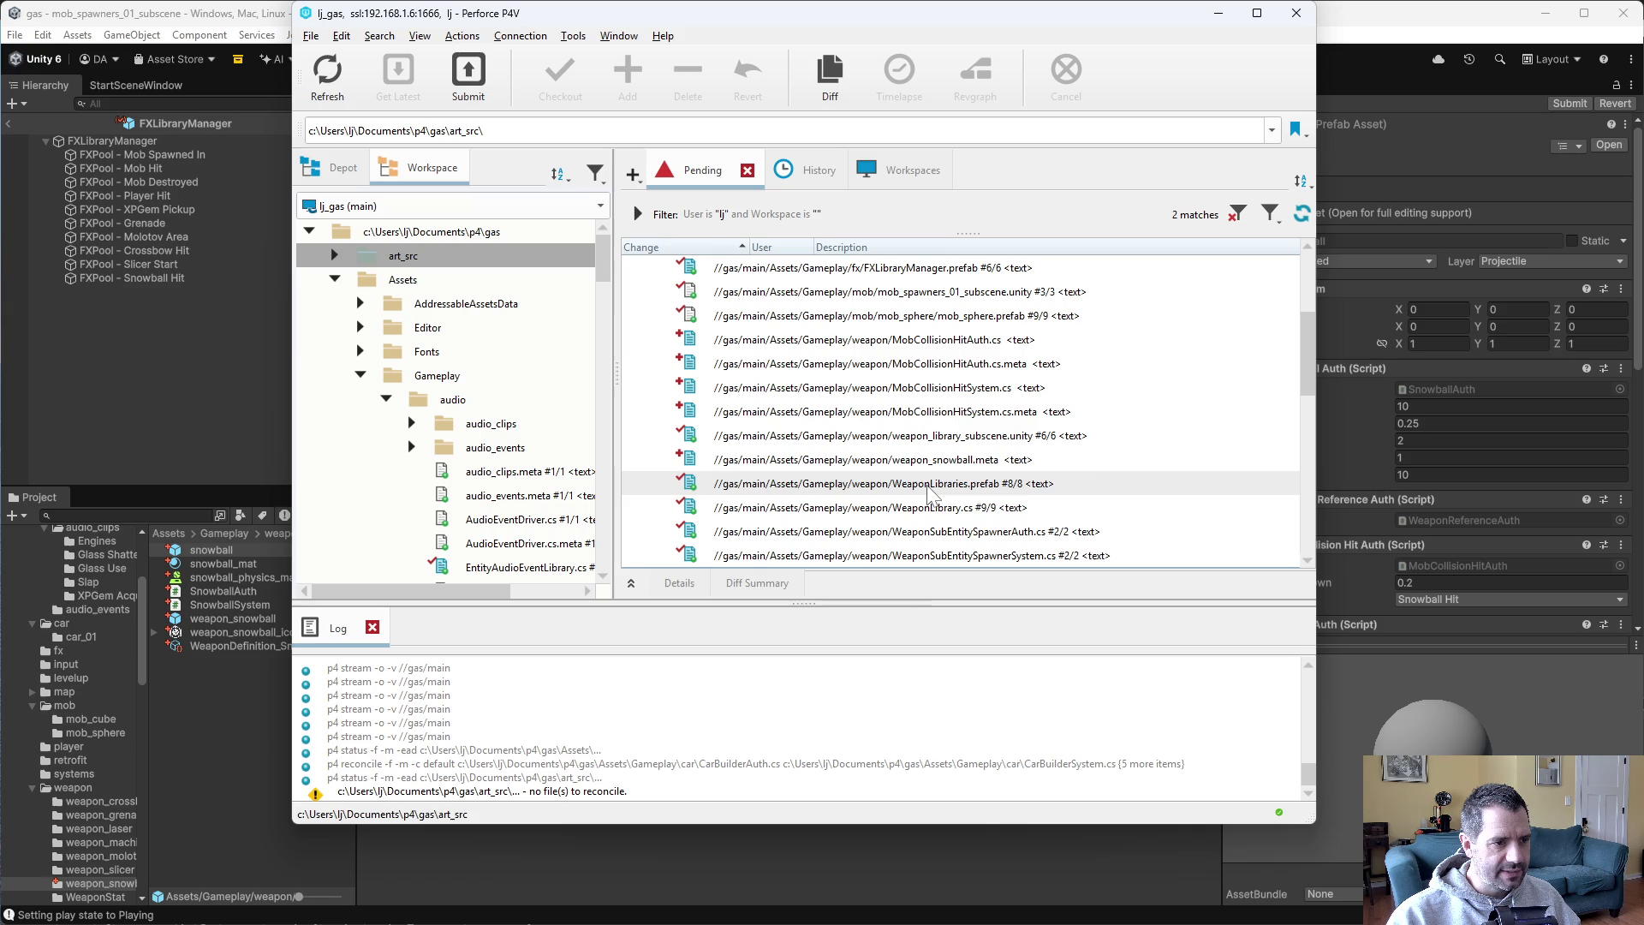
{"action": "mouse_move", "coordinate": [935, 495]}
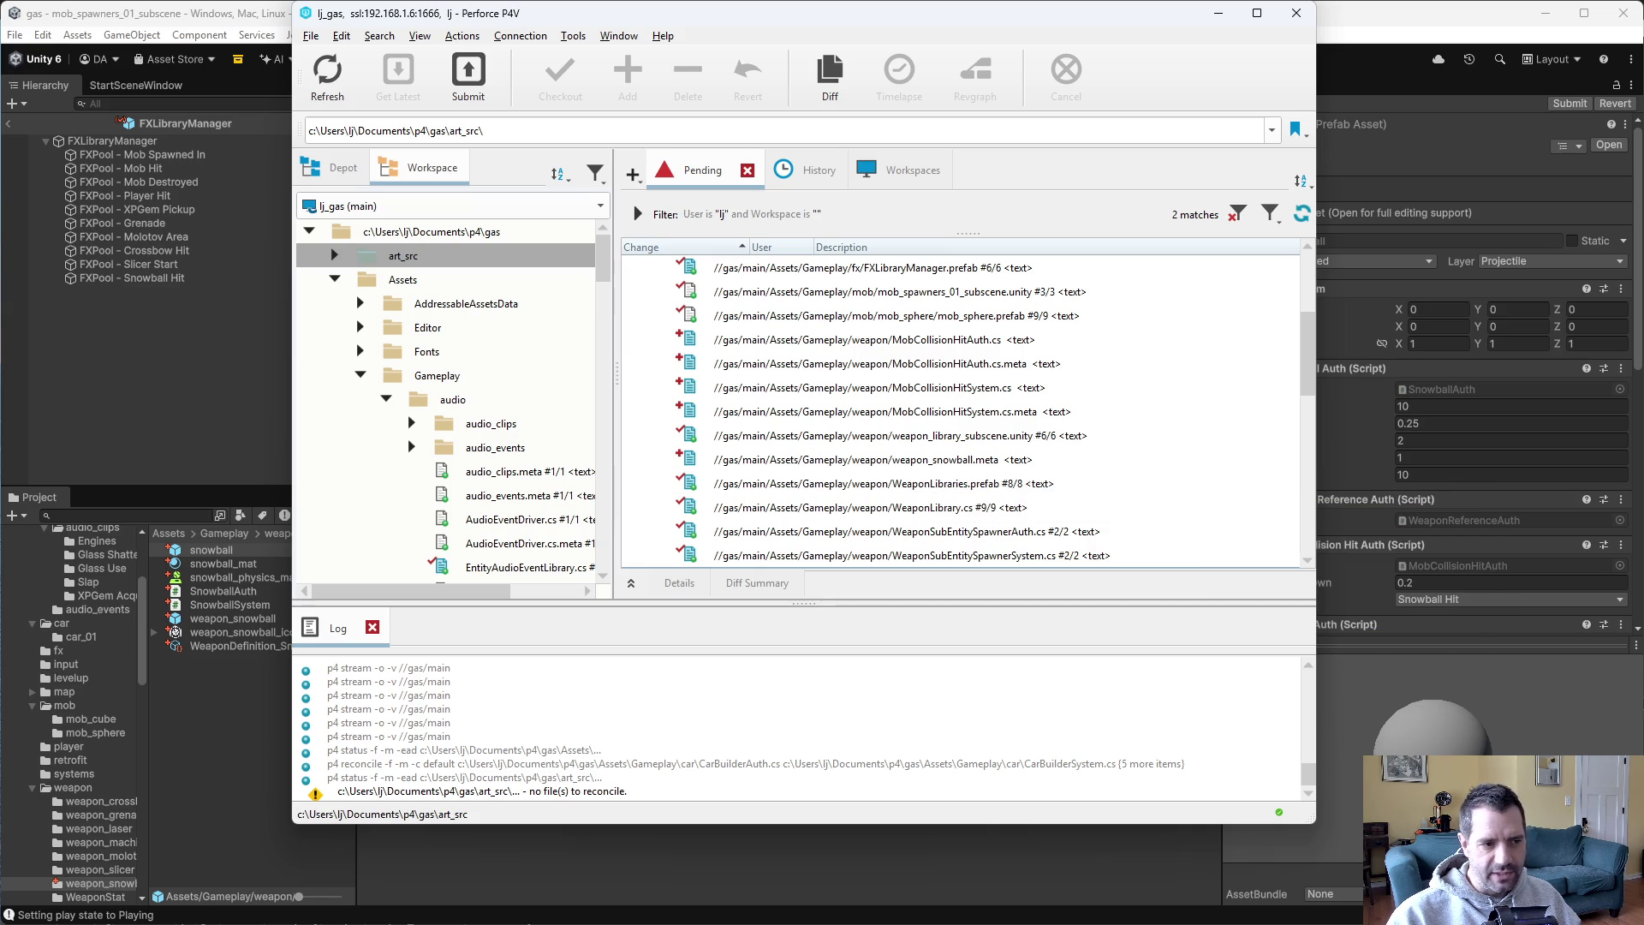
{"action": "key", "text": "alt+Tab"}
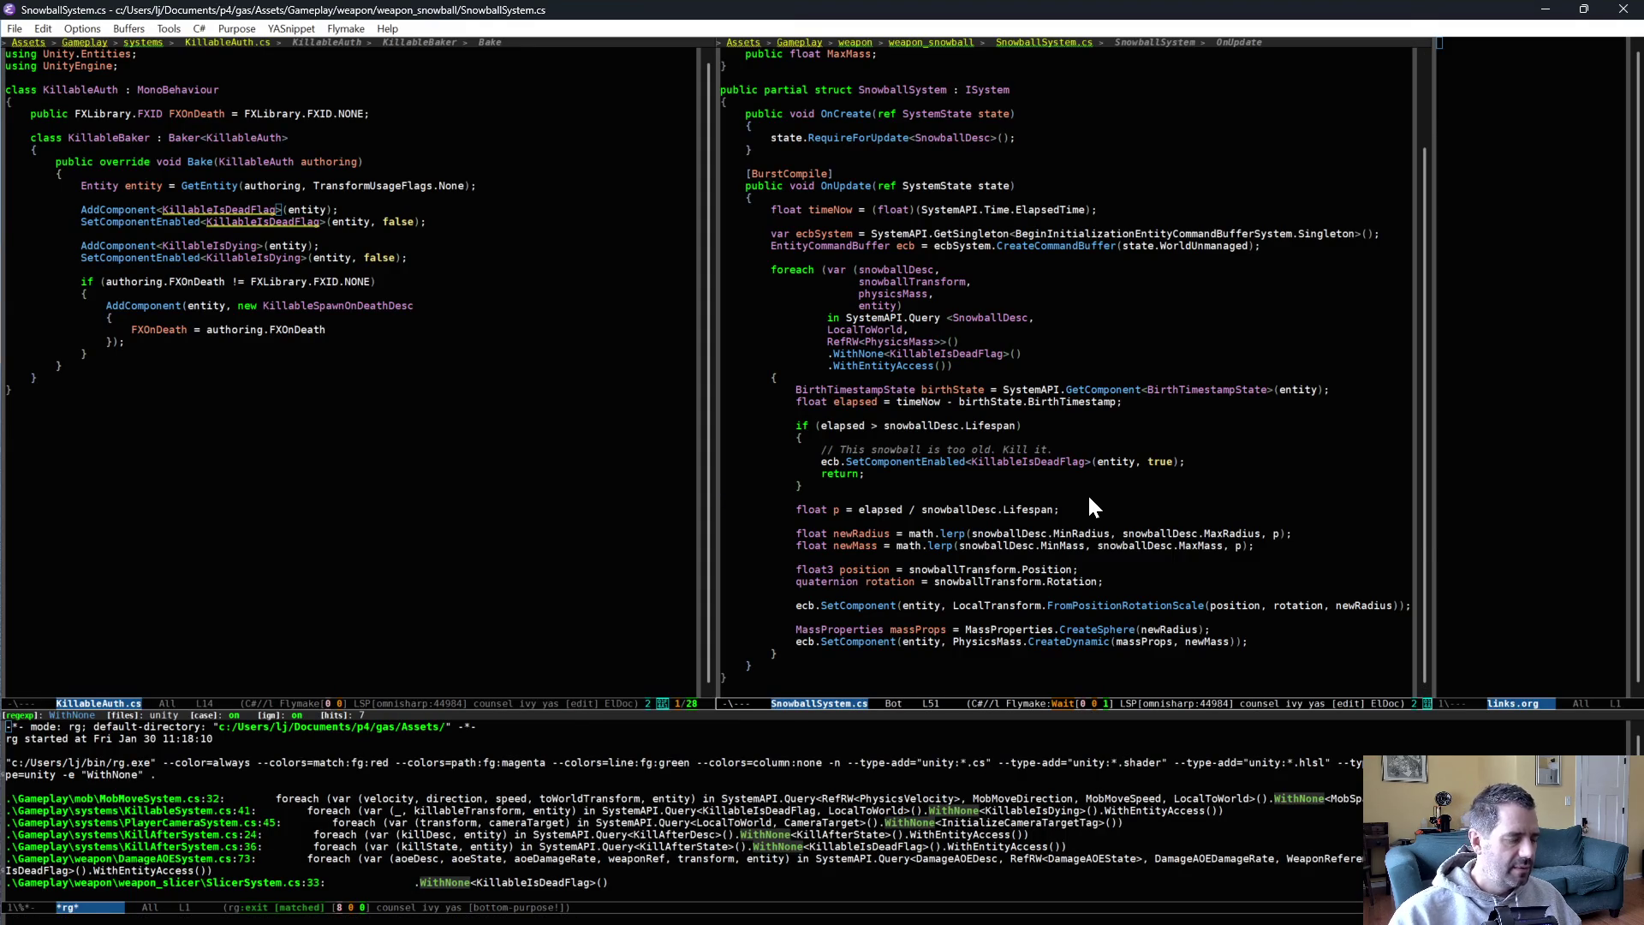
Switch the right Emacs window to the MobCollisionHitSystem.cs buffer and recentre it.
{"action": "key", "text": "ctrl+x"}
{"action": "type", "text": "bm col"}
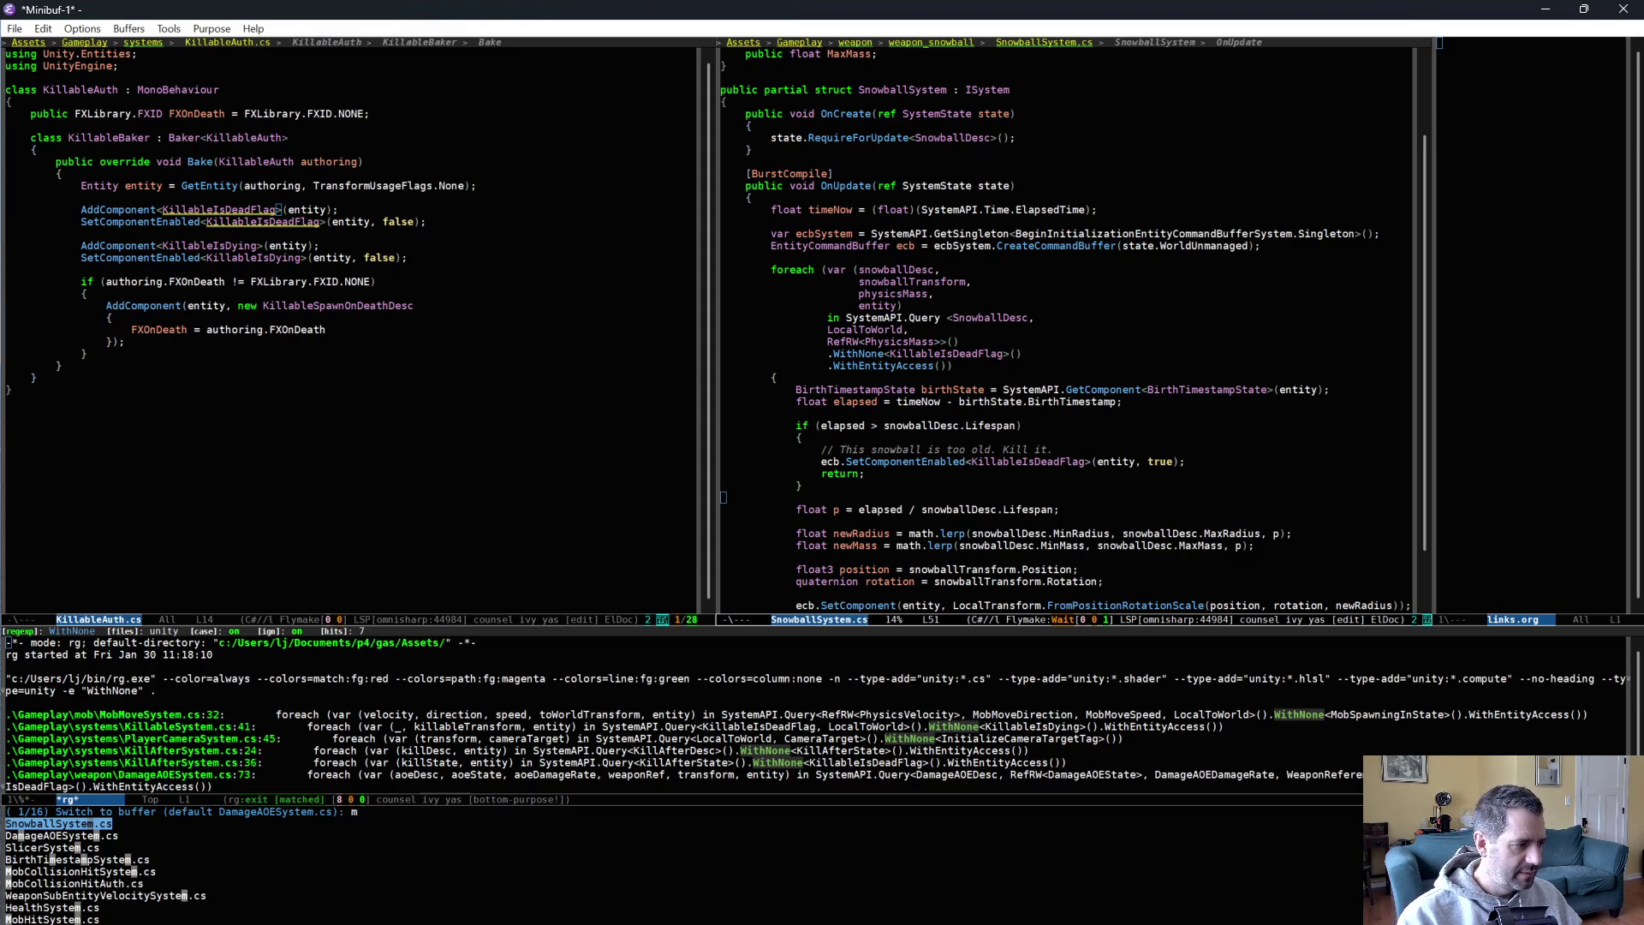
{"action": "key", "text": "Return"}
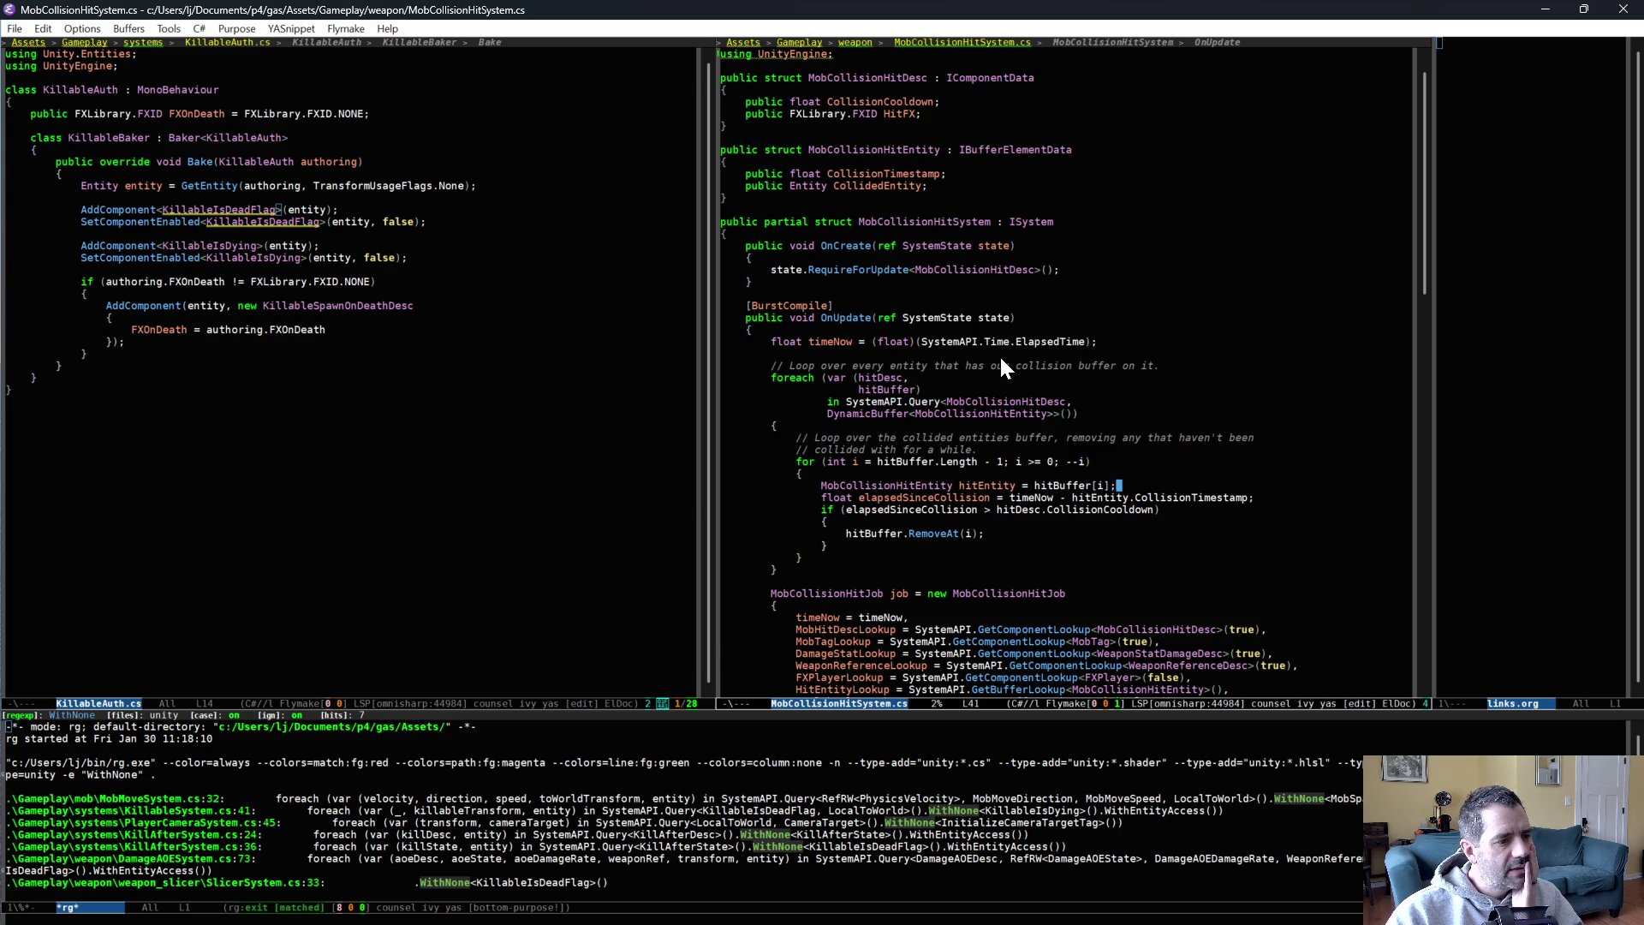
{"action": "key", "text": "ctrl+l"}
Read down the collision job code and look up the CollisionCooldown field.
{"action": "scroll", "coordinate": [1000, 369], "scroll_direction": "down", "scroll_amount": 6}
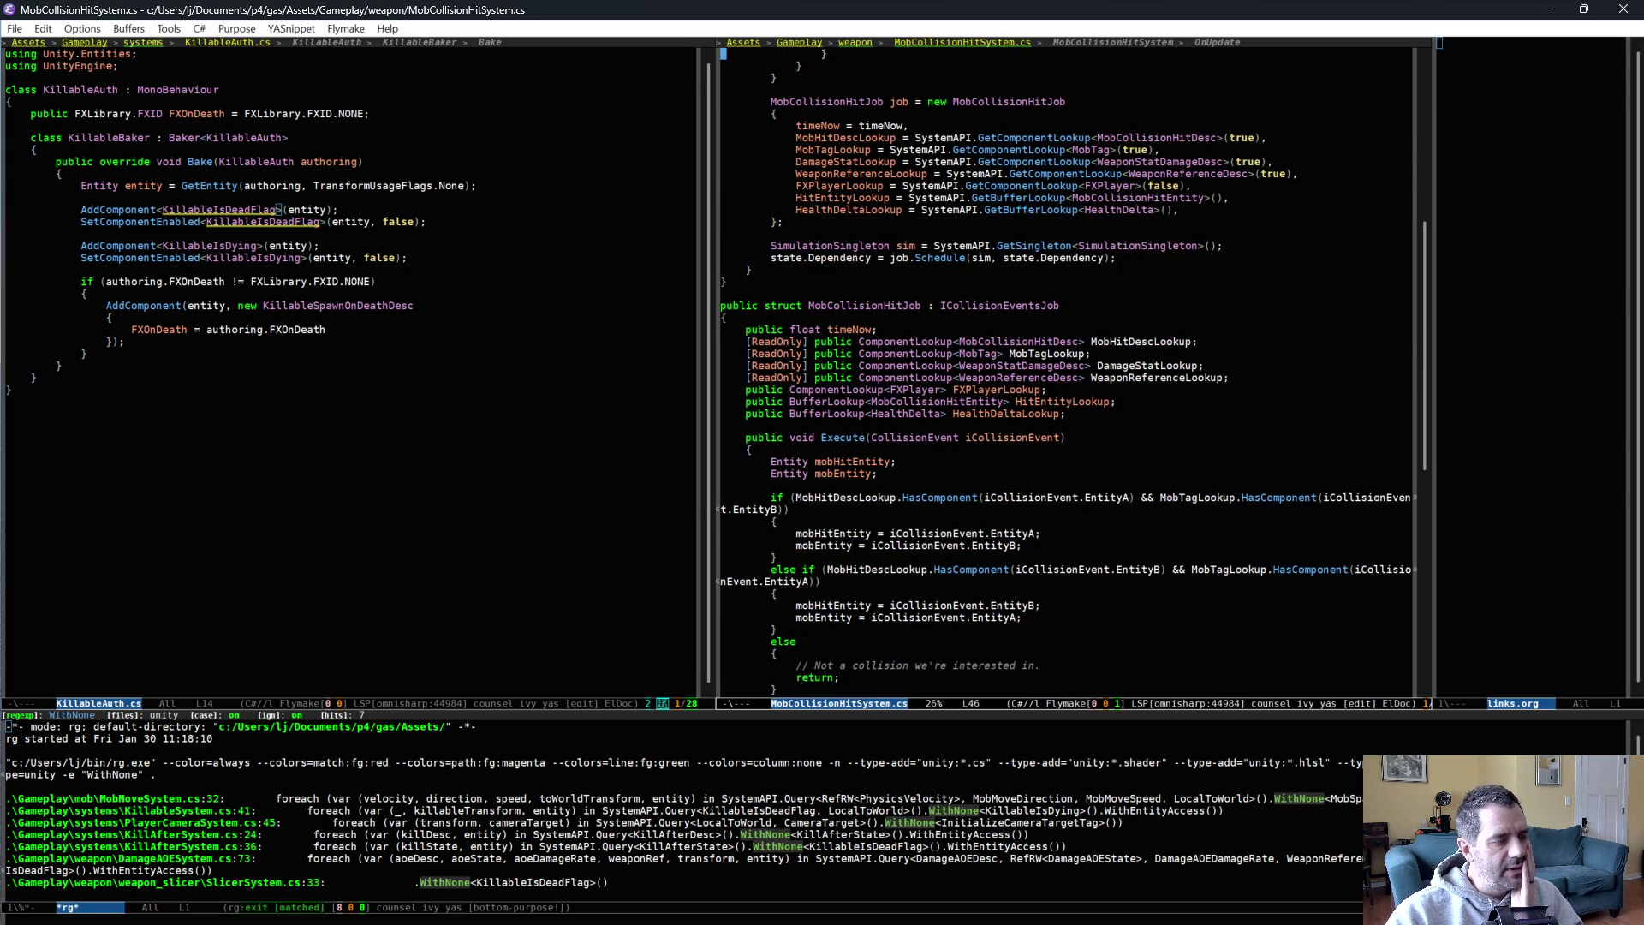
{"action": "scroll", "coordinate": [1066, 368], "scroll_direction": "down", "scroll_amount": 2}
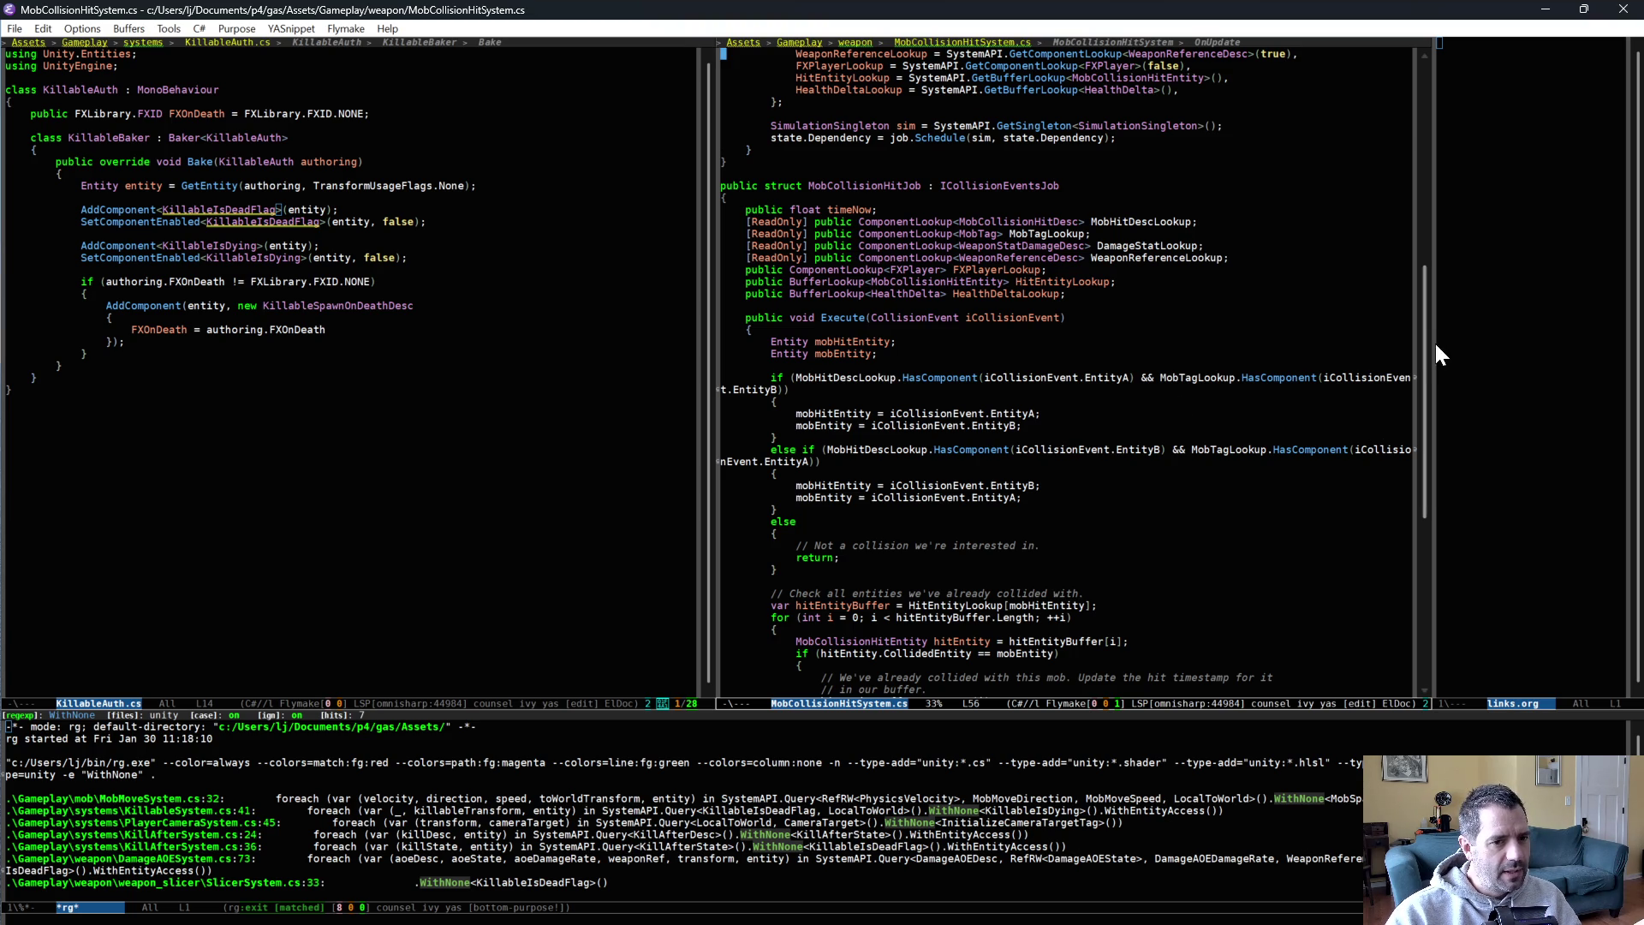
{"action": "left_click_drag", "start_coordinate": [1423, 339], "coordinate": [1451, 213]}
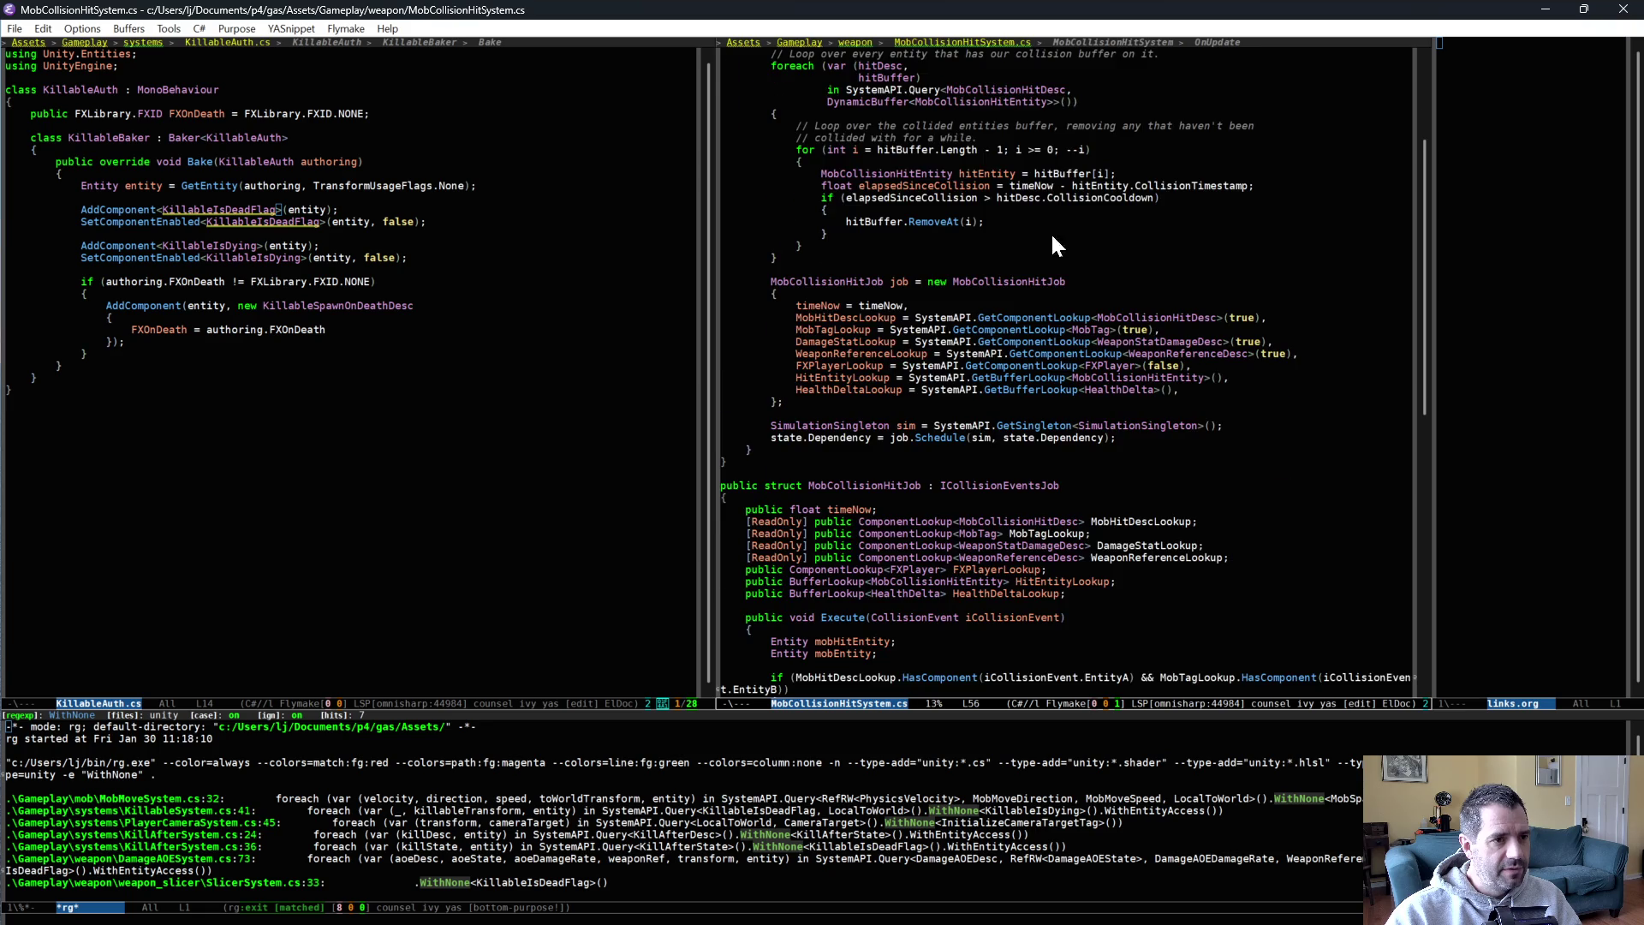
{"action": "scroll", "coordinate": [984, 171], "scroll_direction": "up", "scroll_amount": 3}
{"action": "left_click", "coordinate": [1056, 389]}
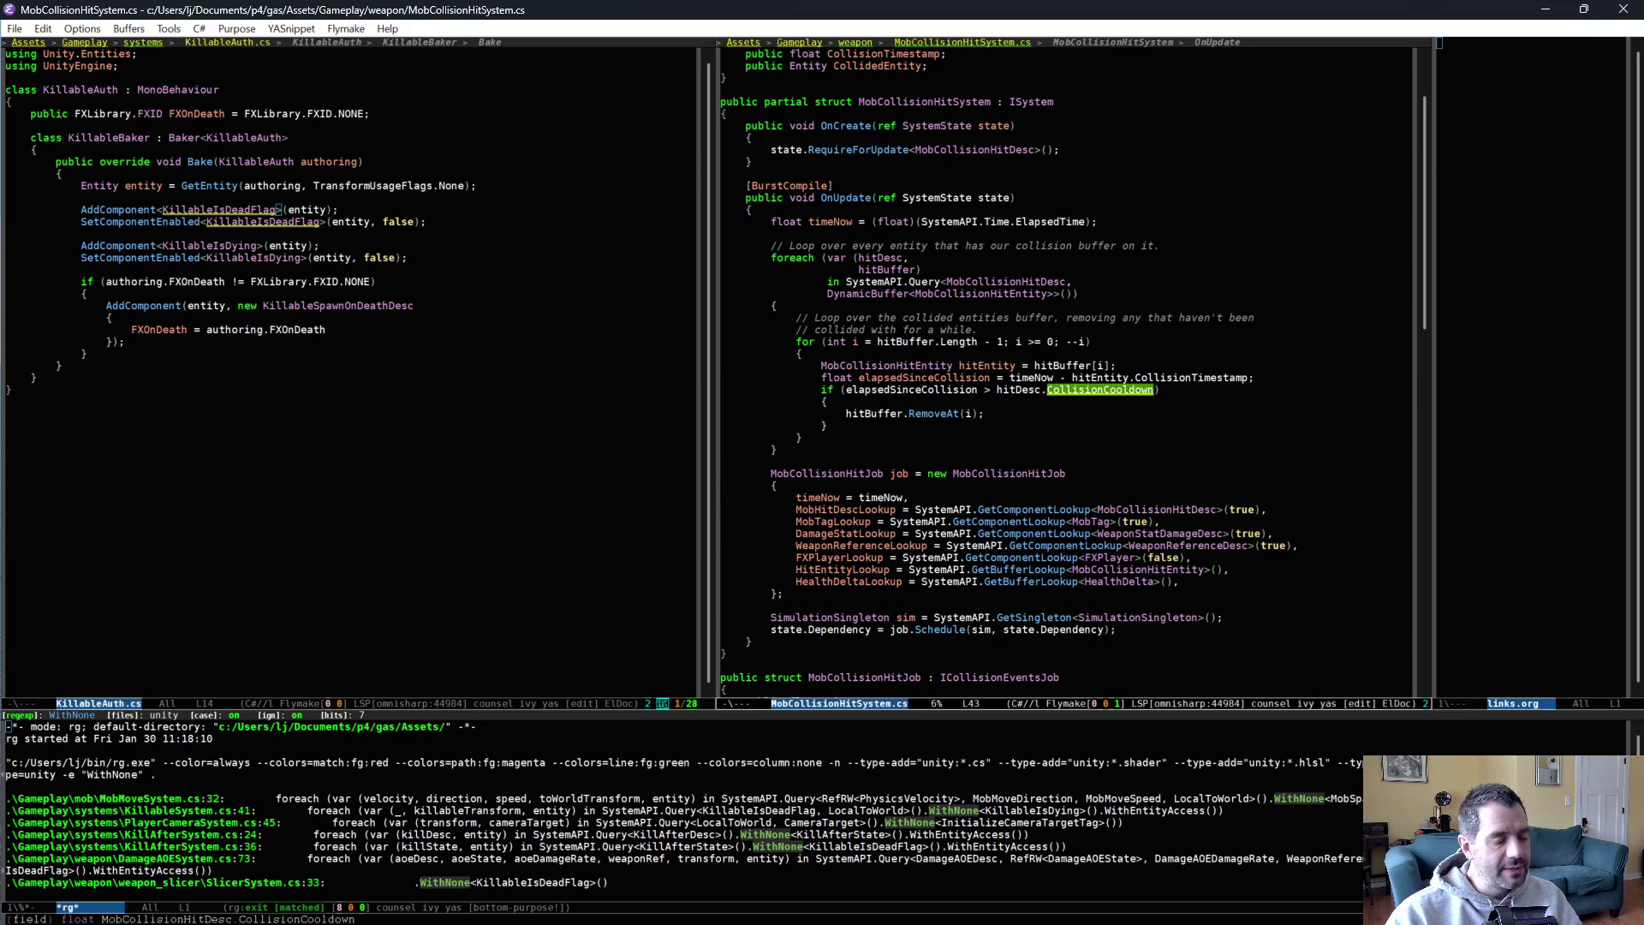
Read on to the Execute method's damage and hit-FX code at the health delta calculation.
{"action": "scroll", "coordinate": [980, 555], "scroll_direction": "down", "scroll_amount": 2}
{"action": "scroll", "coordinate": [979, 555], "scroll_direction": "down", "scroll_amount": 5}
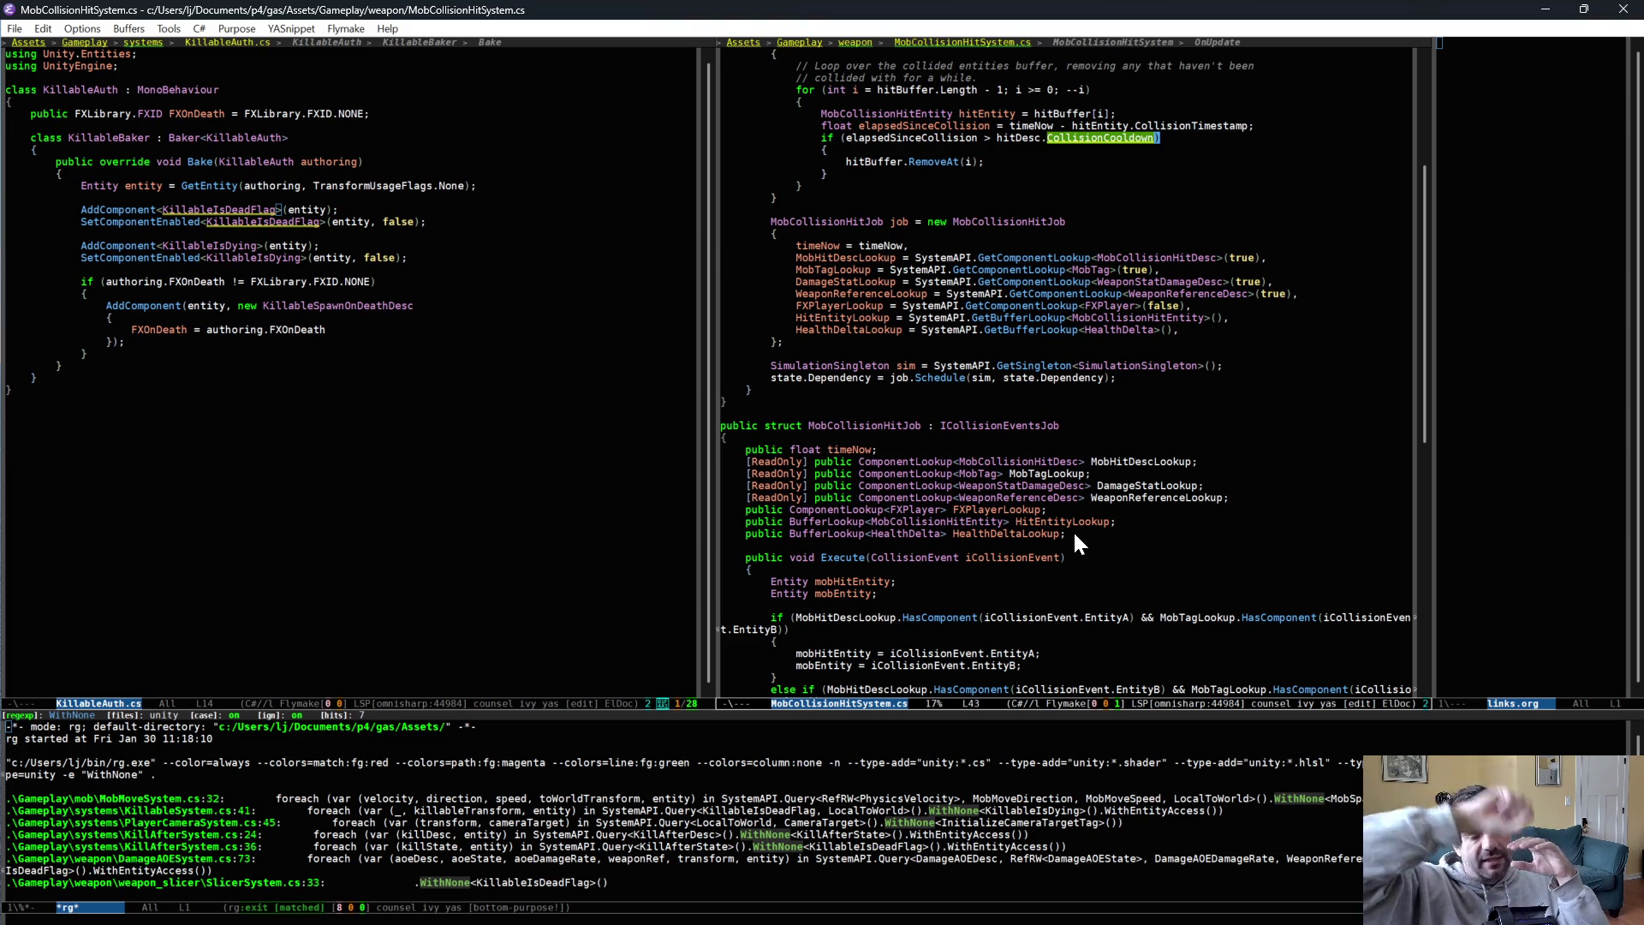
{"action": "scroll", "coordinate": [1073, 529], "scroll_direction": "down", "scroll_amount": 5}
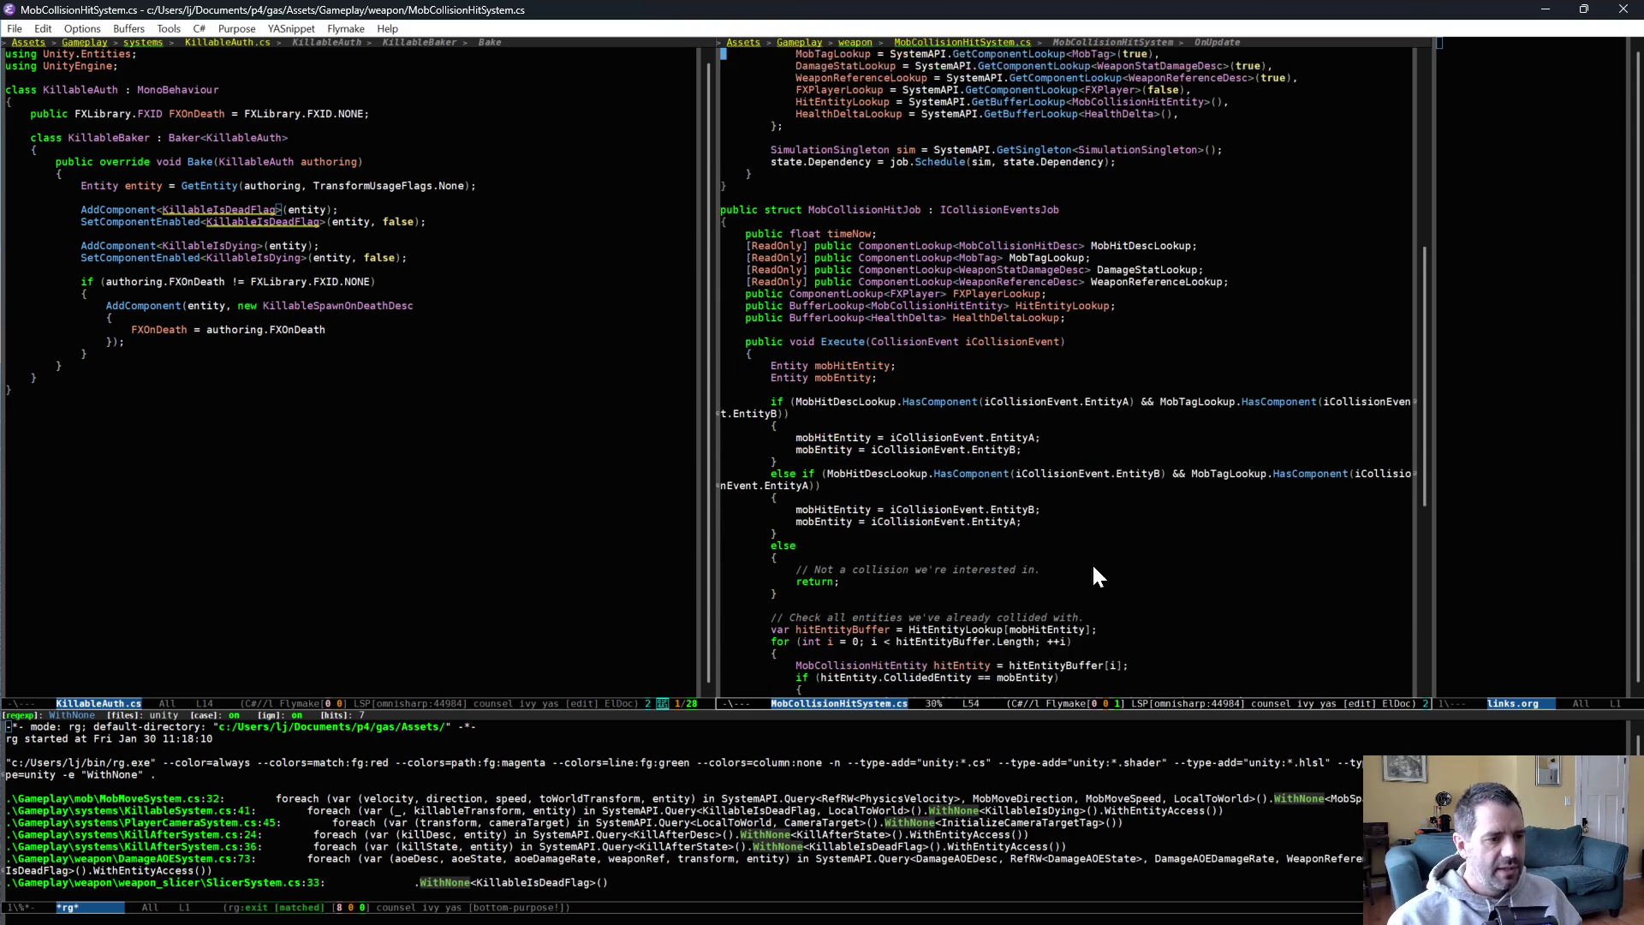
{"action": "scroll", "coordinate": [1144, 568], "scroll_direction": "down", "scroll_amount": 8}
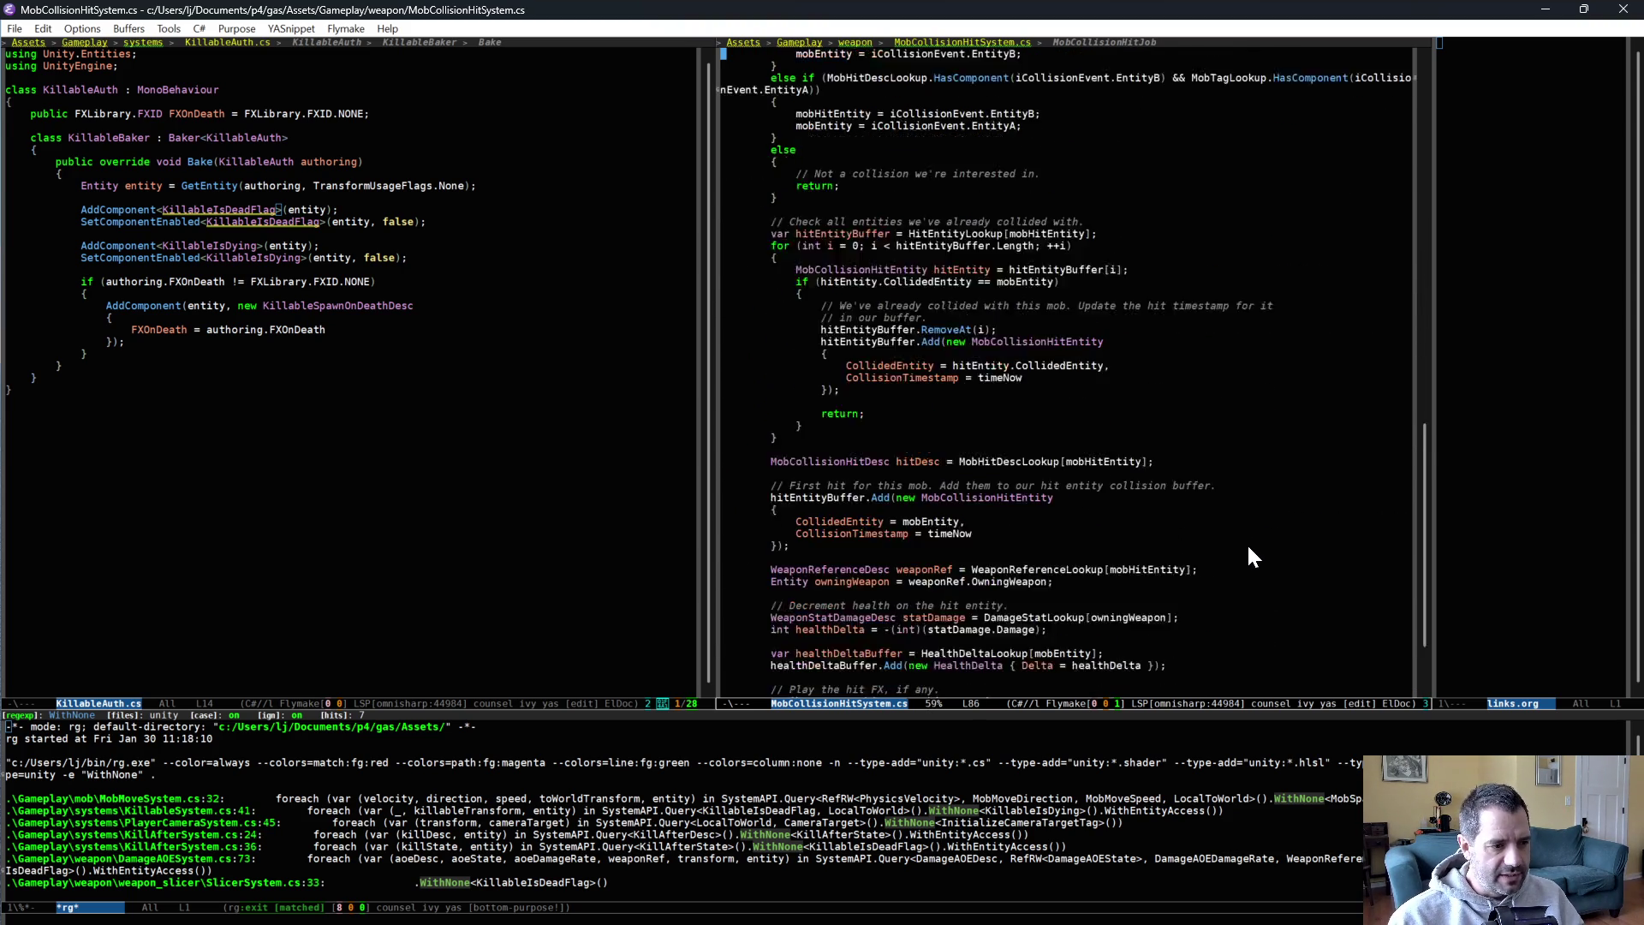
{"action": "scroll", "coordinate": [1250, 557], "scroll_direction": "up", "scroll_amount": 10}
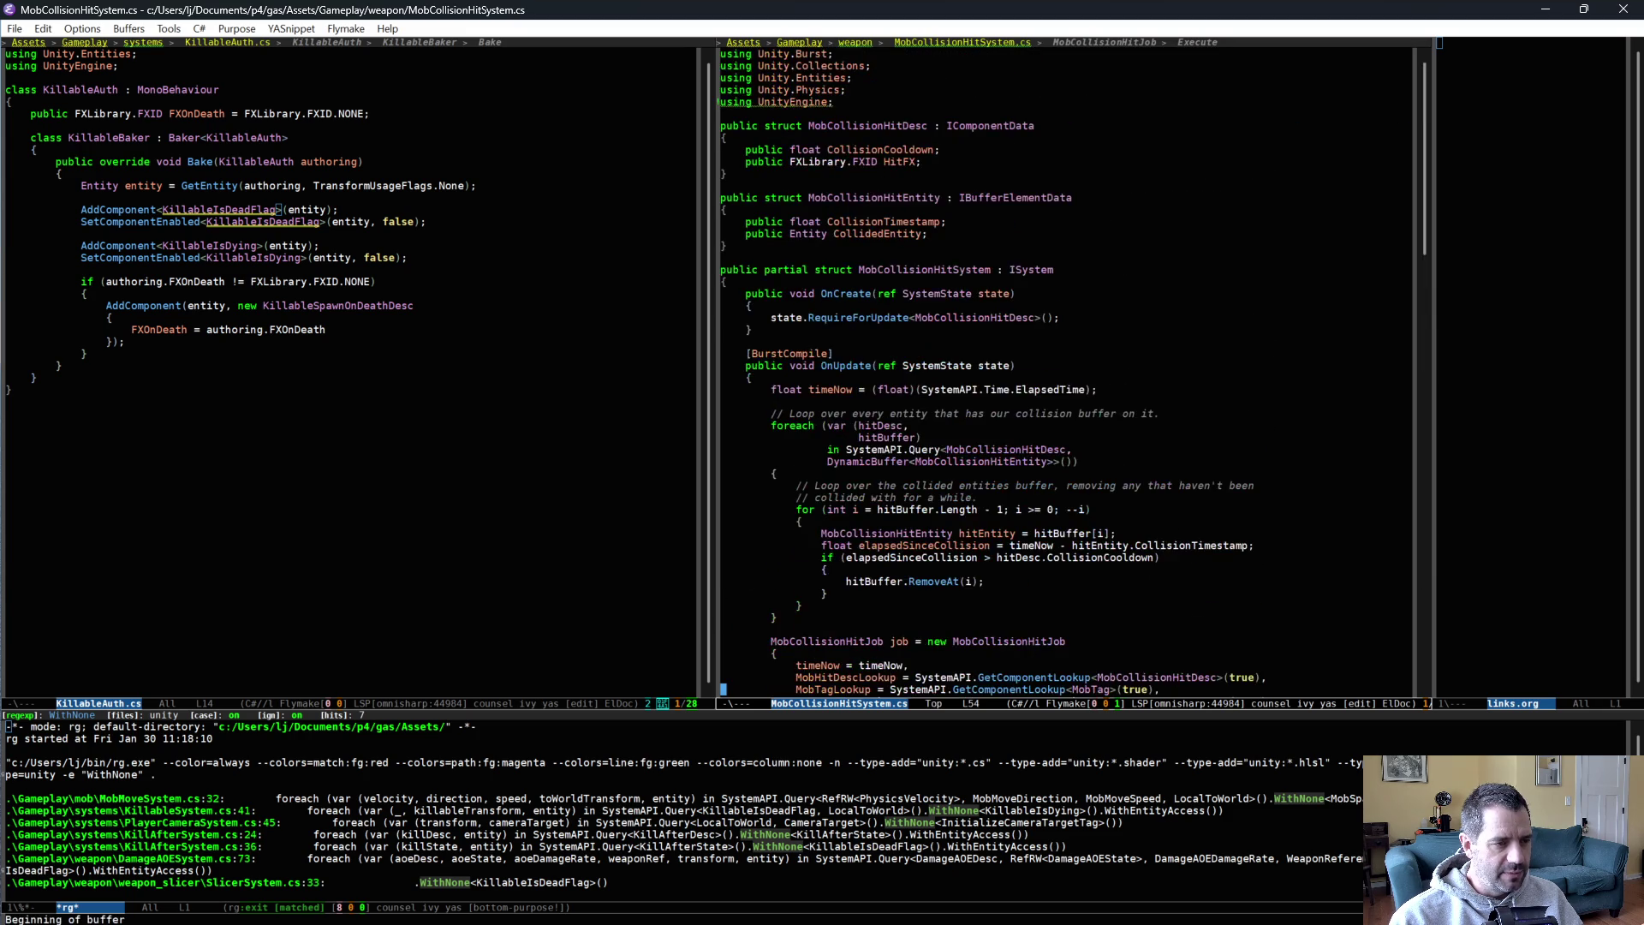
{"action": "scroll", "coordinate": [1251, 557], "scroll_direction": "down", "scroll_amount": 10}
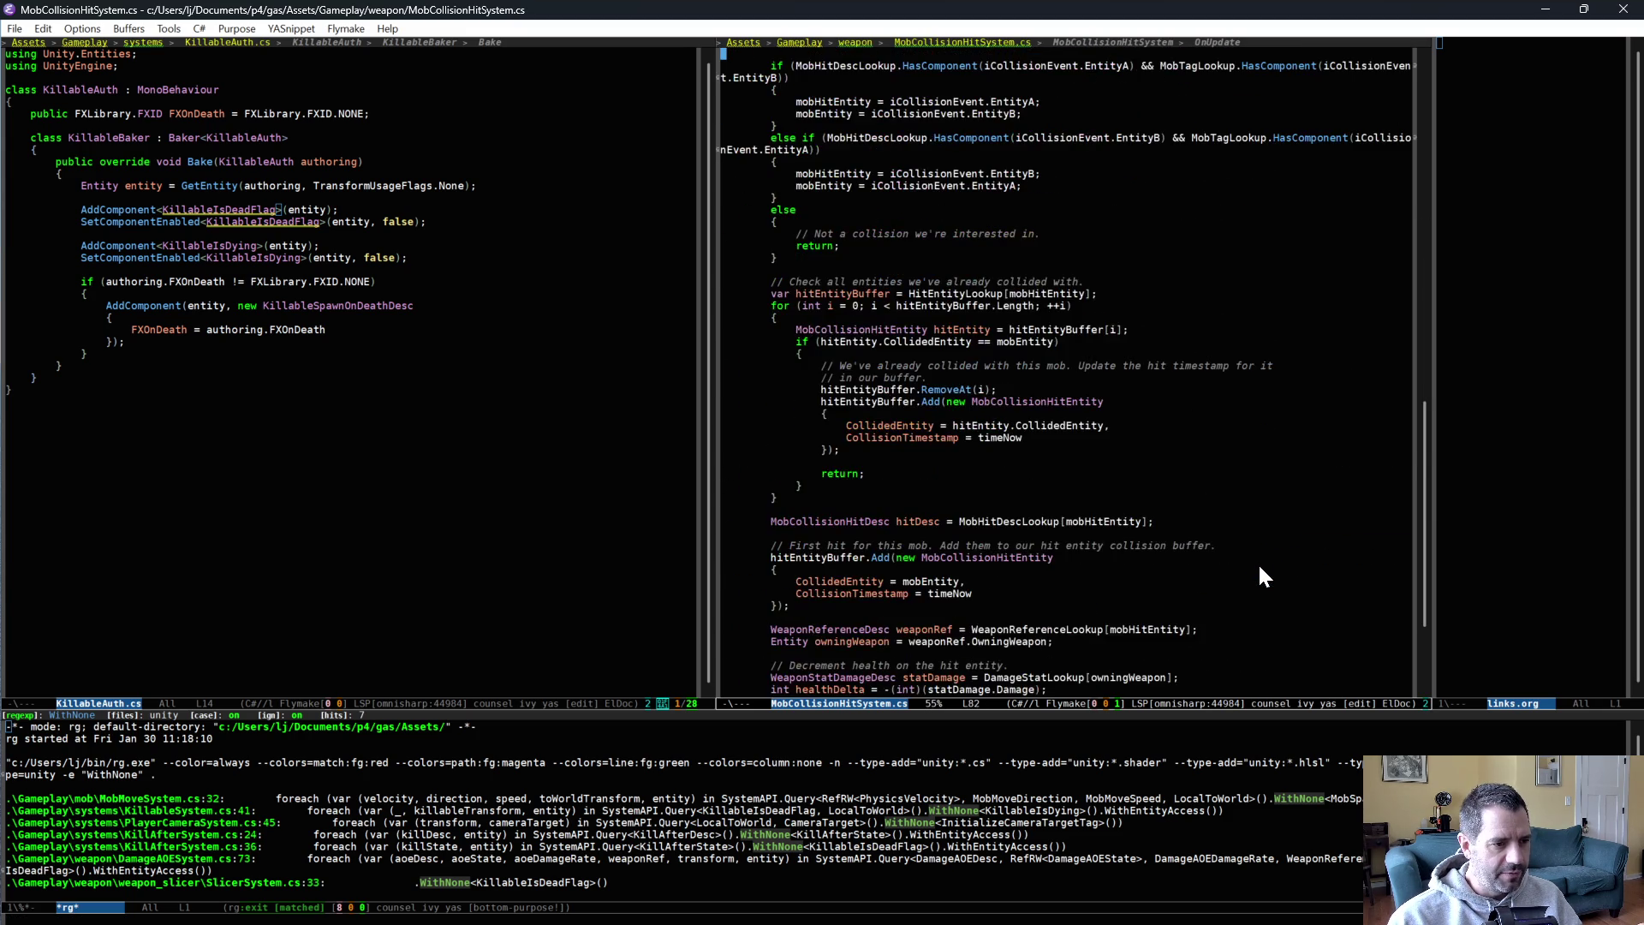
{"action": "scroll", "coordinate": [1257, 583], "scroll_direction": "down", "scroll_amount": 2}
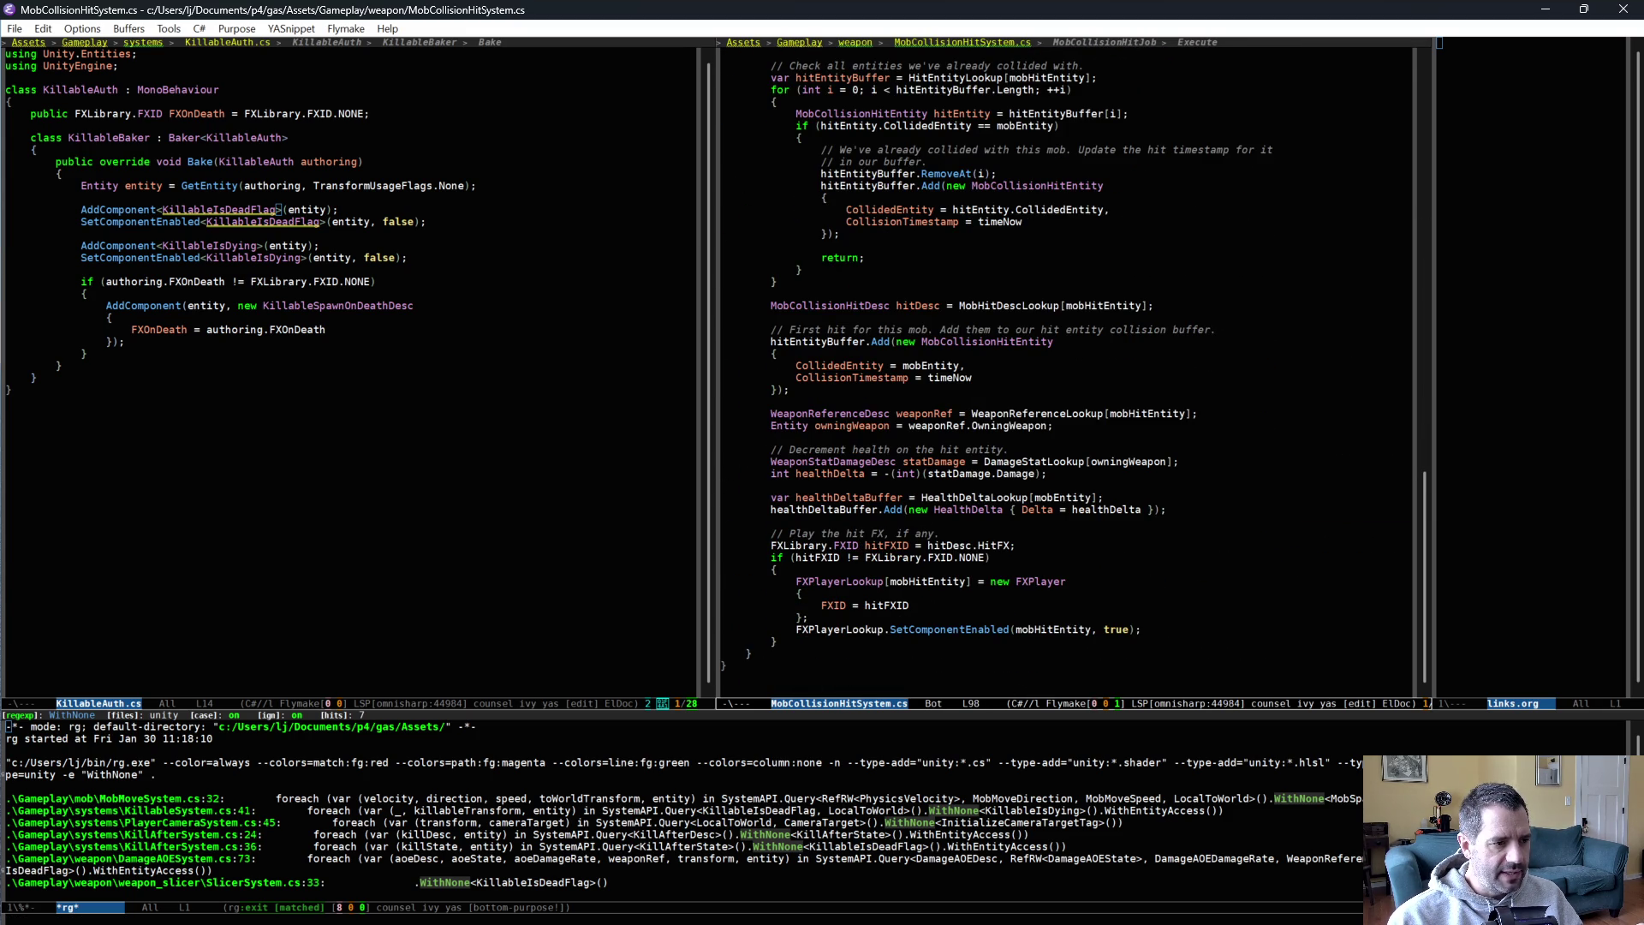
{"action": "left_click", "coordinate": [724, 474]}
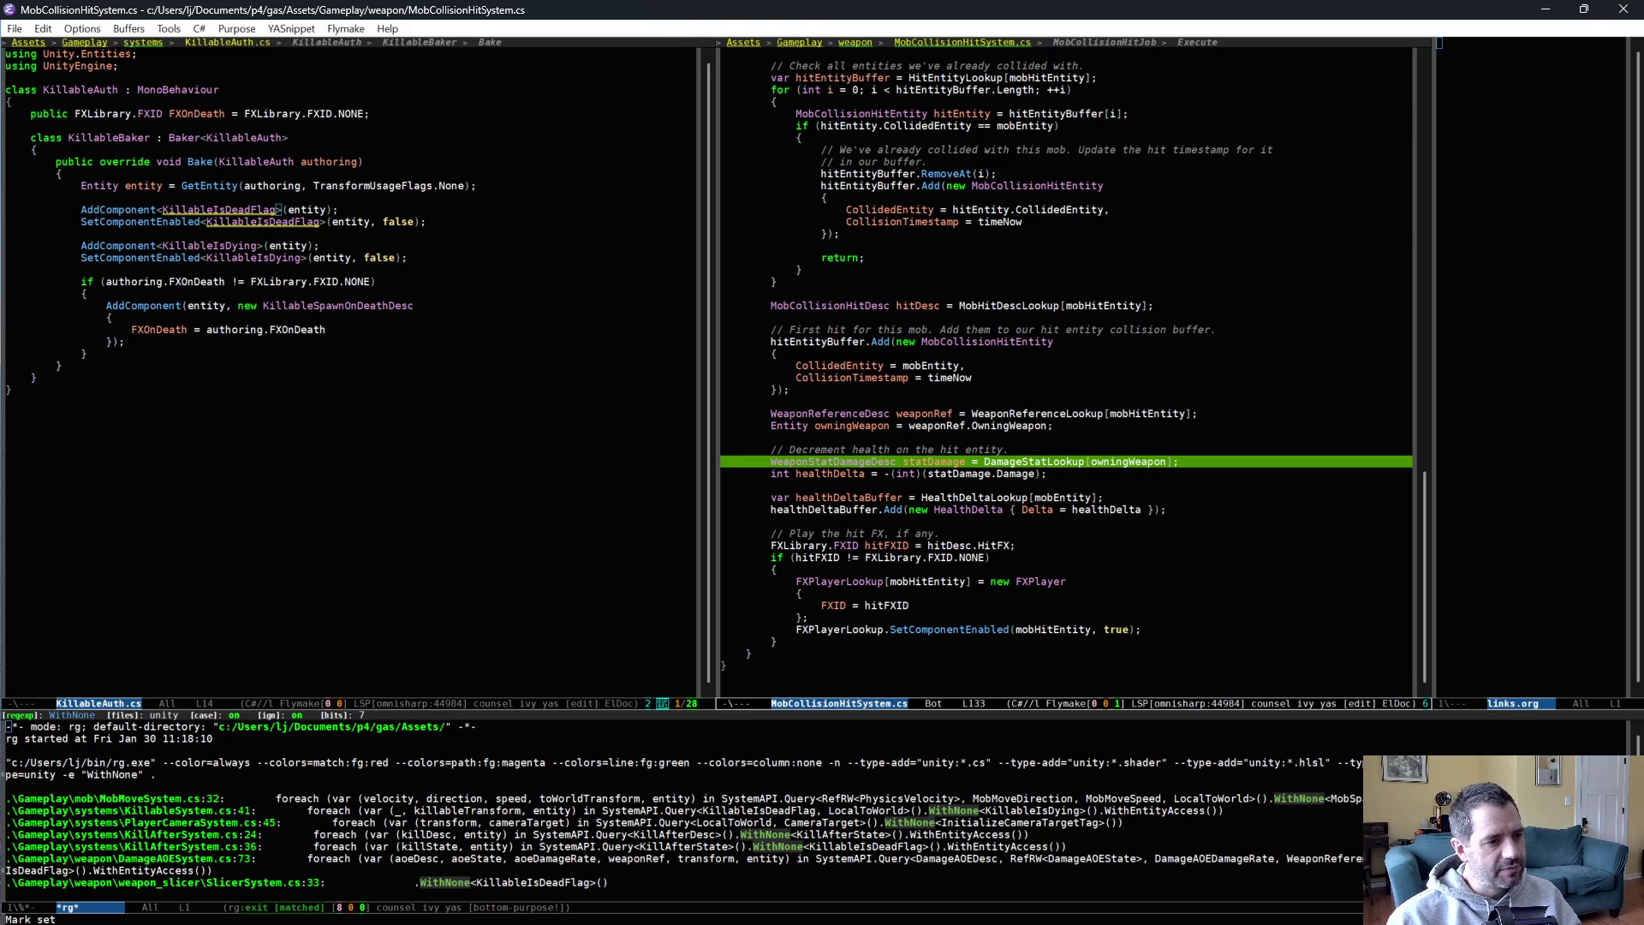
Check the types of owningWeapon, mobHitEntity and statDamage.Damage with ElDoc, then bring up P4V's pending changes.
{"action": "left_click", "coordinate": [1137, 461]}
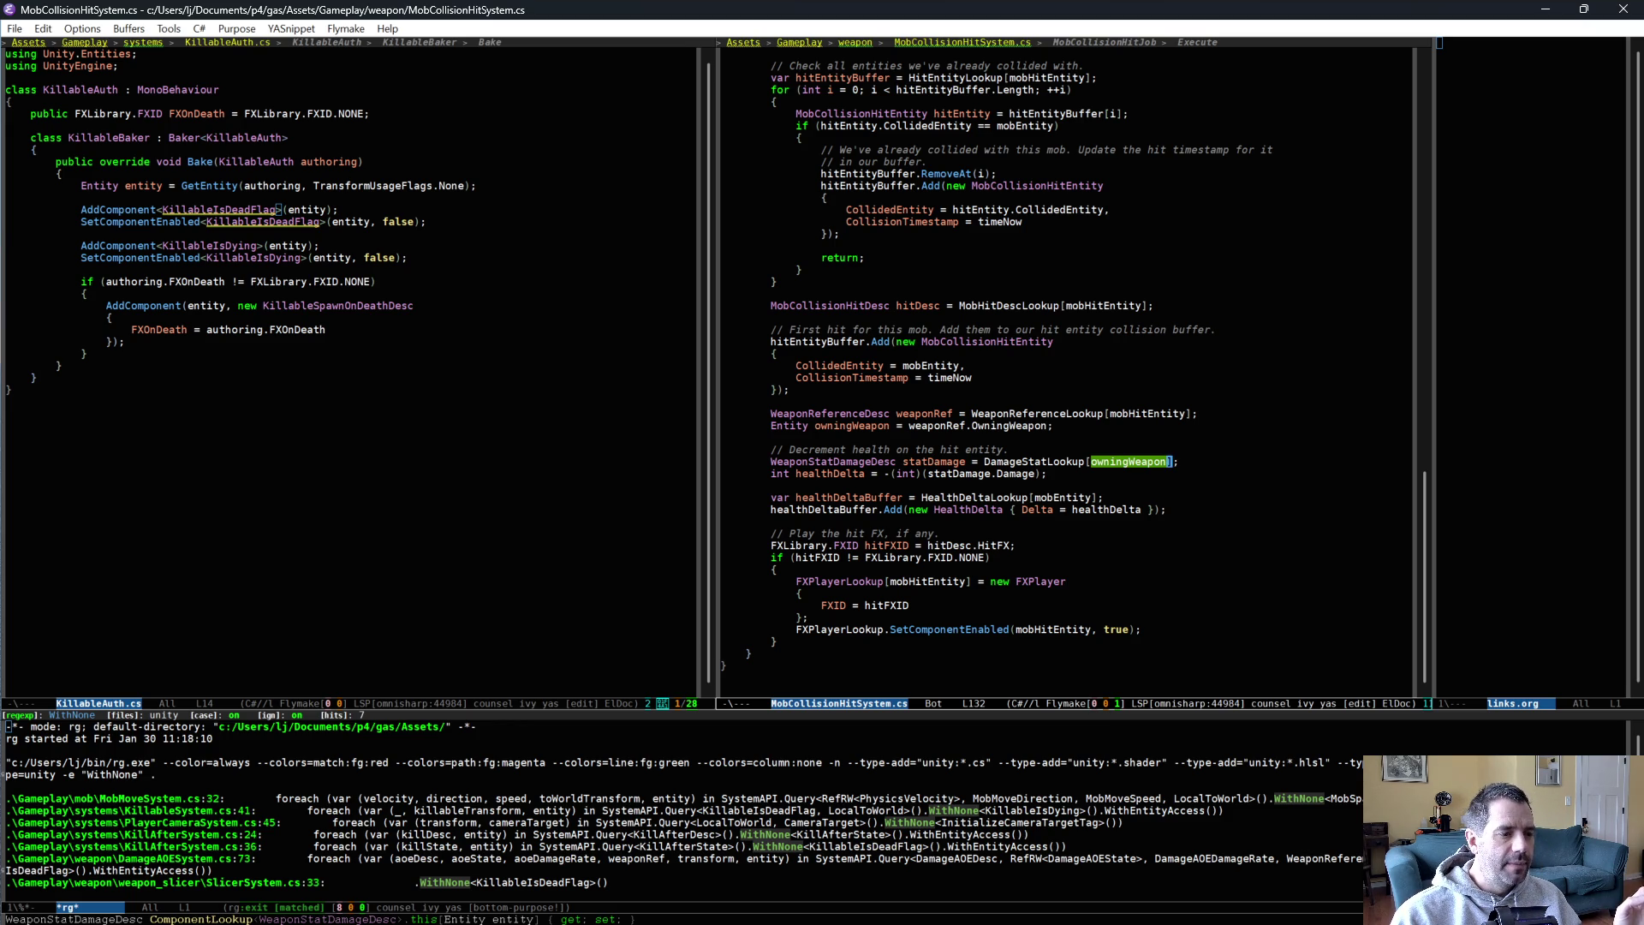
{"action": "left_click", "coordinate": [855, 485]}
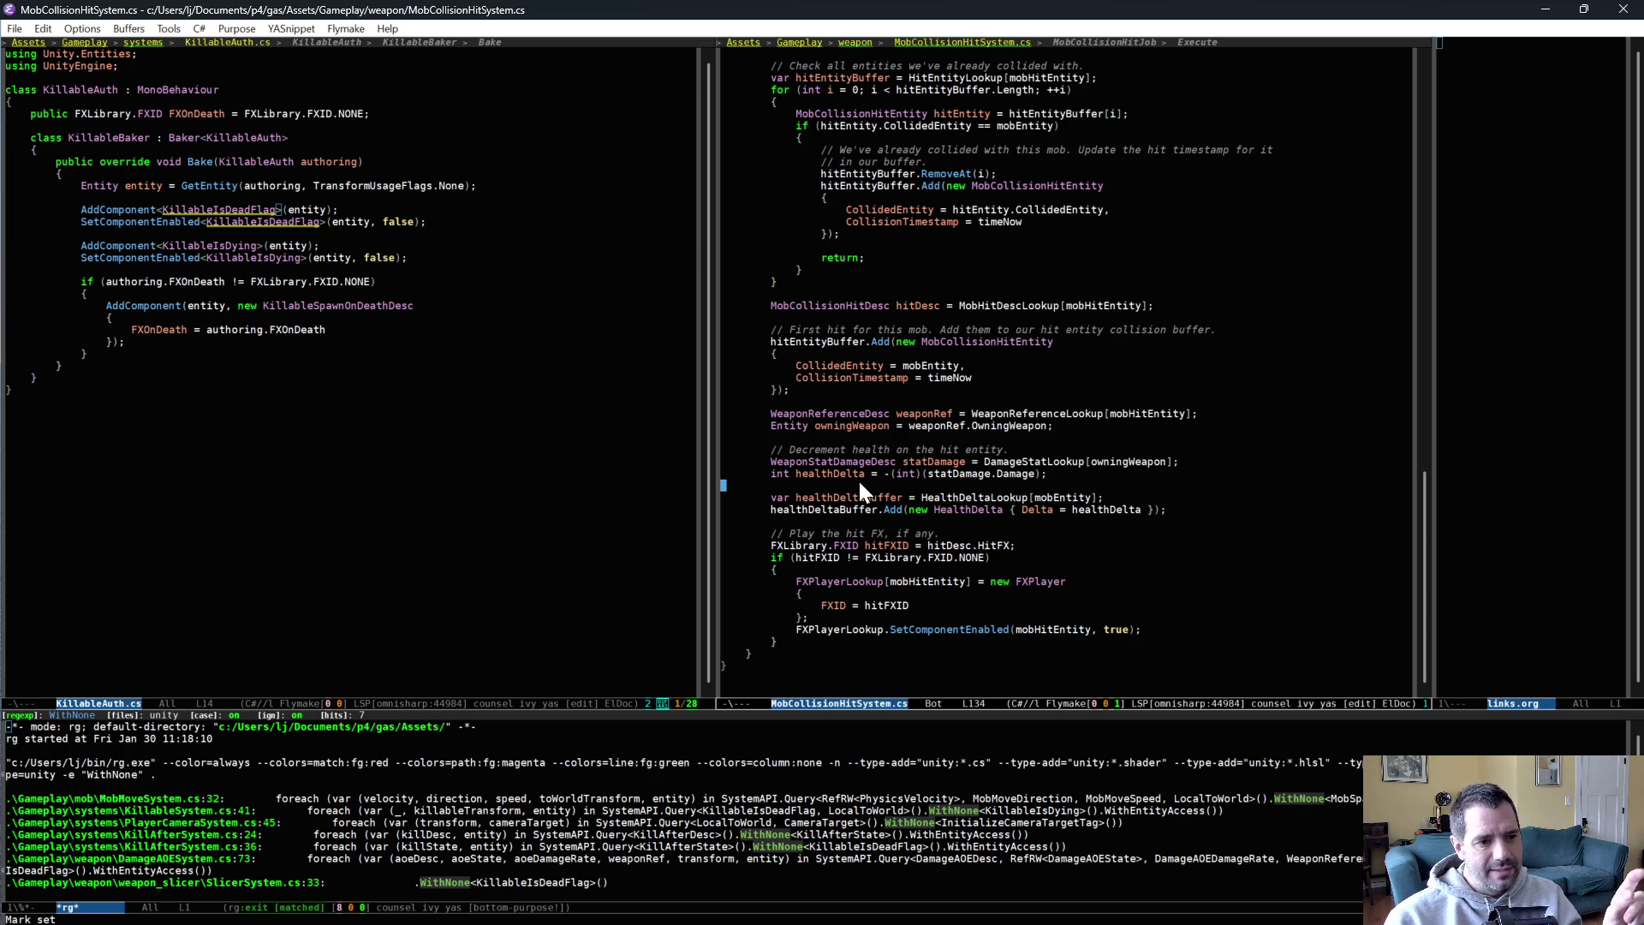
{"action": "left_click", "coordinate": [1189, 413]}
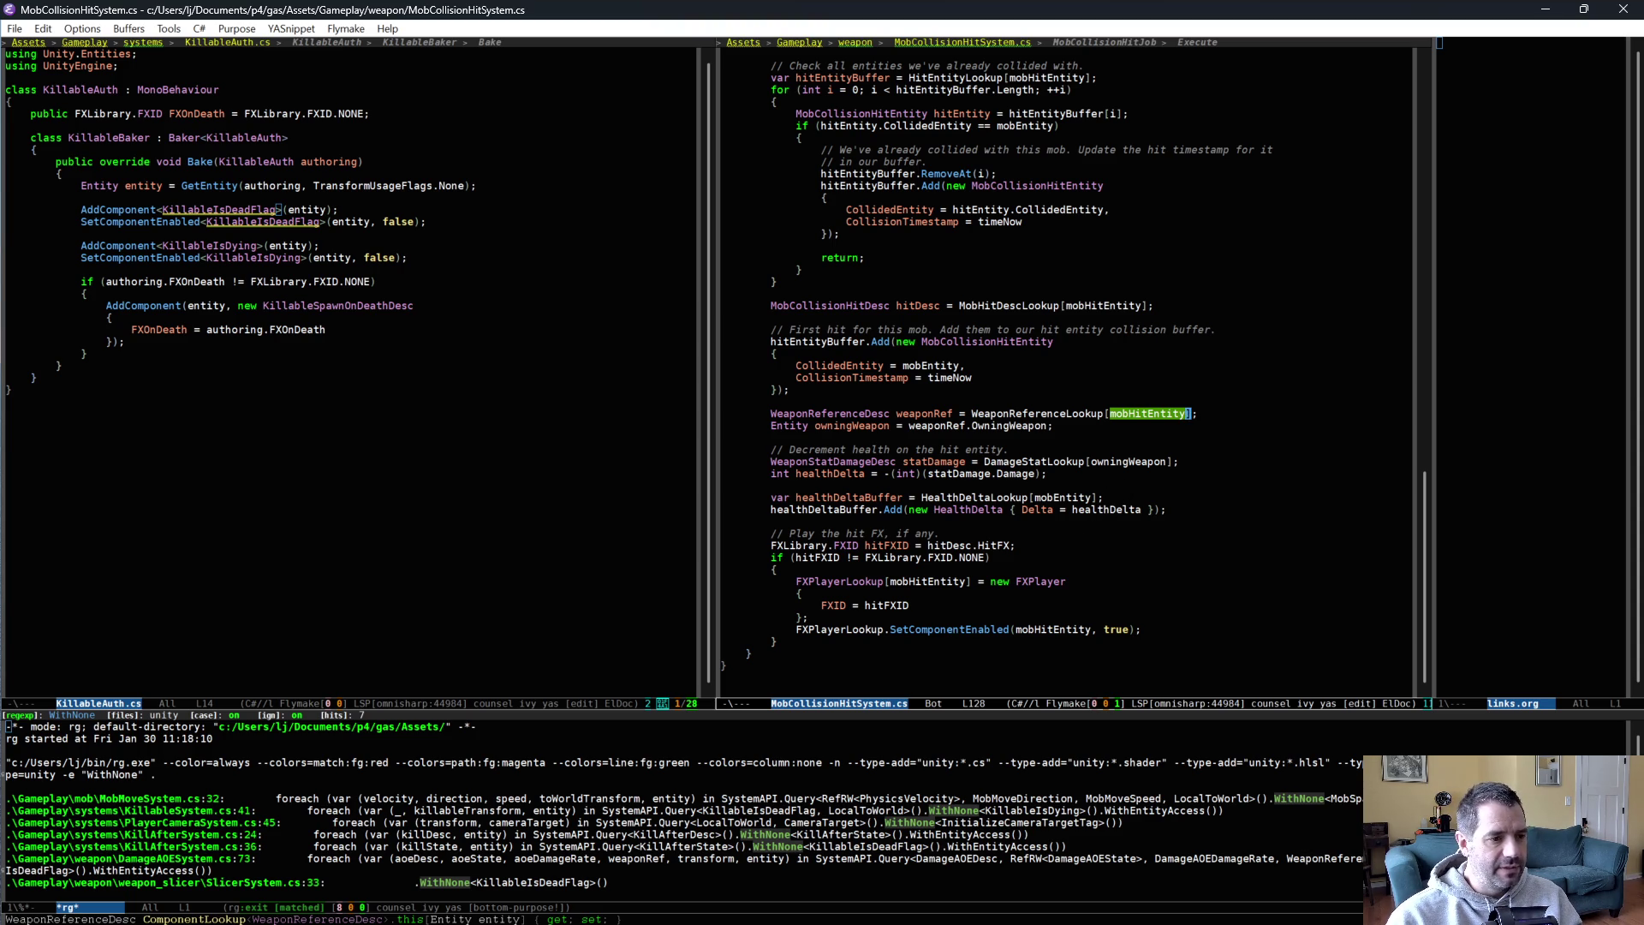
{"action": "left_click", "coordinate": [942, 473]}
{"action": "key", "text": "ctrl+equal"}
{"action": "key", "text": "ctrl+equal"}
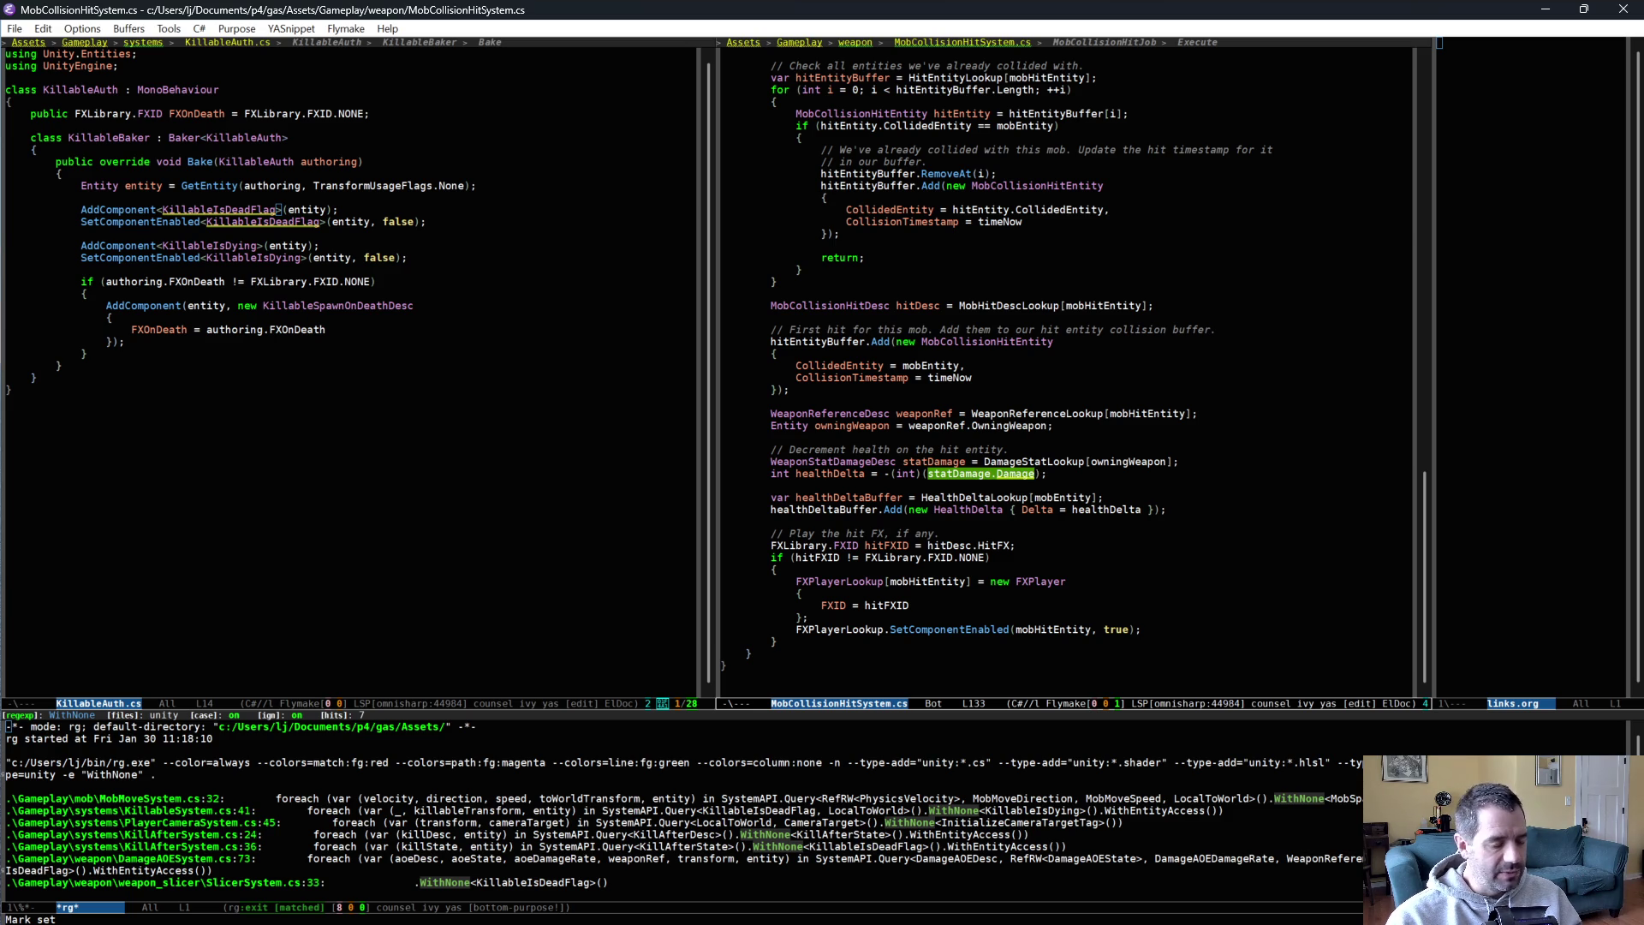
{"action": "key", "text": "ctrl+g"}
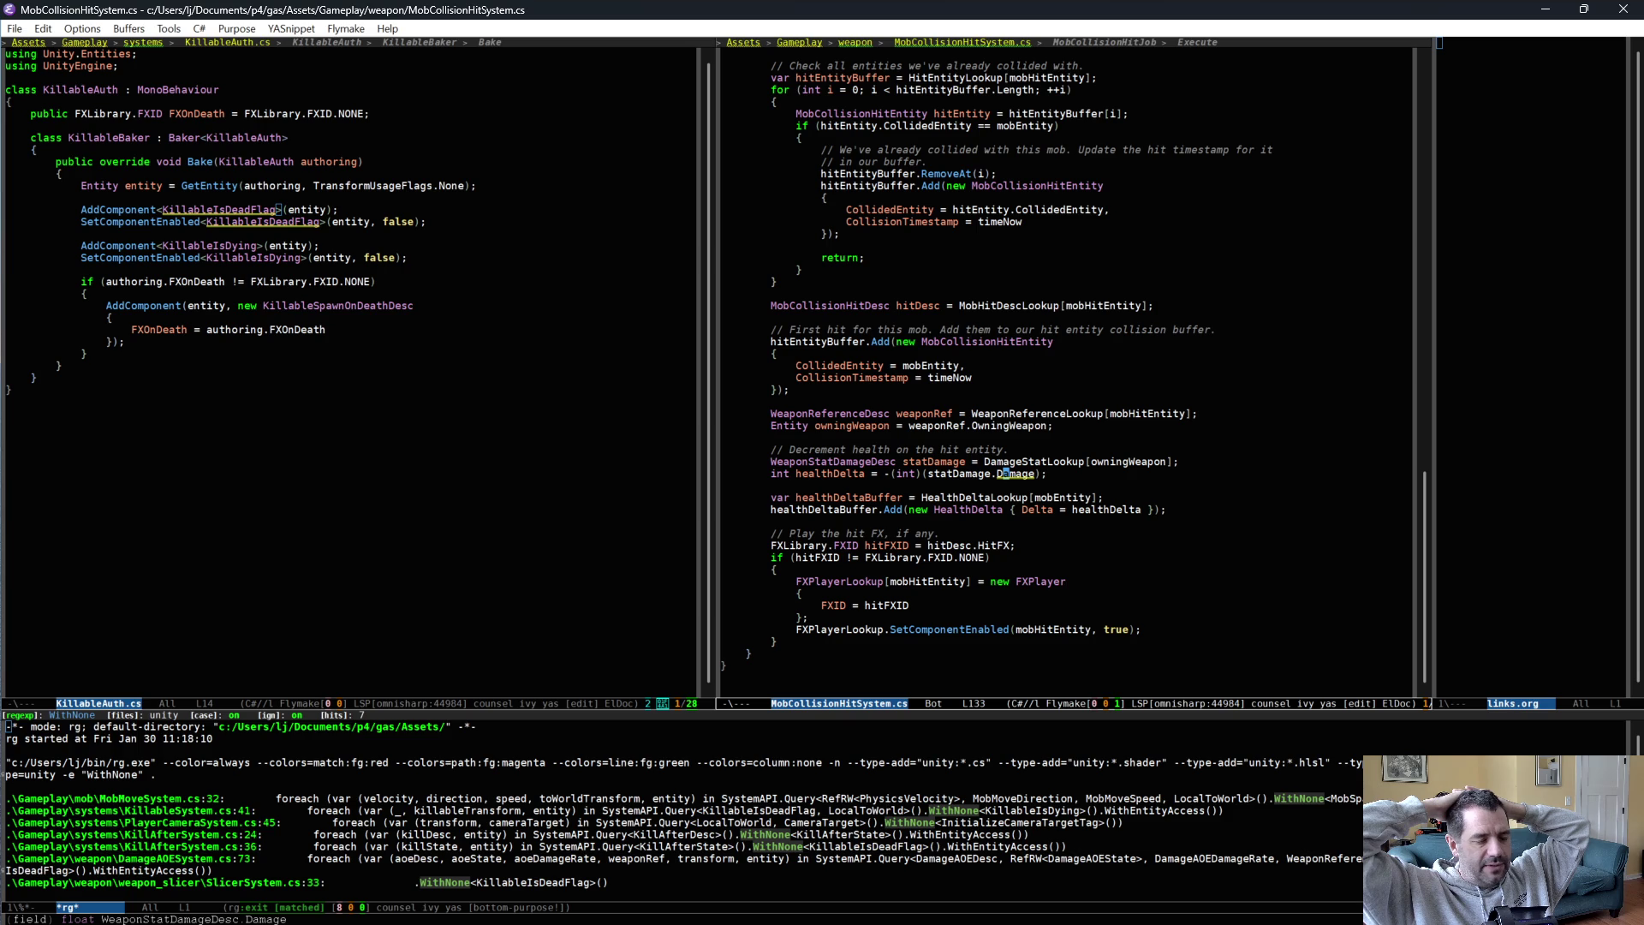
{"action": "scroll", "coordinate": [1004, 438], "scroll_direction": "up", "scroll_amount": 10}
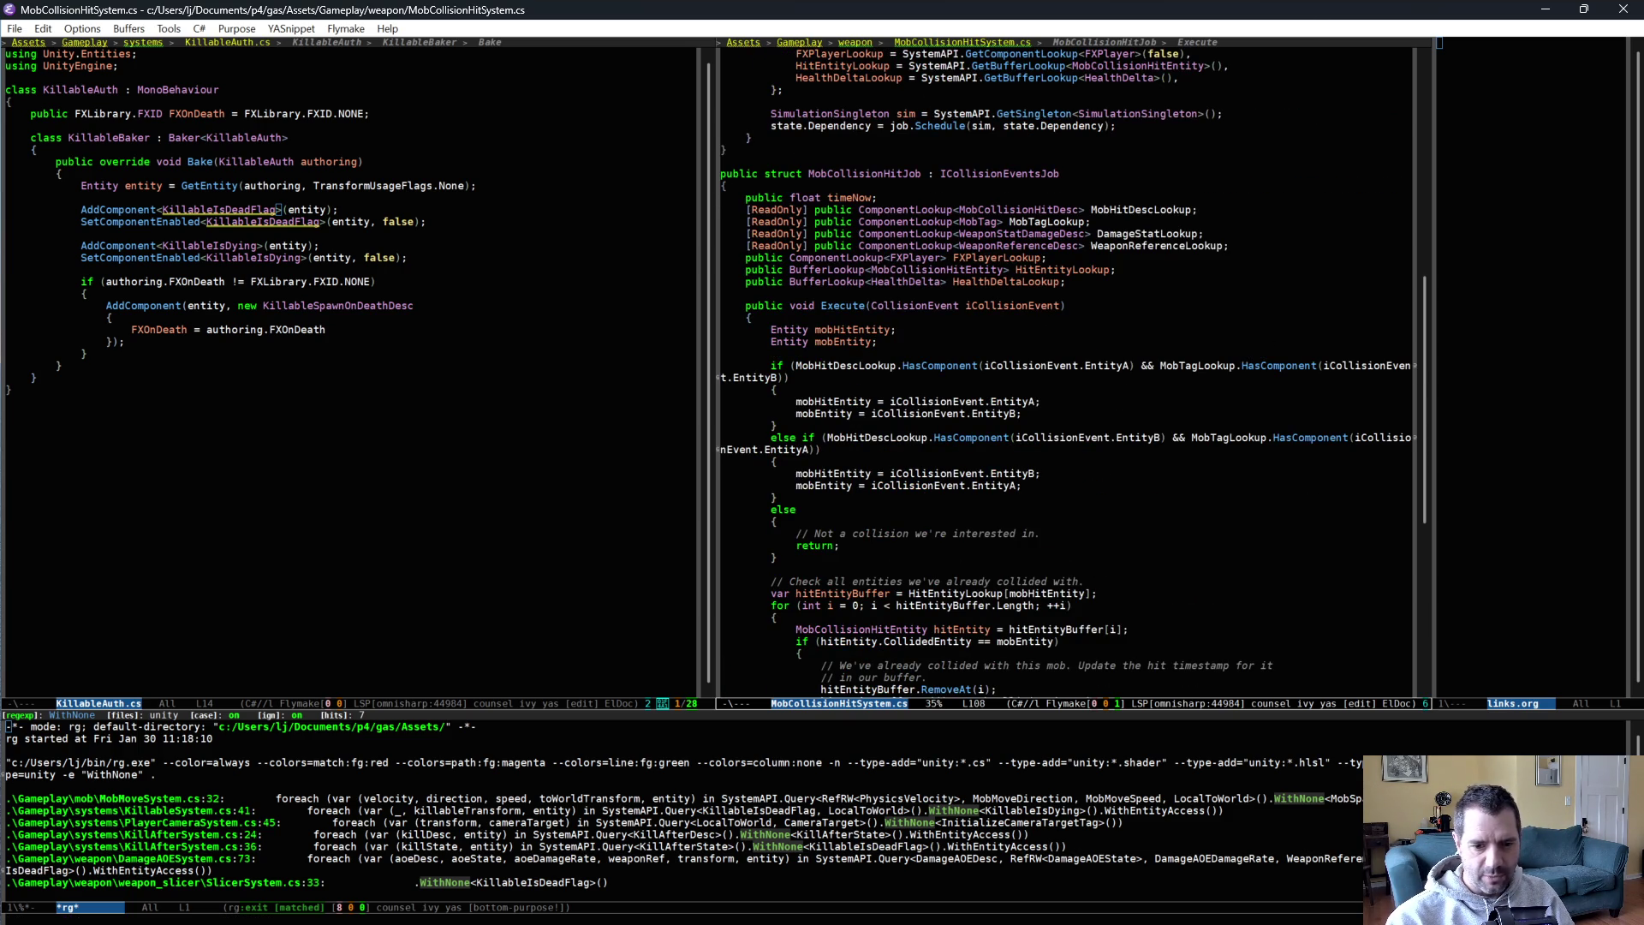
{"action": "key", "text": "alt+Tab"}
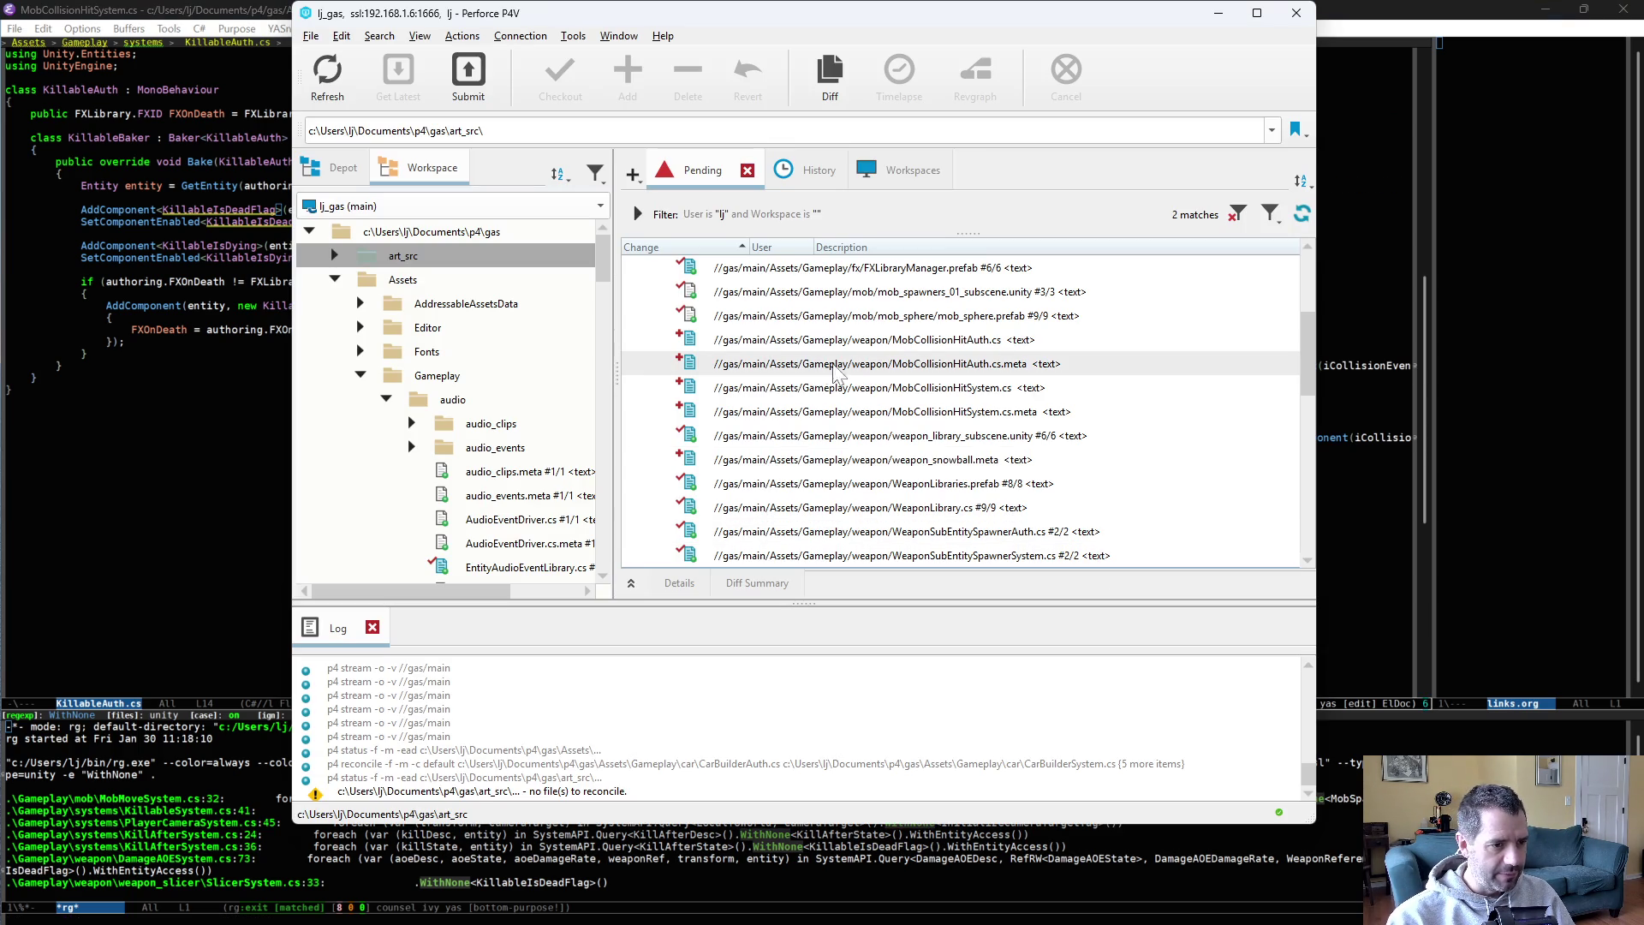
Scan the pending files, then open WeaponSubEntitySpawnerSystem.cs in Emacs via 'weaponsub'.
{"action": "scroll", "coordinate": [1006, 419], "scroll_direction": "down", "scroll_amount": 3}
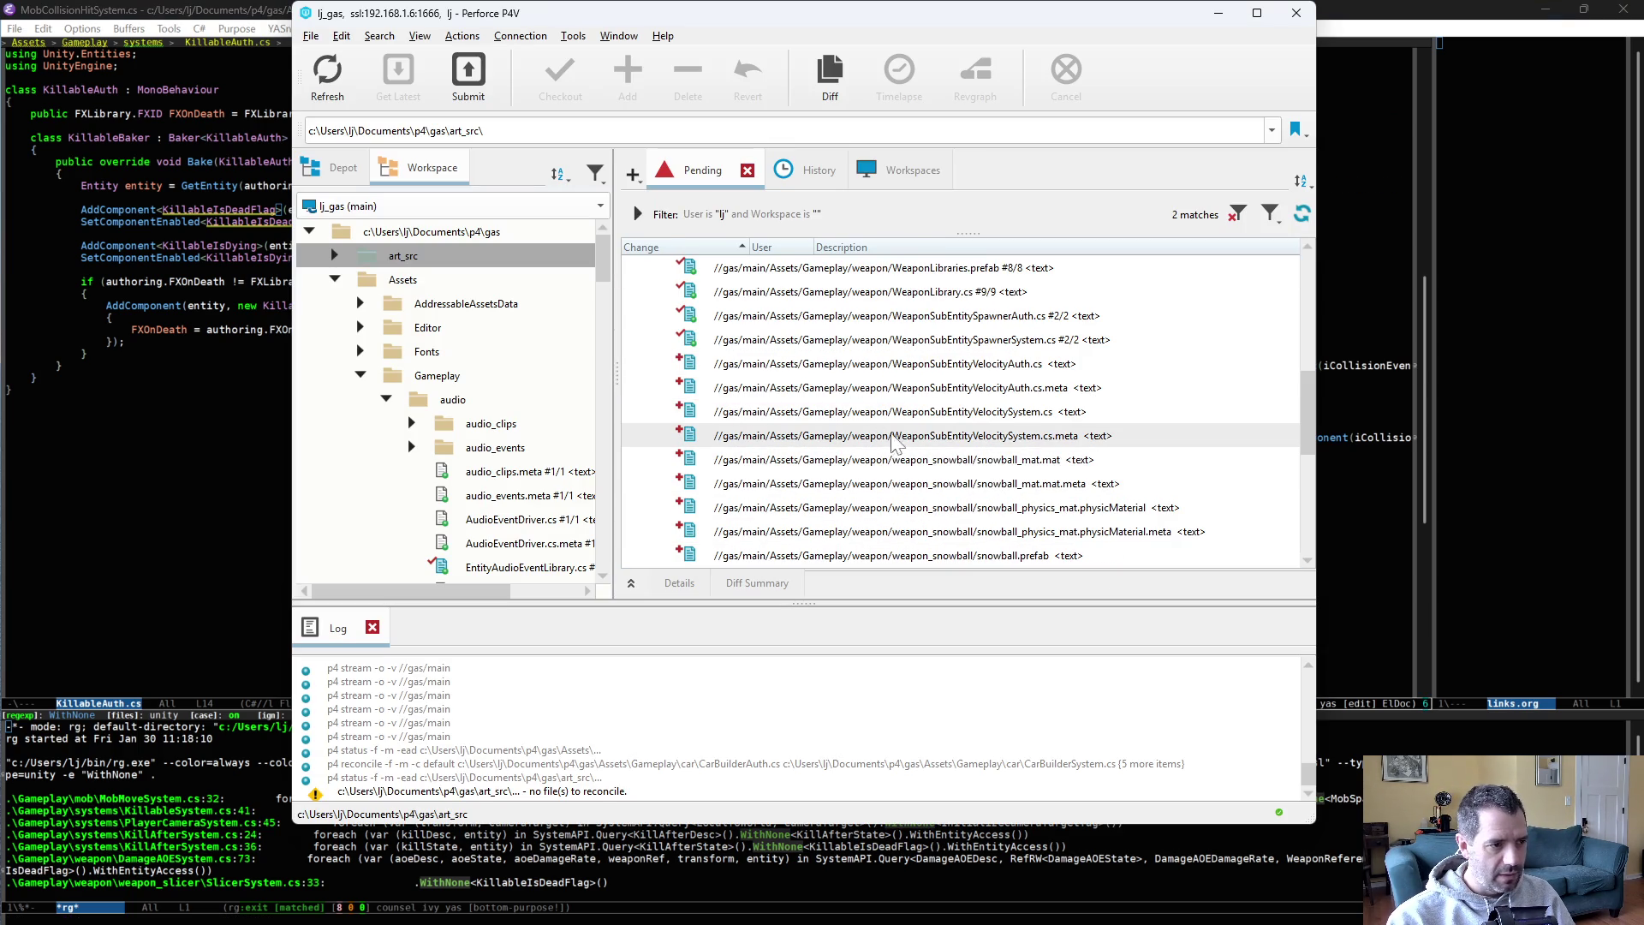
{"action": "mouse_move", "coordinate": [961, 370]}
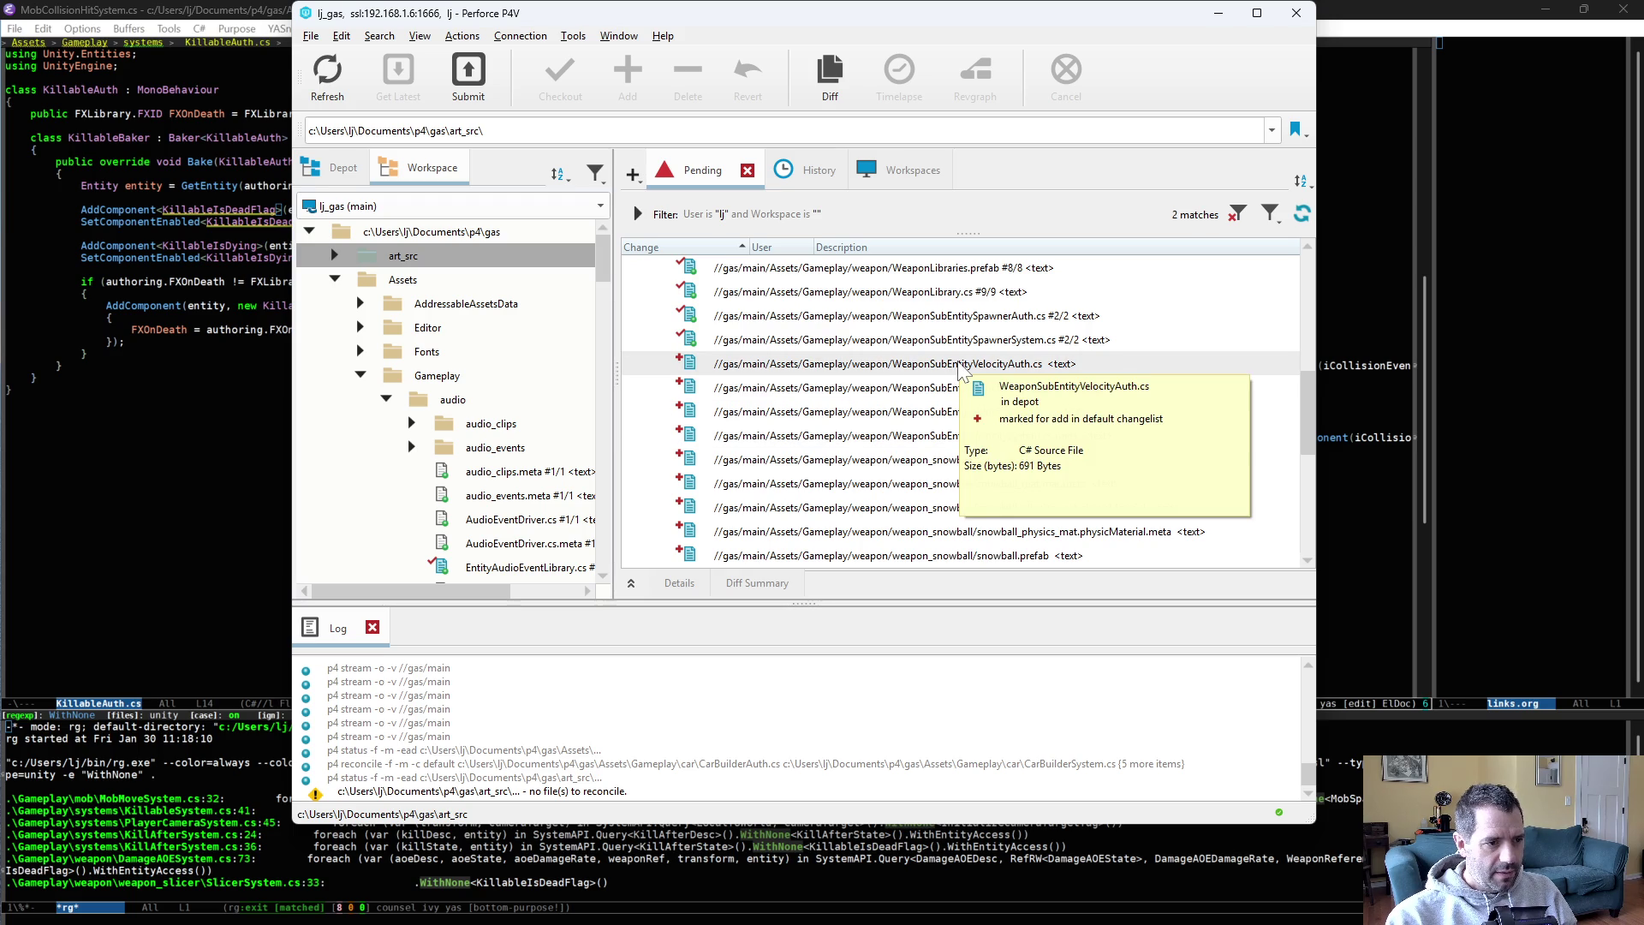
{"action": "left_click", "coordinate": [1351, 406]}
{"action": "left_click", "coordinate": [463, 381]}
{"action": "key", "text": "ctrl+x"}
{"action": "key", "text": "ctrl+f"}
{"action": "type", "text": "weapon"}
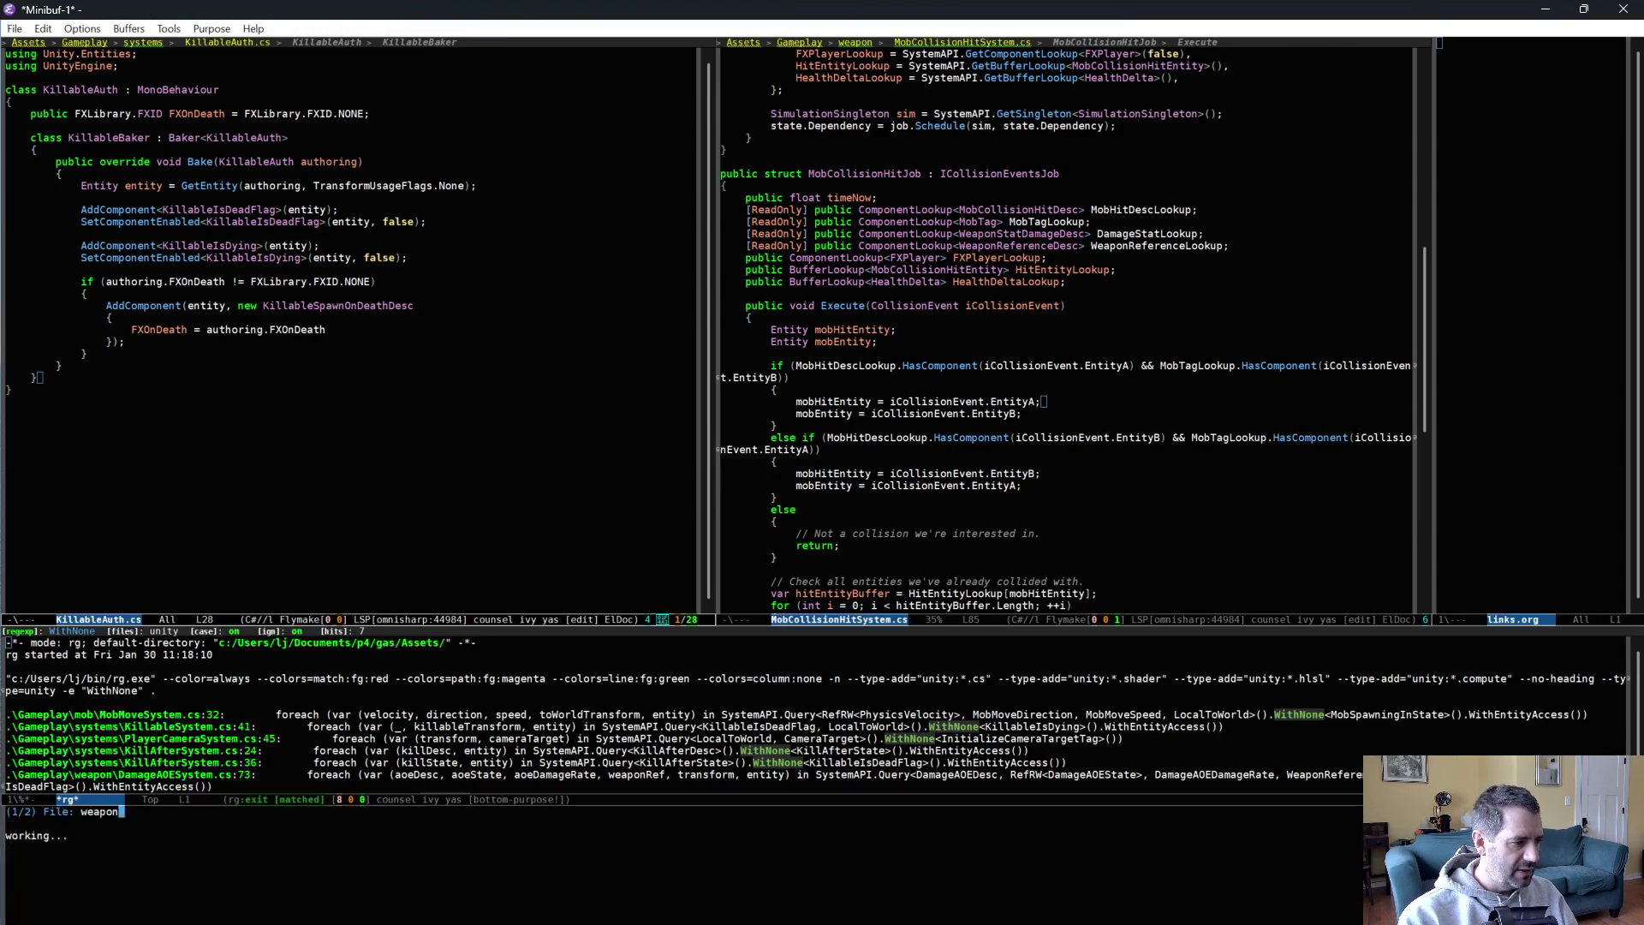
{"action": "type", "text": "sub"}
{"action": "key", "text": "Down"}
{"action": "key", "text": "Return"}
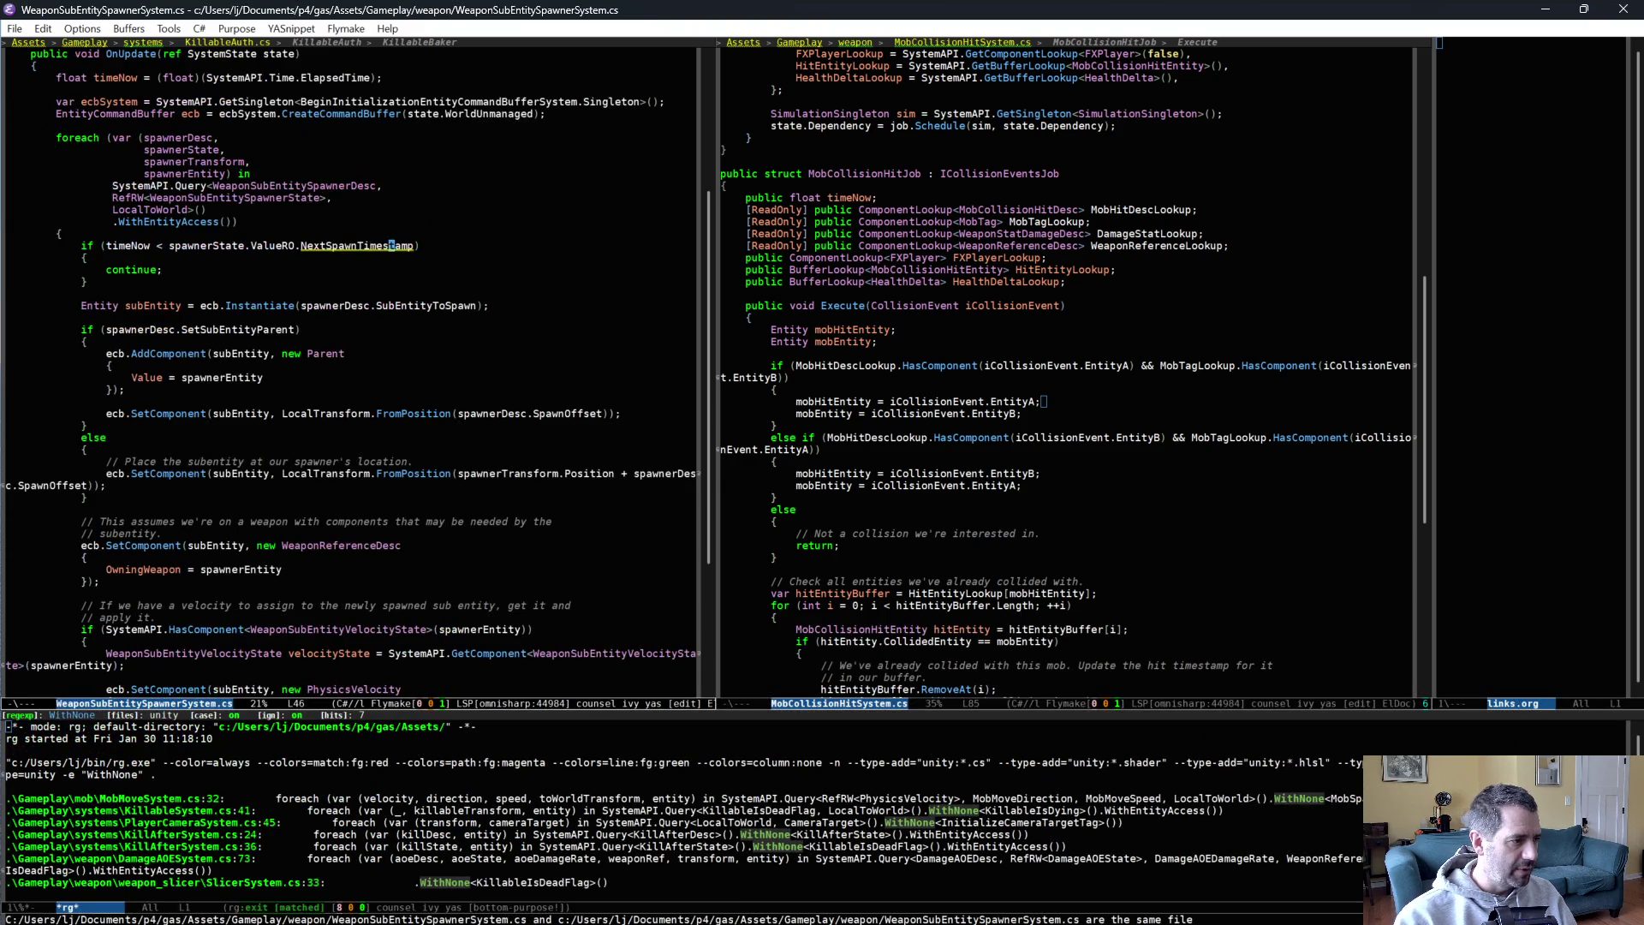
{"action": "scroll", "coordinate": [377, 481], "scroll_direction": "down", "scroll_amount": 2}
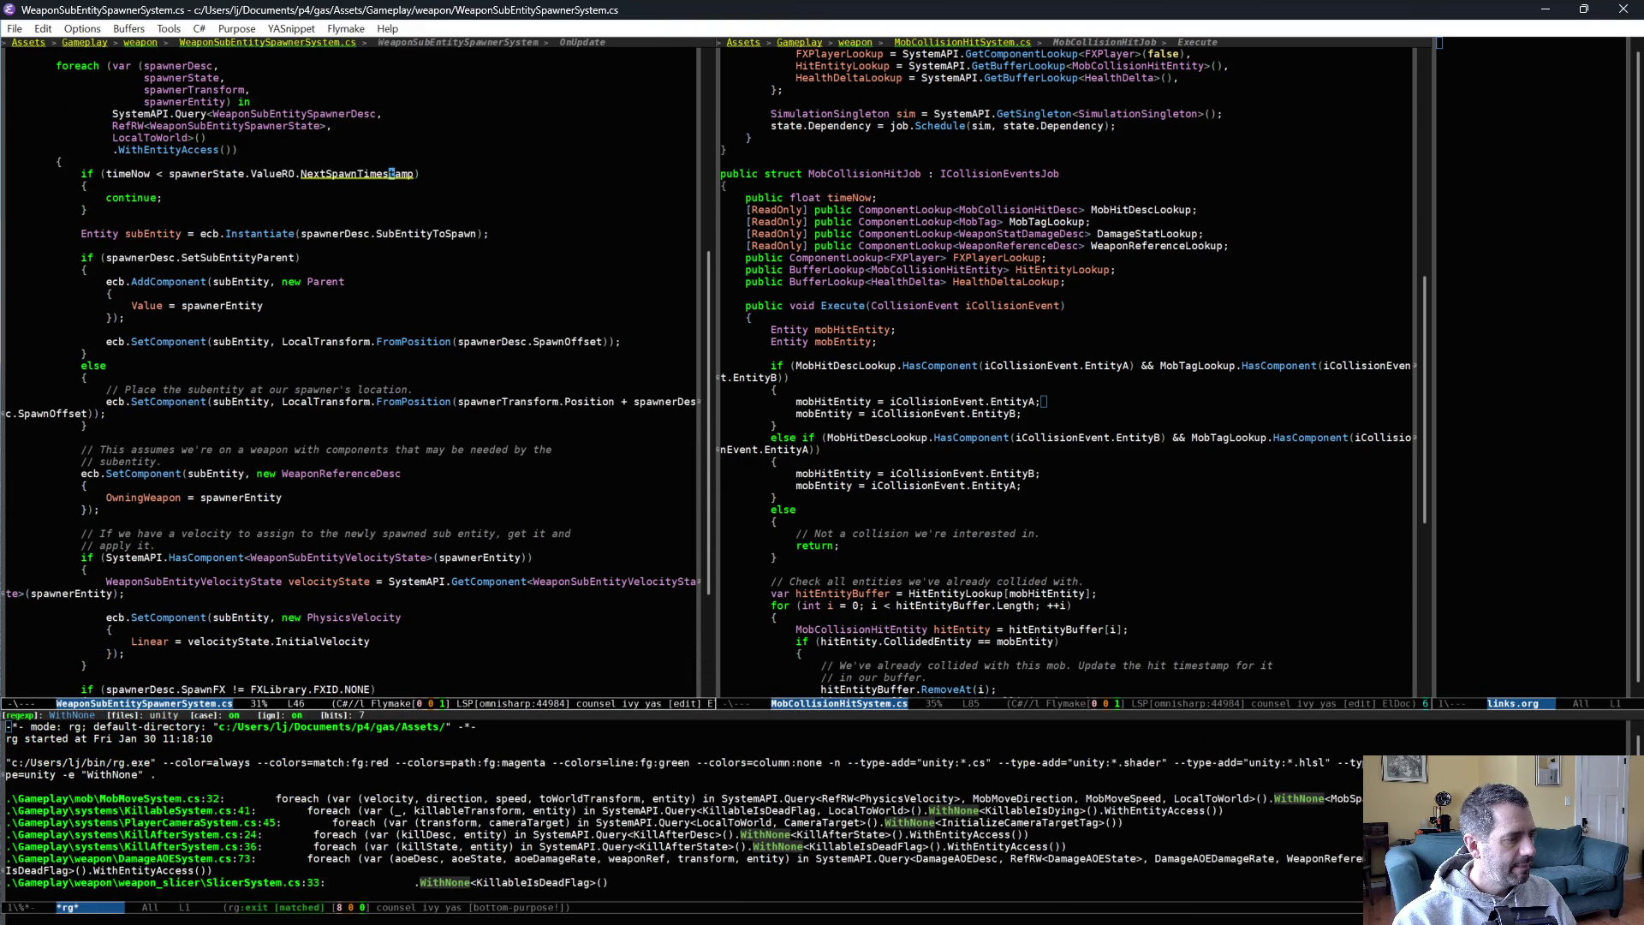
Back in P4V, open the P4Merge diff of WeaponSubEntitySpawnerSystem.cs.
{"action": "key", "text": "alt+Tab"}
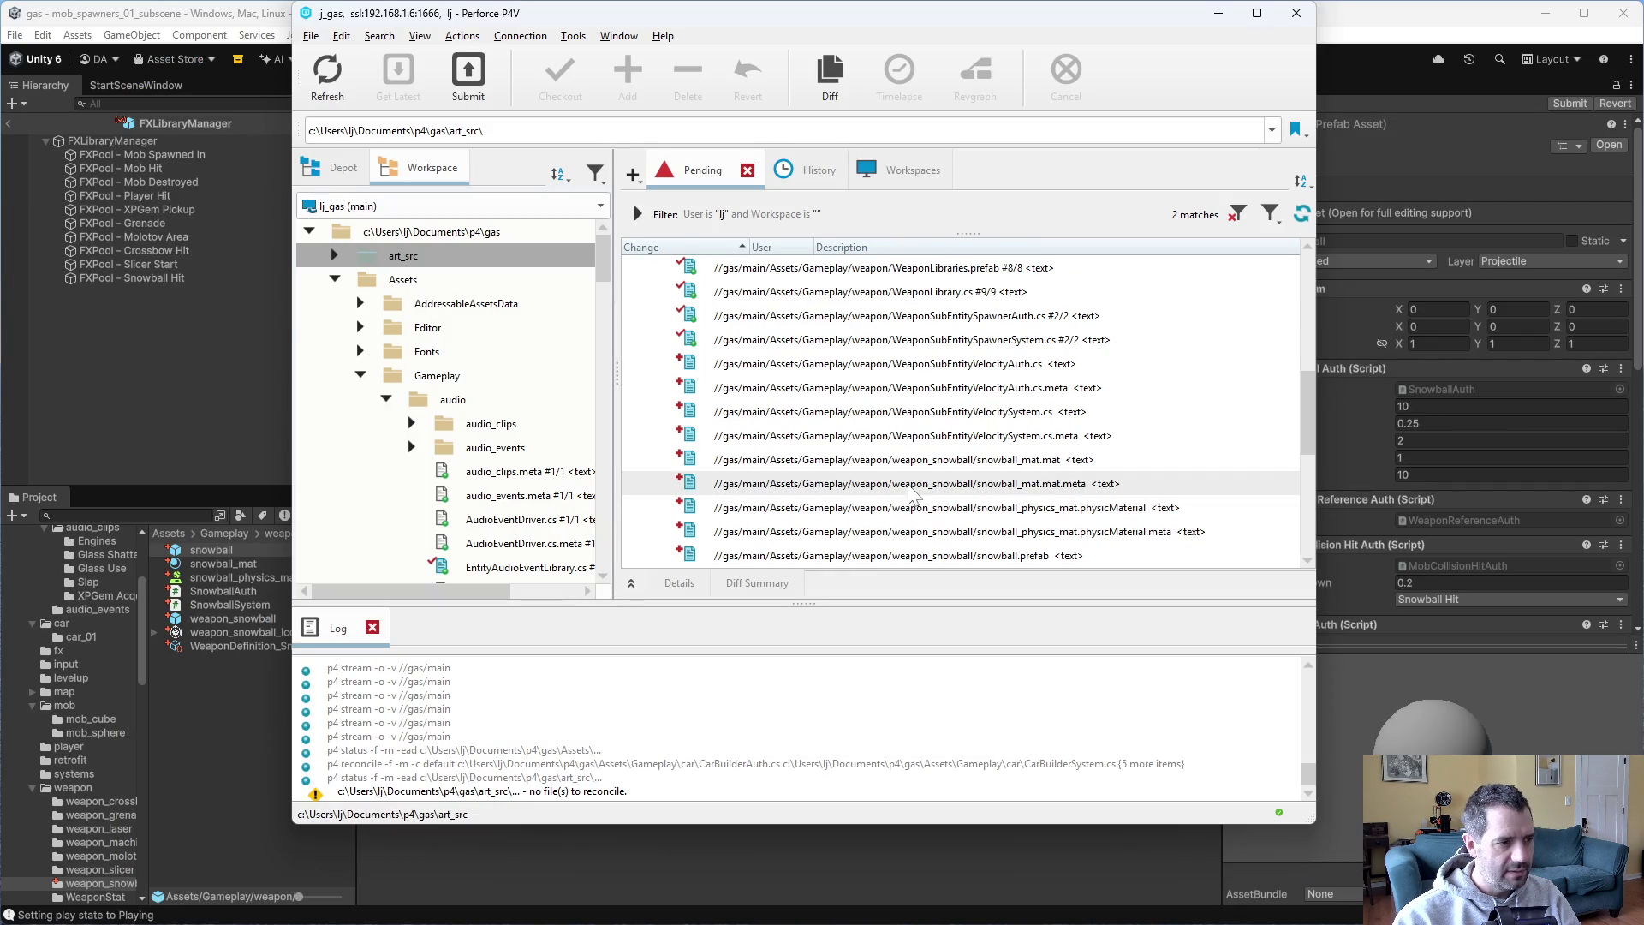
{"action": "scroll", "coordinate": [899, 508], "scroll_direction": "down", "scroll_amount": 2}
{"action": "scroll", "coordinate": [899, 505], "scroll_direction": "up", "scroll_amount": 5}
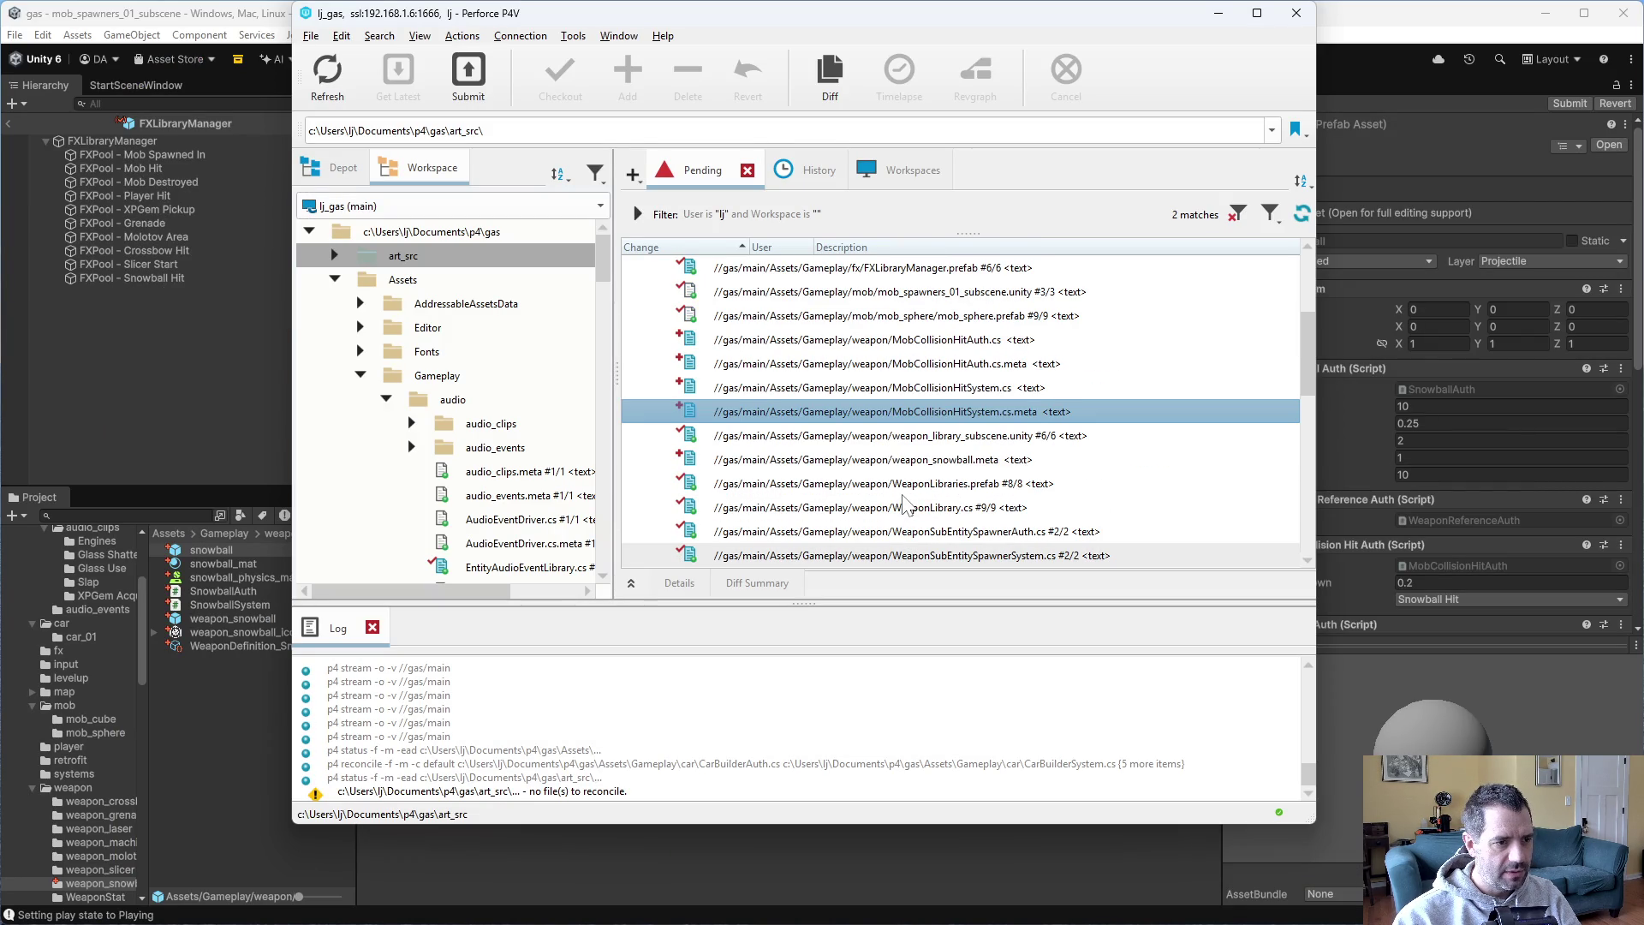
{"action": "scroll", "coordinate": [908, 481], "scroll_direction": "down", "scroll_amount": 5}
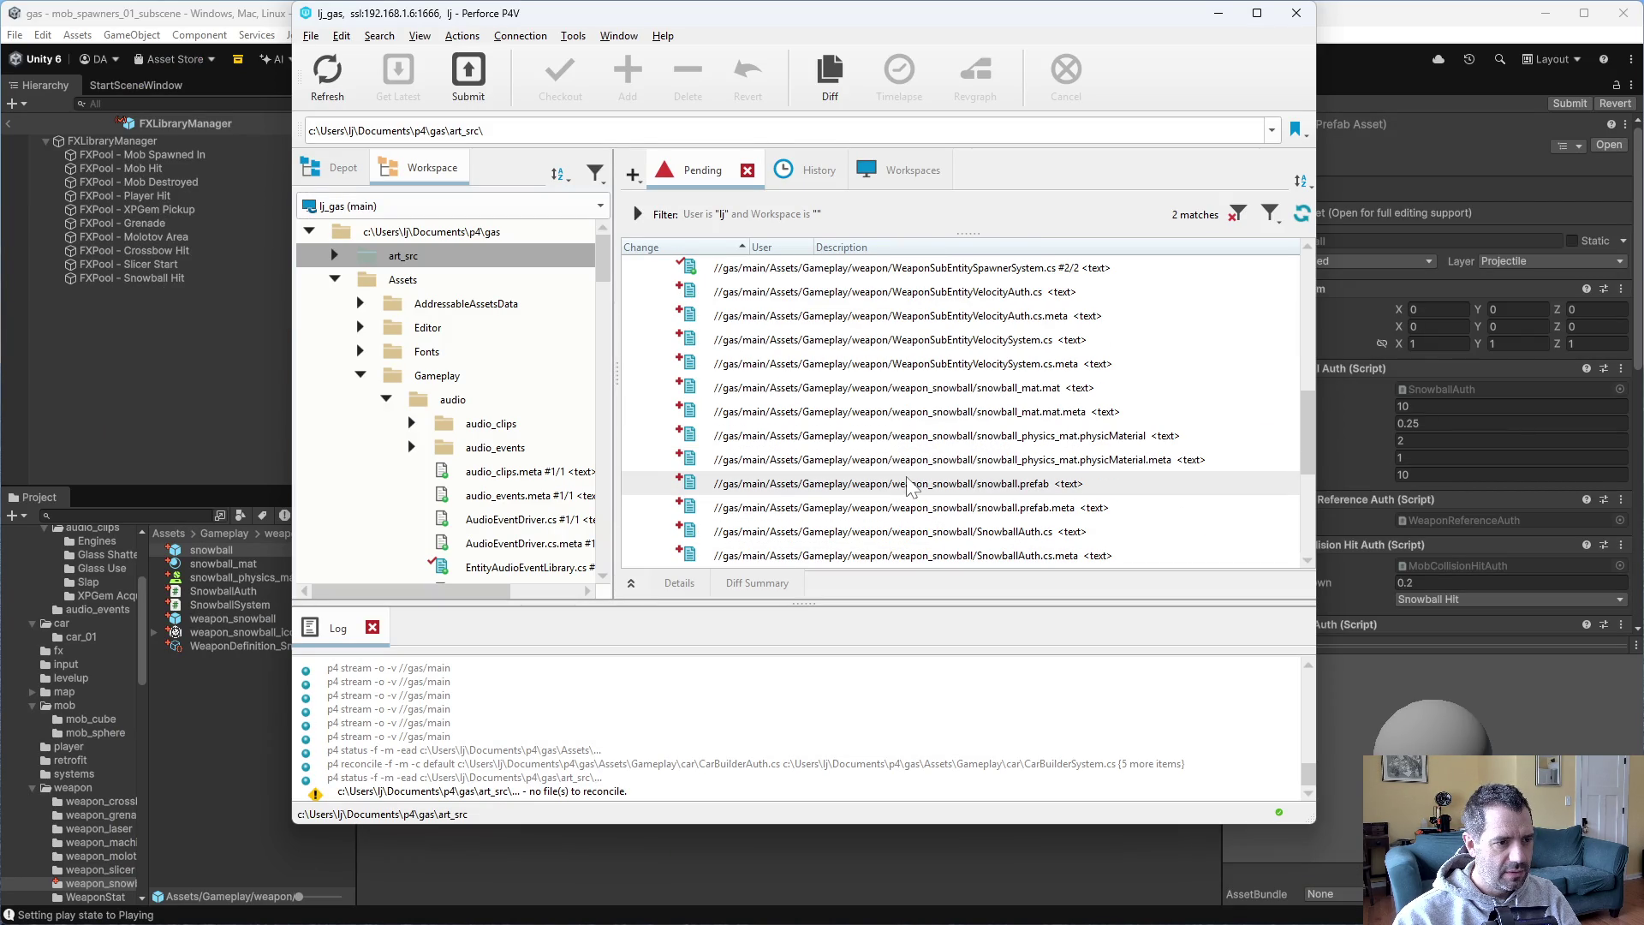
{"action": "double_click", "coordinate": [977, 273]}
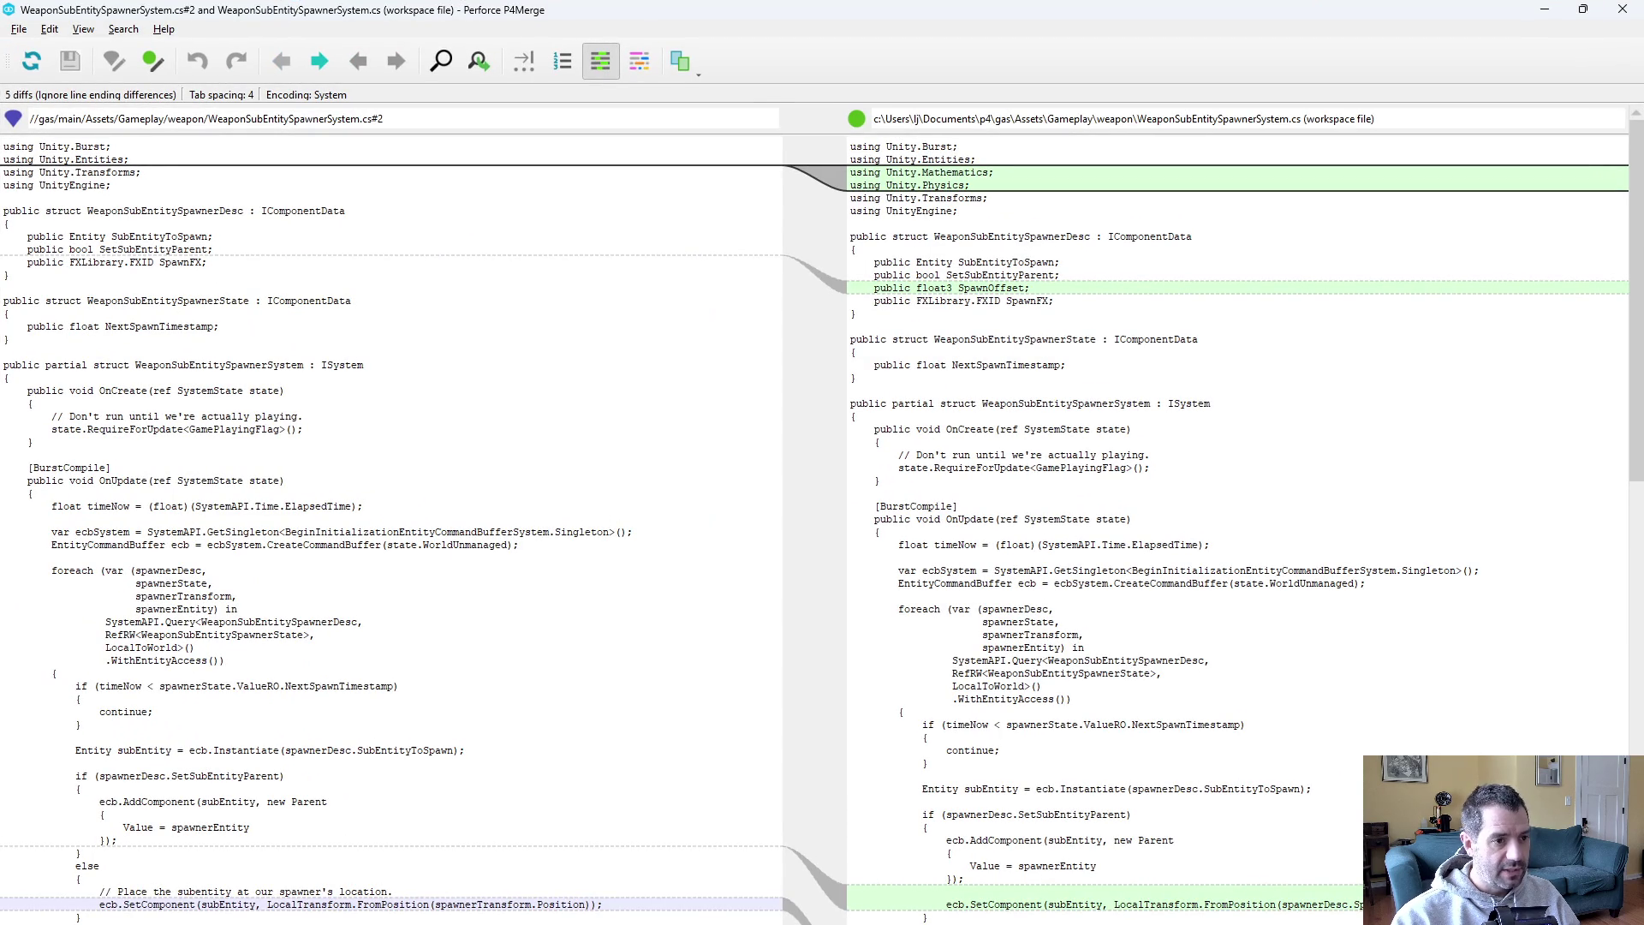
Scroll the WeaponSubEntitySpawnerSystem.cs diff, select the HasComponent velocity-state check, and close P4Merge.
{"action": "scroll", "coordinate": [1238, 523], "scroll_direction": "down", "scroll_amount": 8}
{"action": "scroll", "coordinate": [1237, 523], "scroll_direction": "down", "scroll_amount": 1}
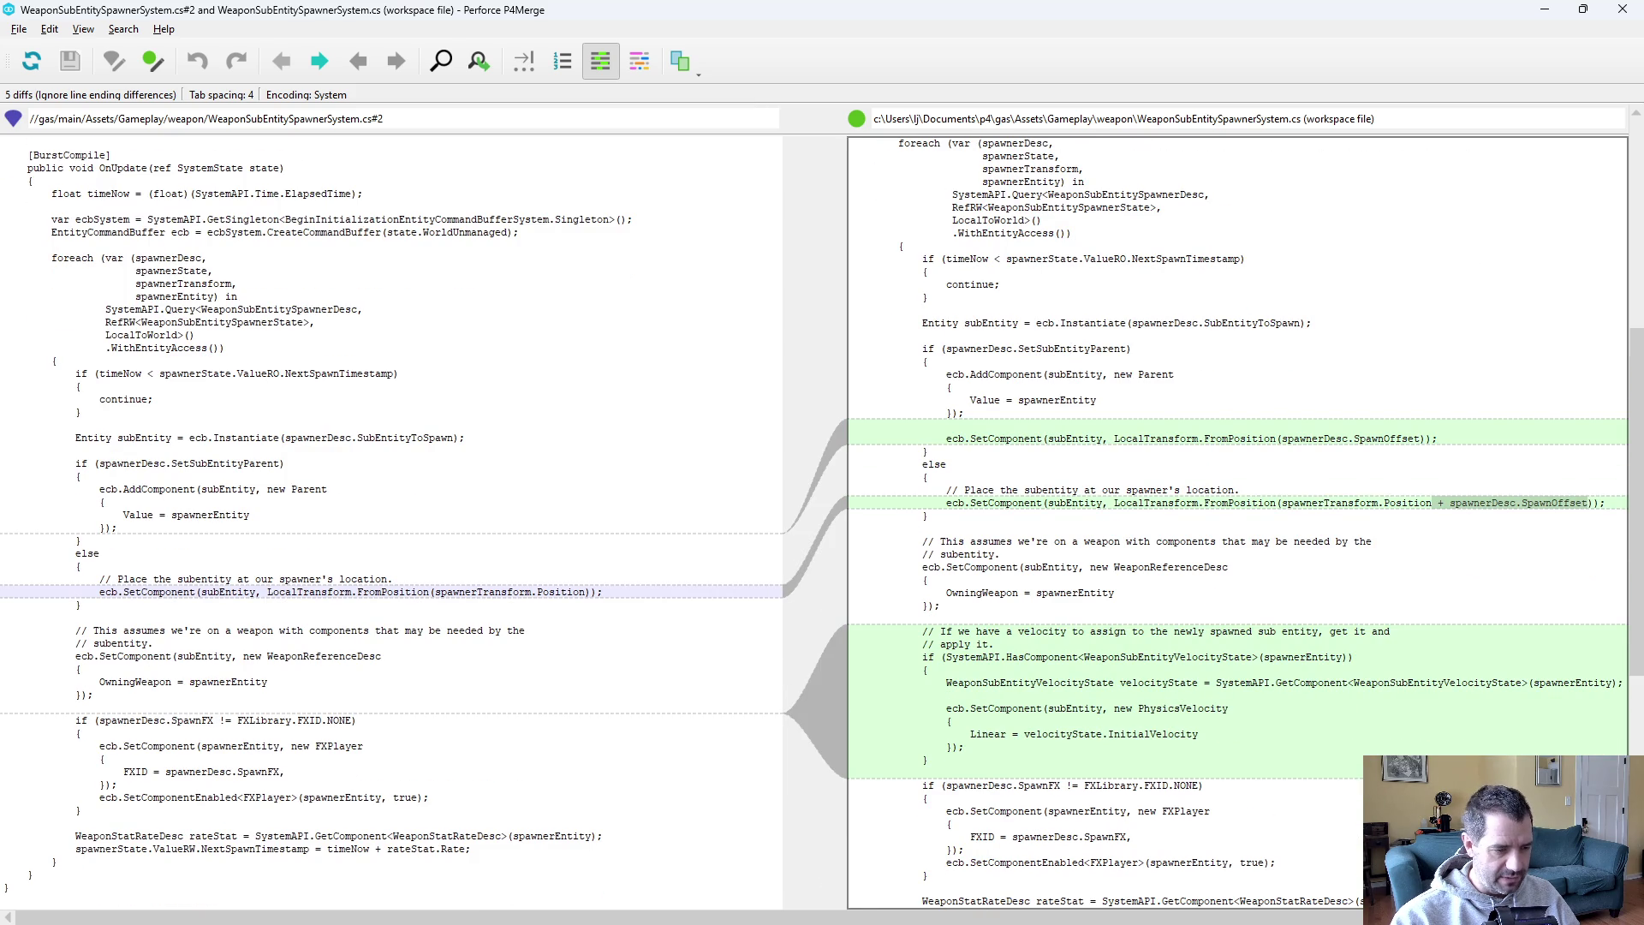
{"action": "scroll", "coordinate": [1237, 523], "scroll_direction": "down", "scroll_amount": 1}
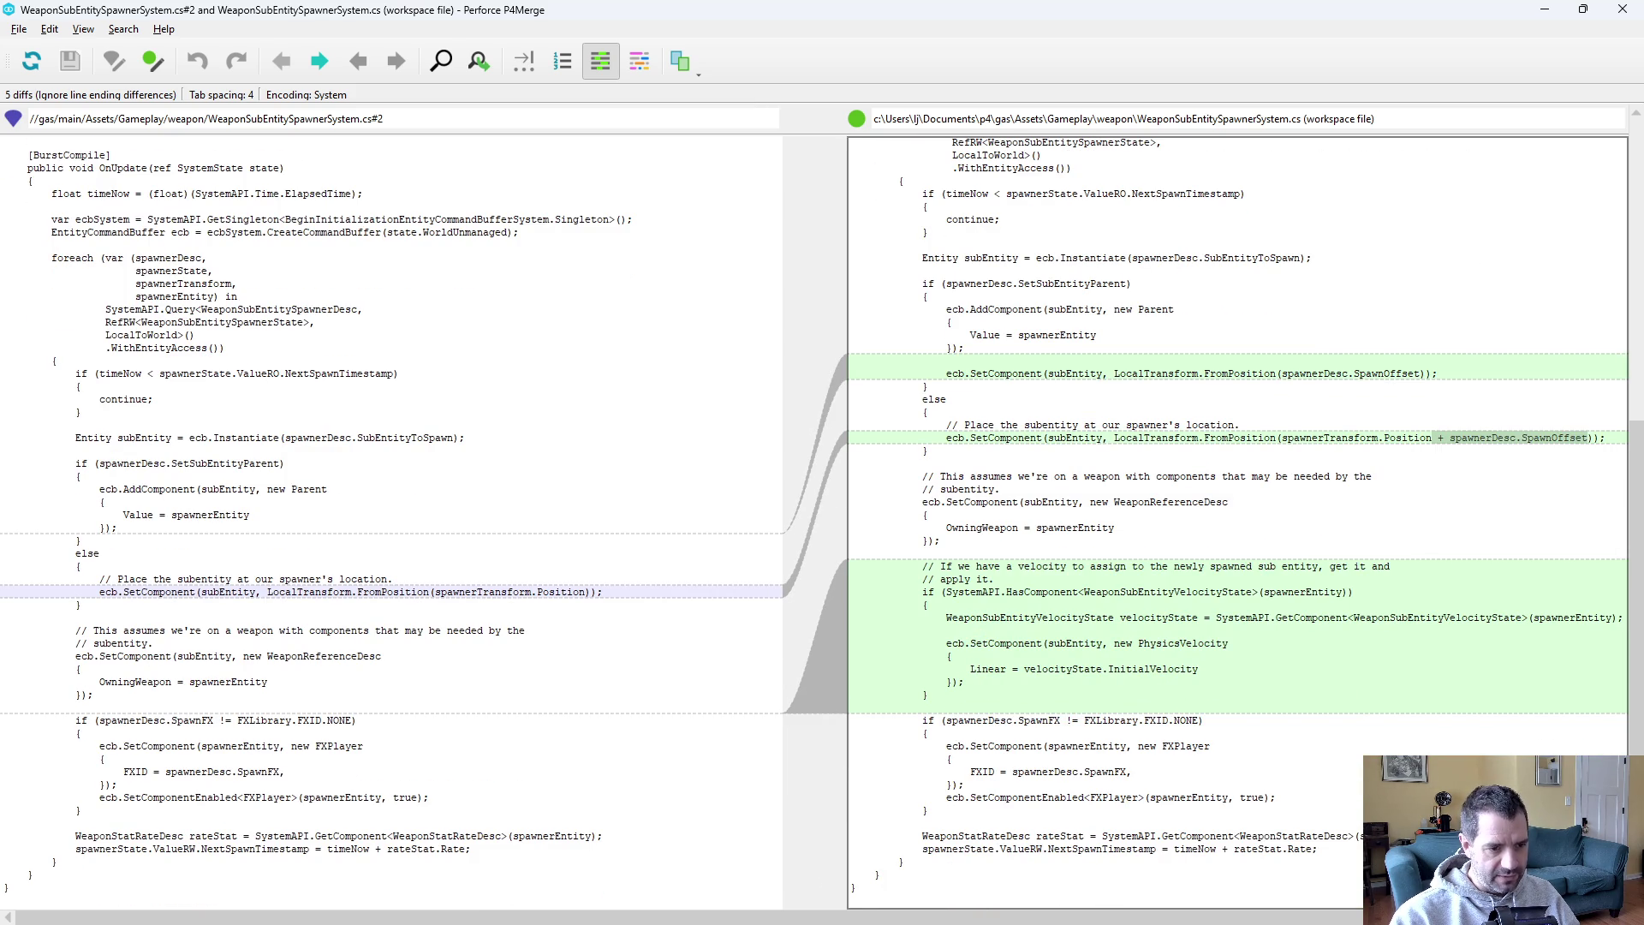
{"action": "left_click_drag", "start_coordinate": [1006, 592], "coordinate": [1257, 591]}
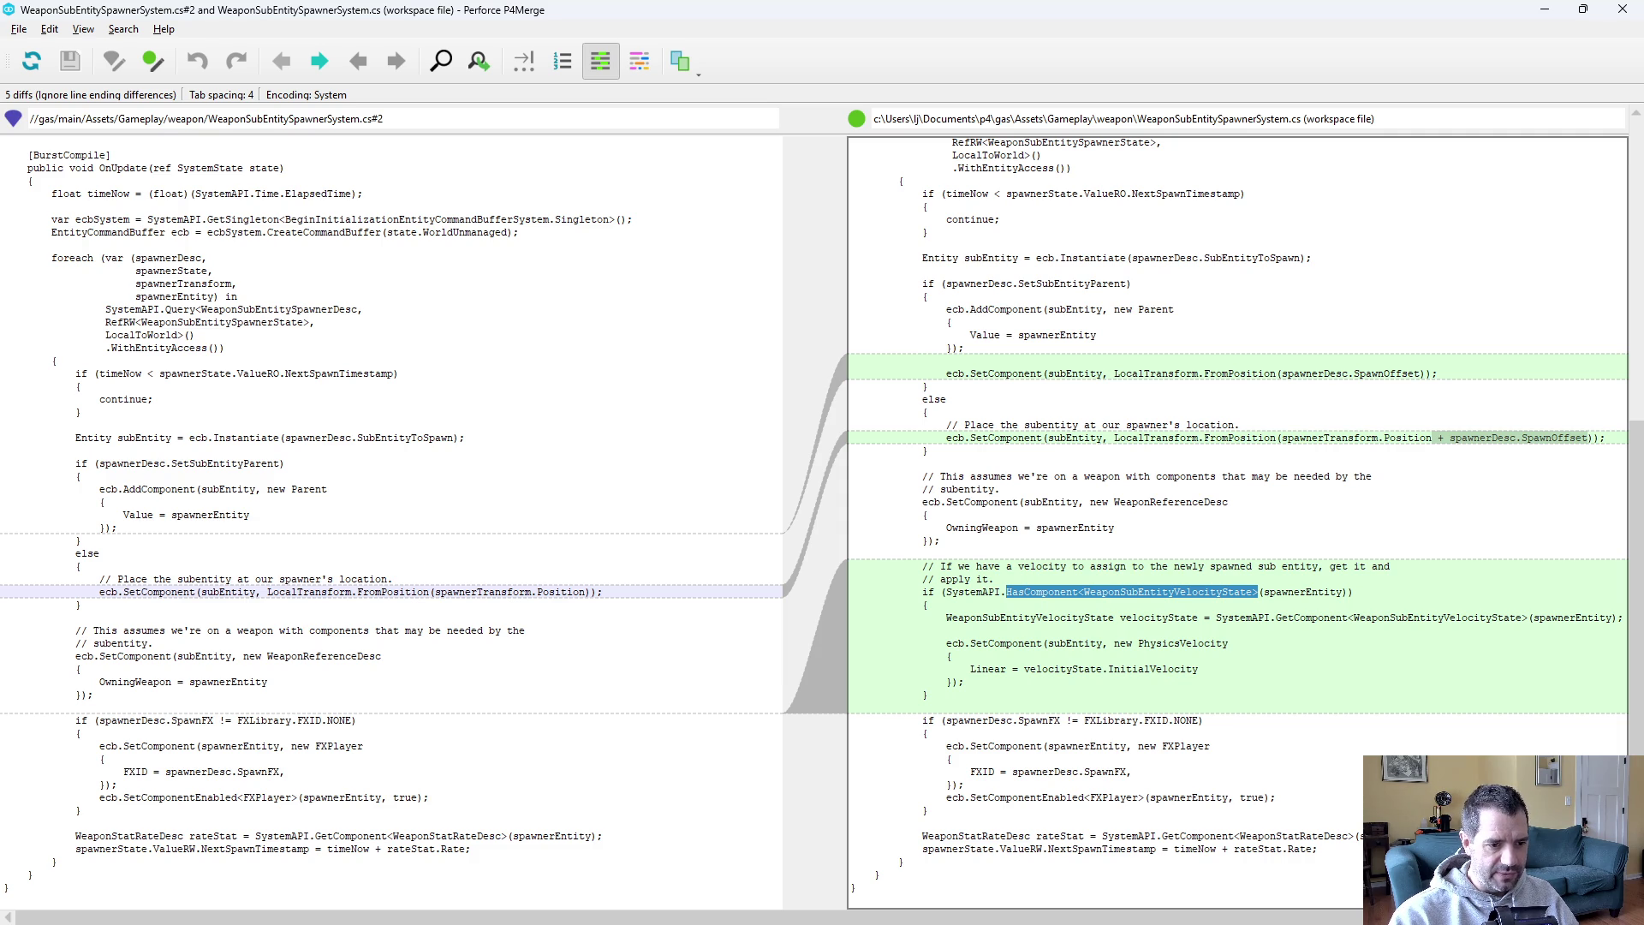
{"action": "left_click", "coordinate": [1623, 9]}
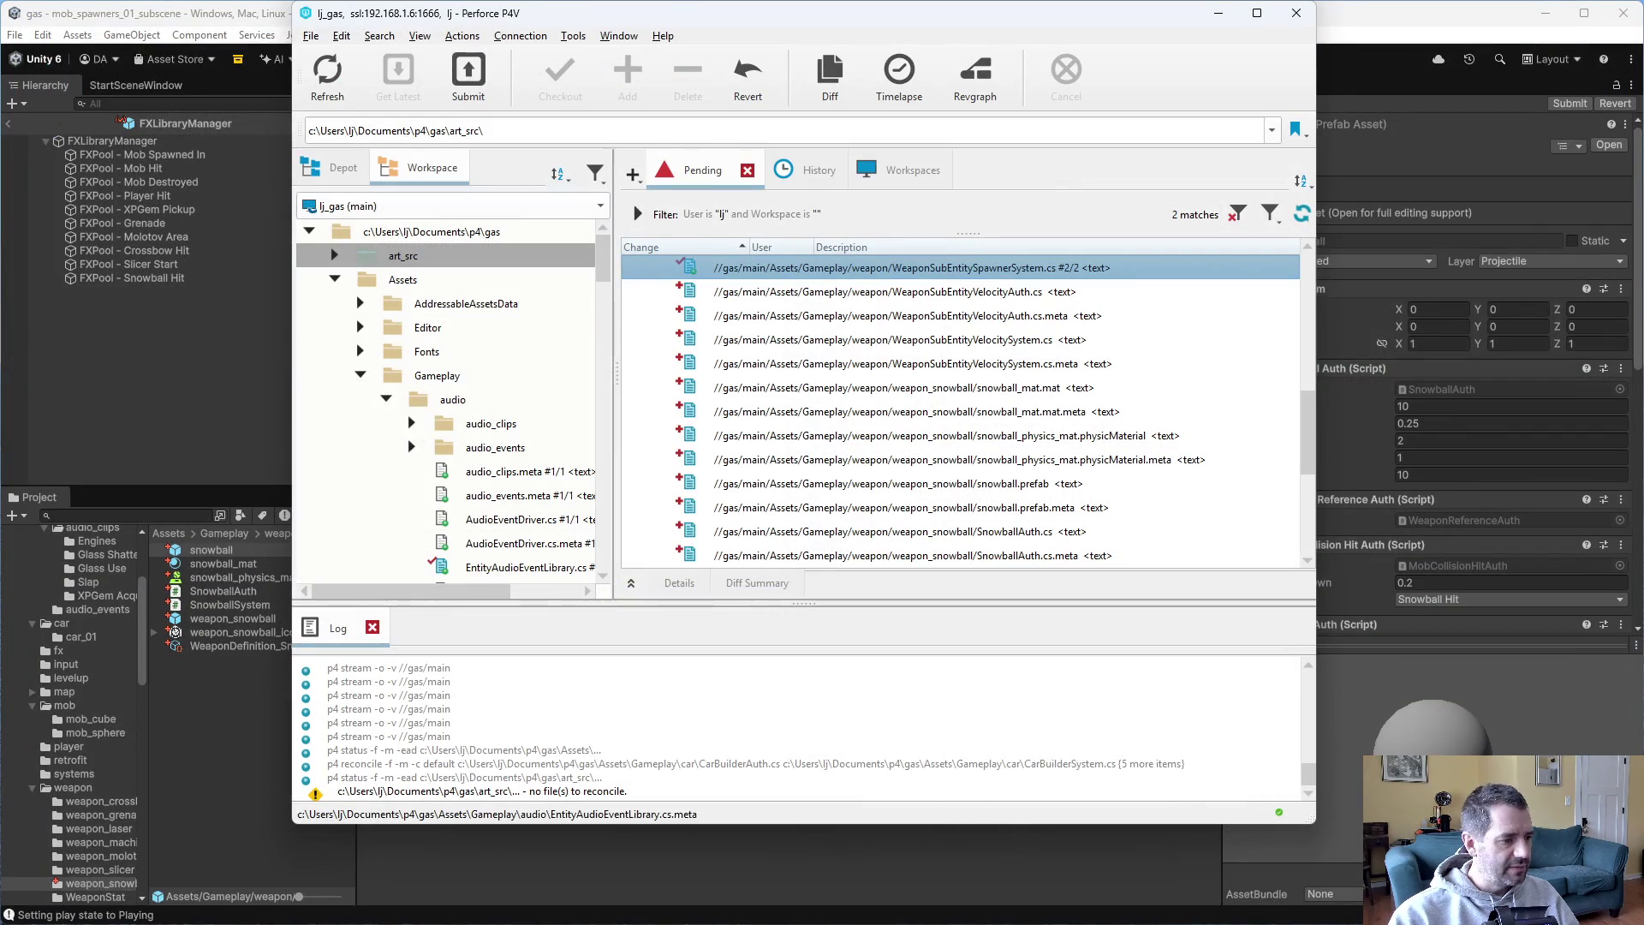
In Emacs, open WeaponSubEntityVelocitySystem.cs by searching 'velo'.
{"action": "key", "text": "alt+Tab"}
{"action": "key", "text": "ctrl+x"}
{"action": "key", "text": "ctrl+f"}
{"action": "type", "text": "mob"}
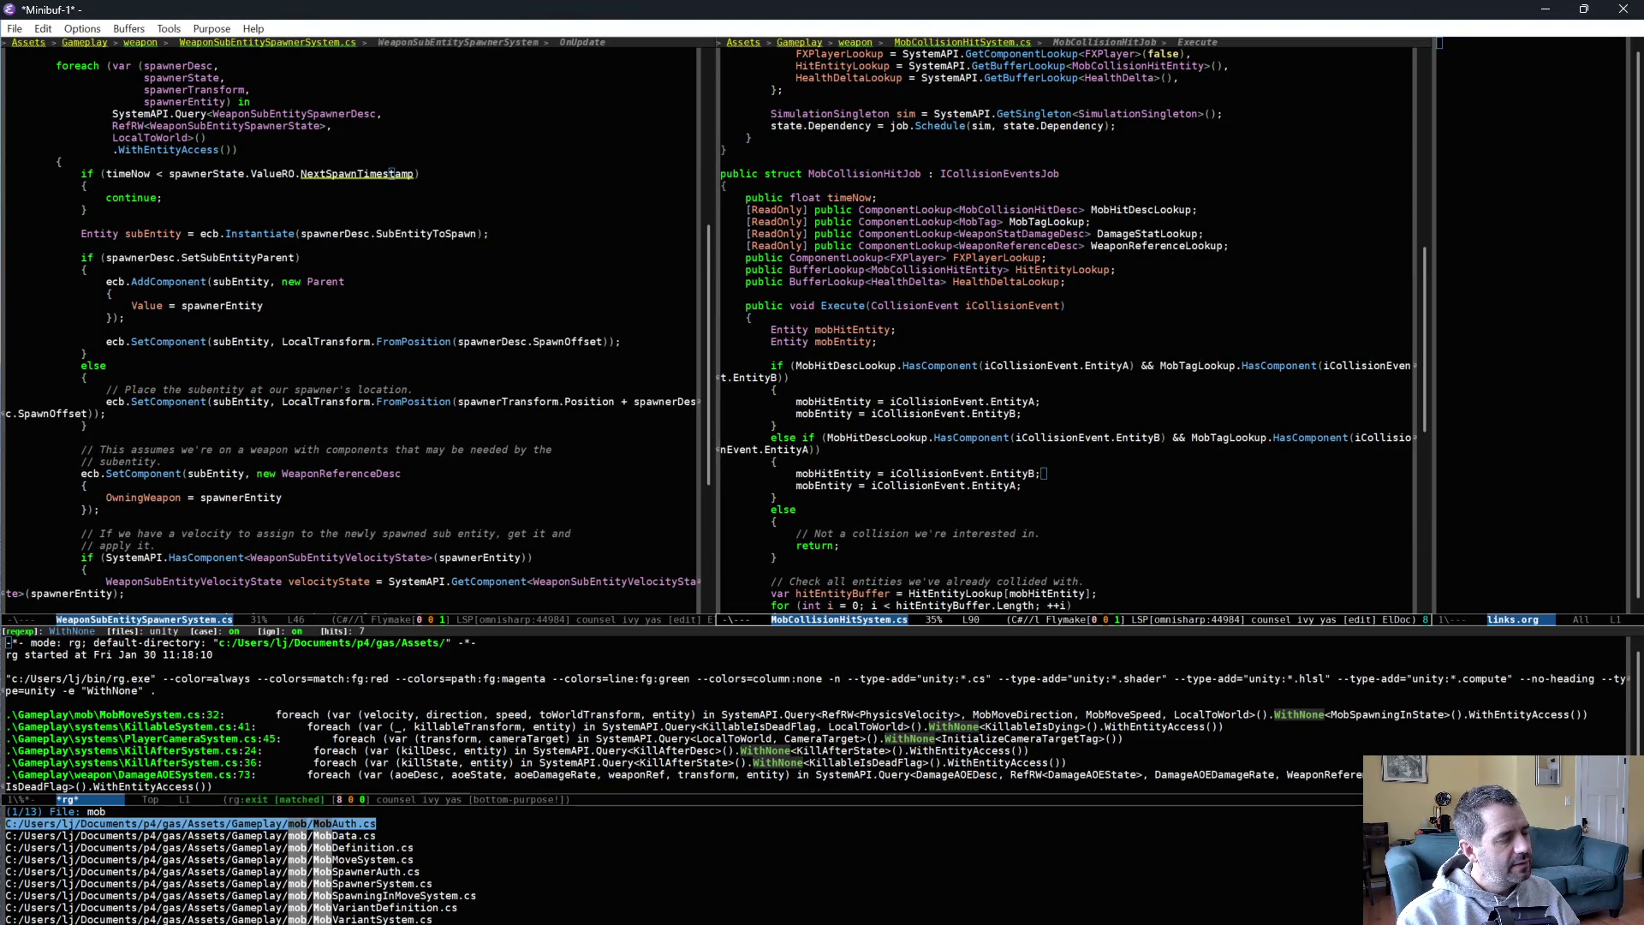
{"action": "key", "text": "BackSpace"}
{"action": "key", "text": "BackSpace"}
{"action": "key", "text": "BackSpace"}
{"action": "type", "text": "b"}
{"action": "key", "text": "BackSpace"}
{"action": "type", "text": "velo"}
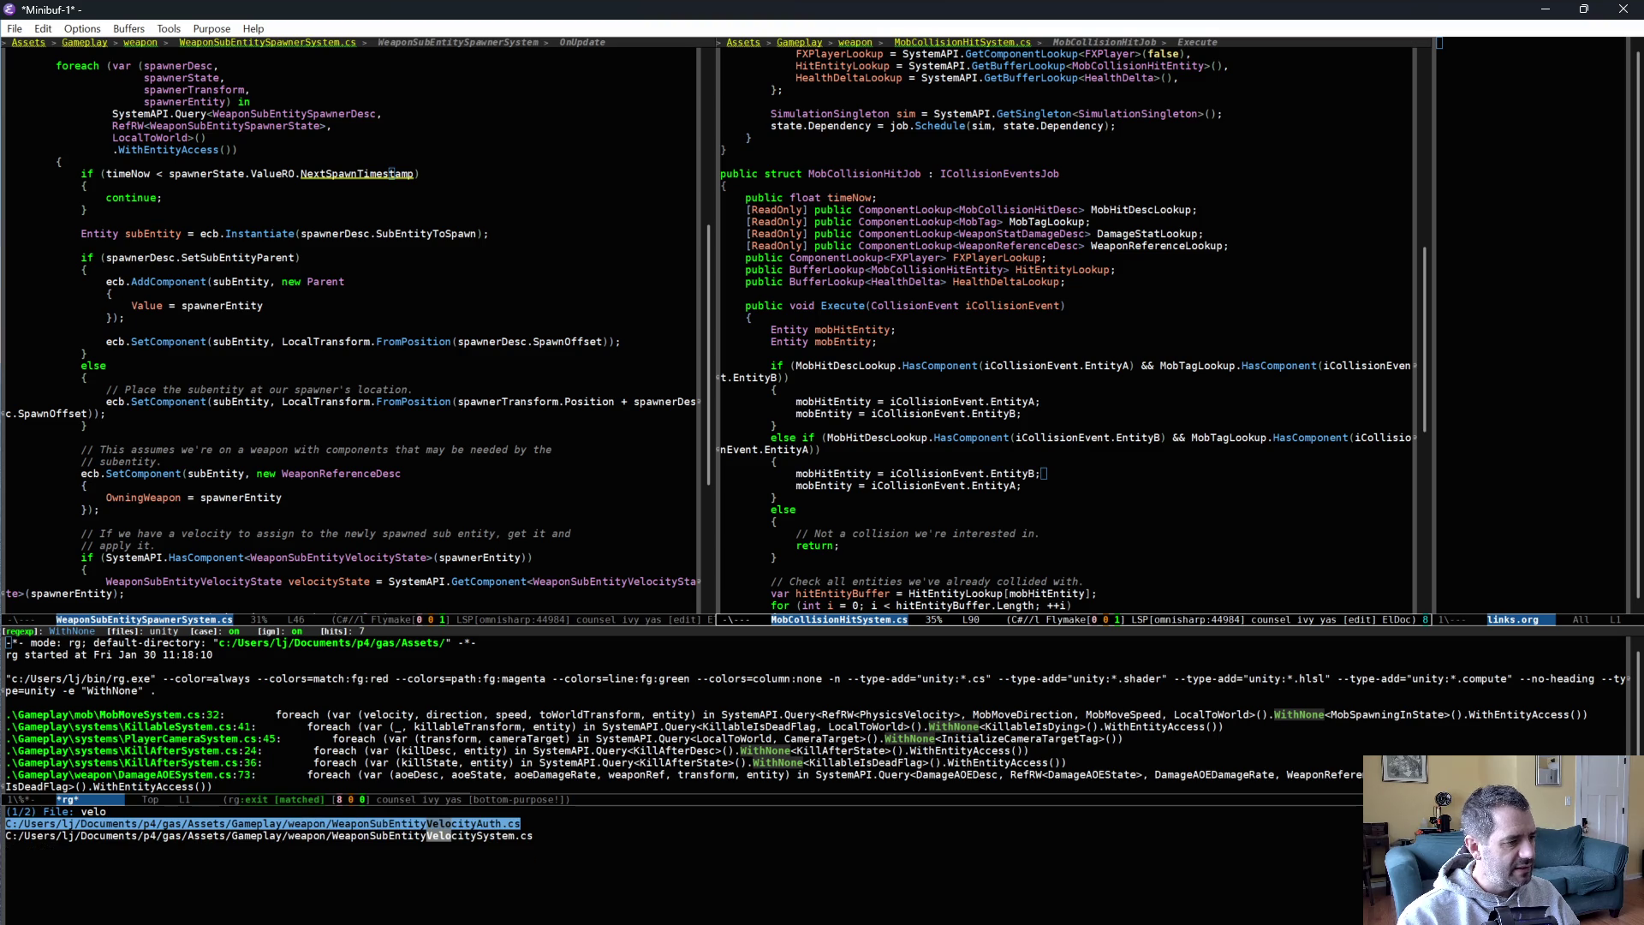
{"action": "key", "text": "Down"}
{"action": "key", "text": "Return"}
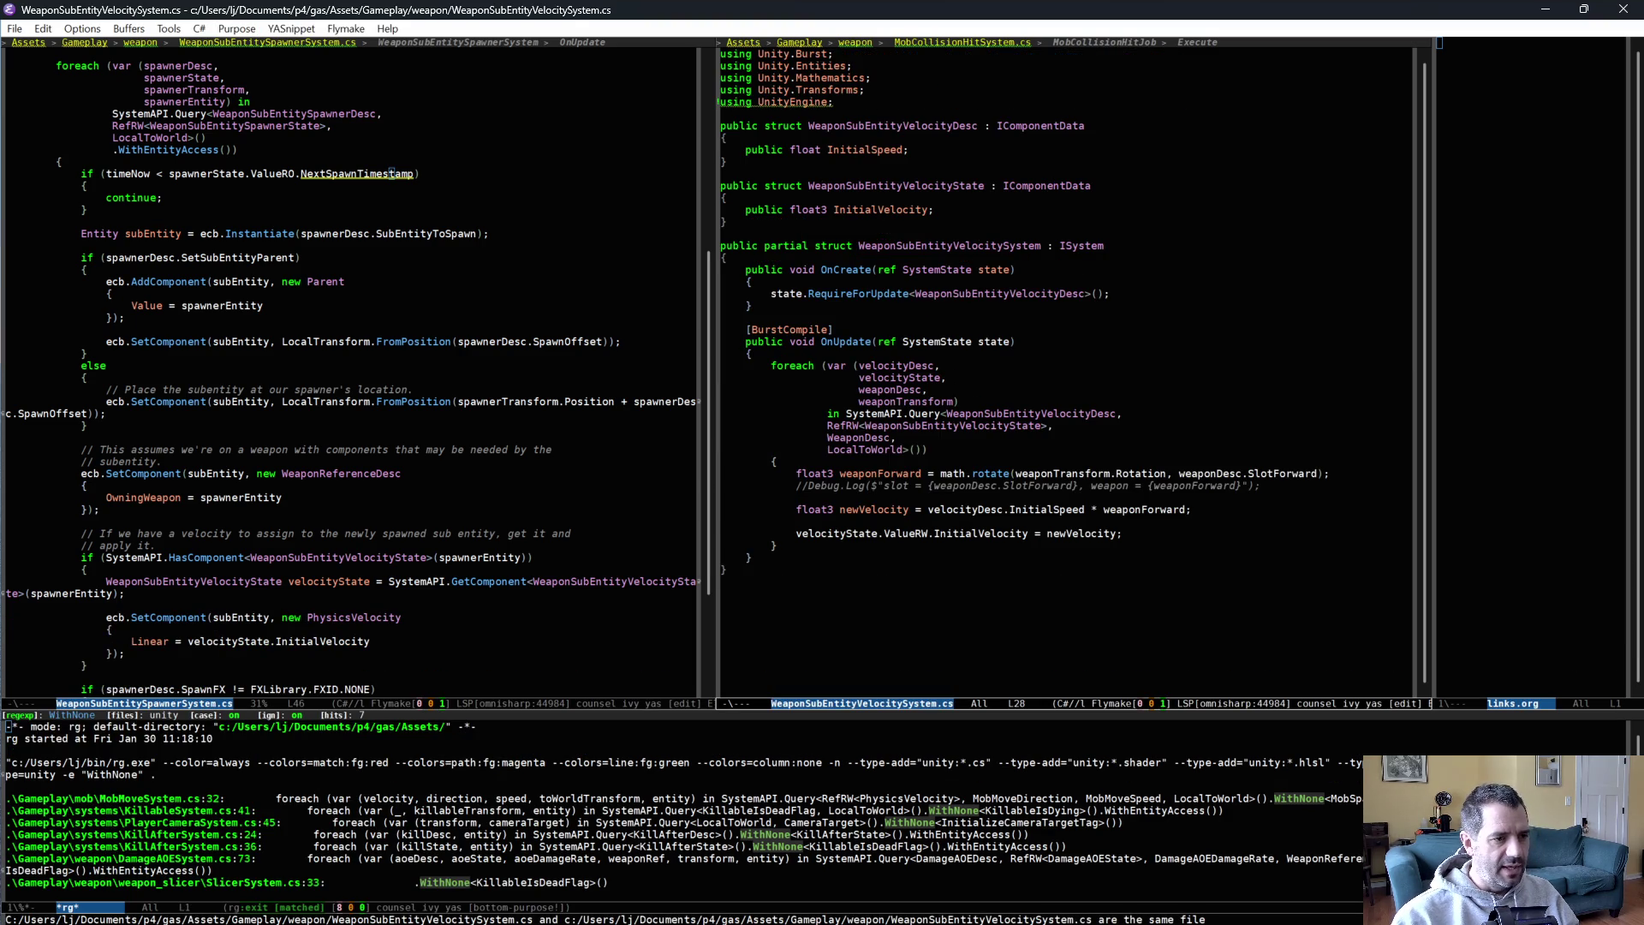
Delete the commented-out Debug.Log line and save WeaponSubEntityVelocitySystem.cs.
{"action": "left_click_drag", "start_coordinate": [954, 370], "coordinate": [1033, 520]}
{"action": "left_click", "coordinate": [1030, 514]}
{"action": "key", "text": "Up"}
{"action": "key", "text": "Up"}
{"action": "key", "text": "ctrl+equal"}
{"action": "key", "text": "ctrl+shift+BackSpace"}
{"action": "key", "text": "ctrl+x"}
{"action": "key", "text": "ctrl+s"}
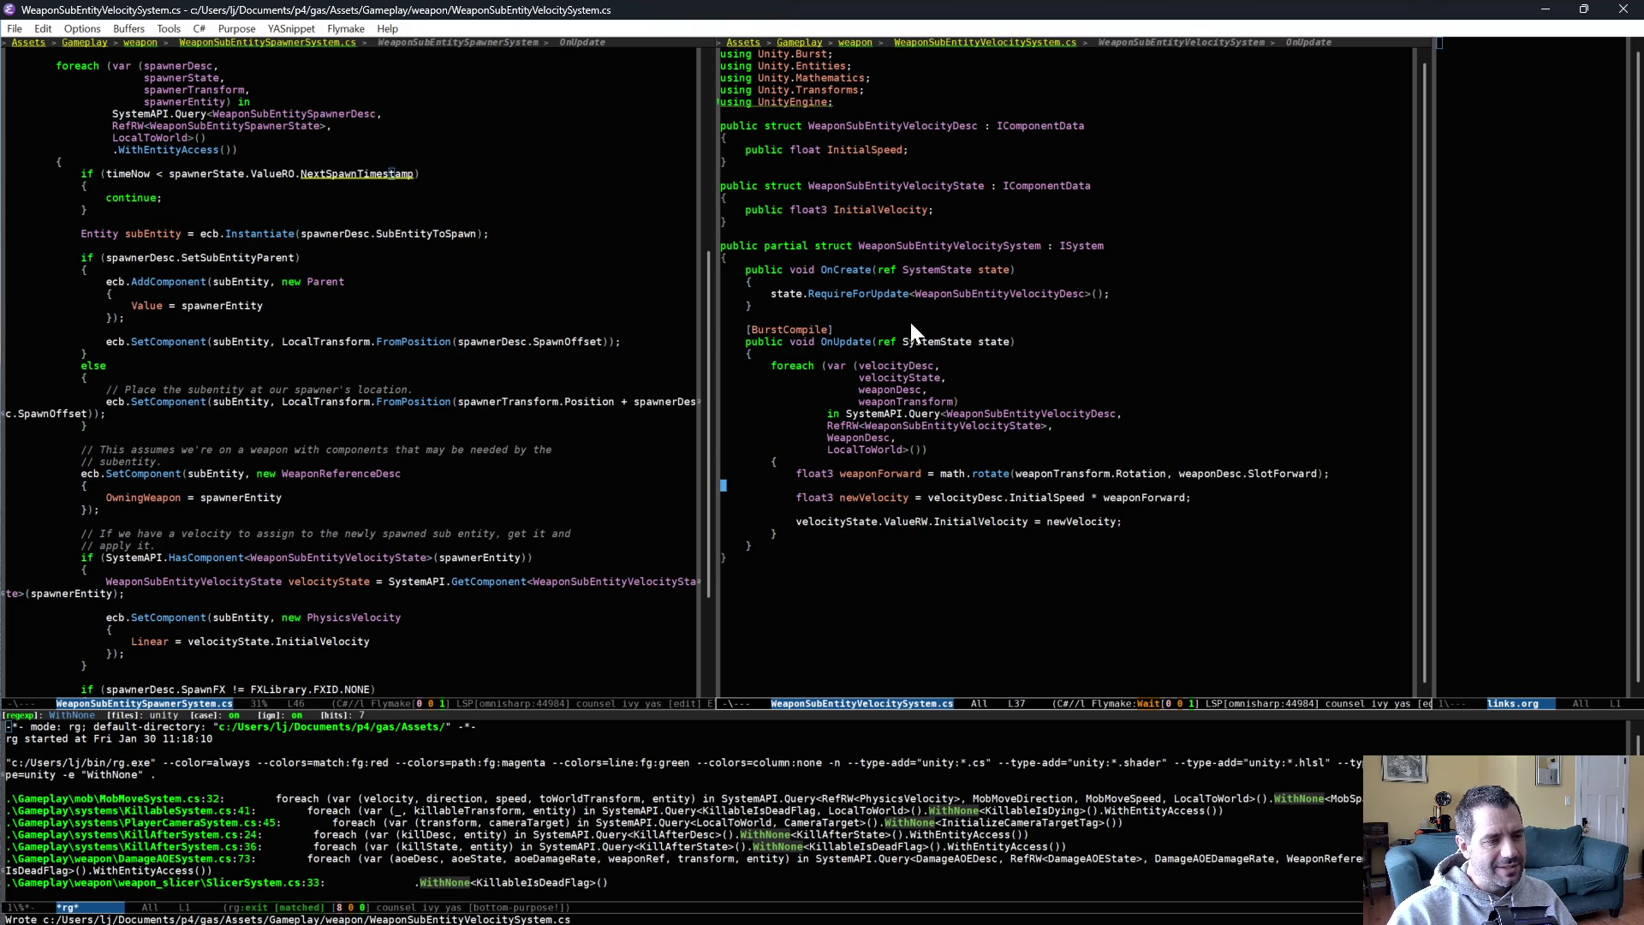
Look over the OnUpdate method and the WeaponSubEntityVelocityState struct.
{"action": "left_click_drag", "start_coordinate": [911, 324], "coordinate": [1088, 572]}
{"action": "left_click_drag", "start_coordinate": [968, 326], "coordinate": [955, 597]}
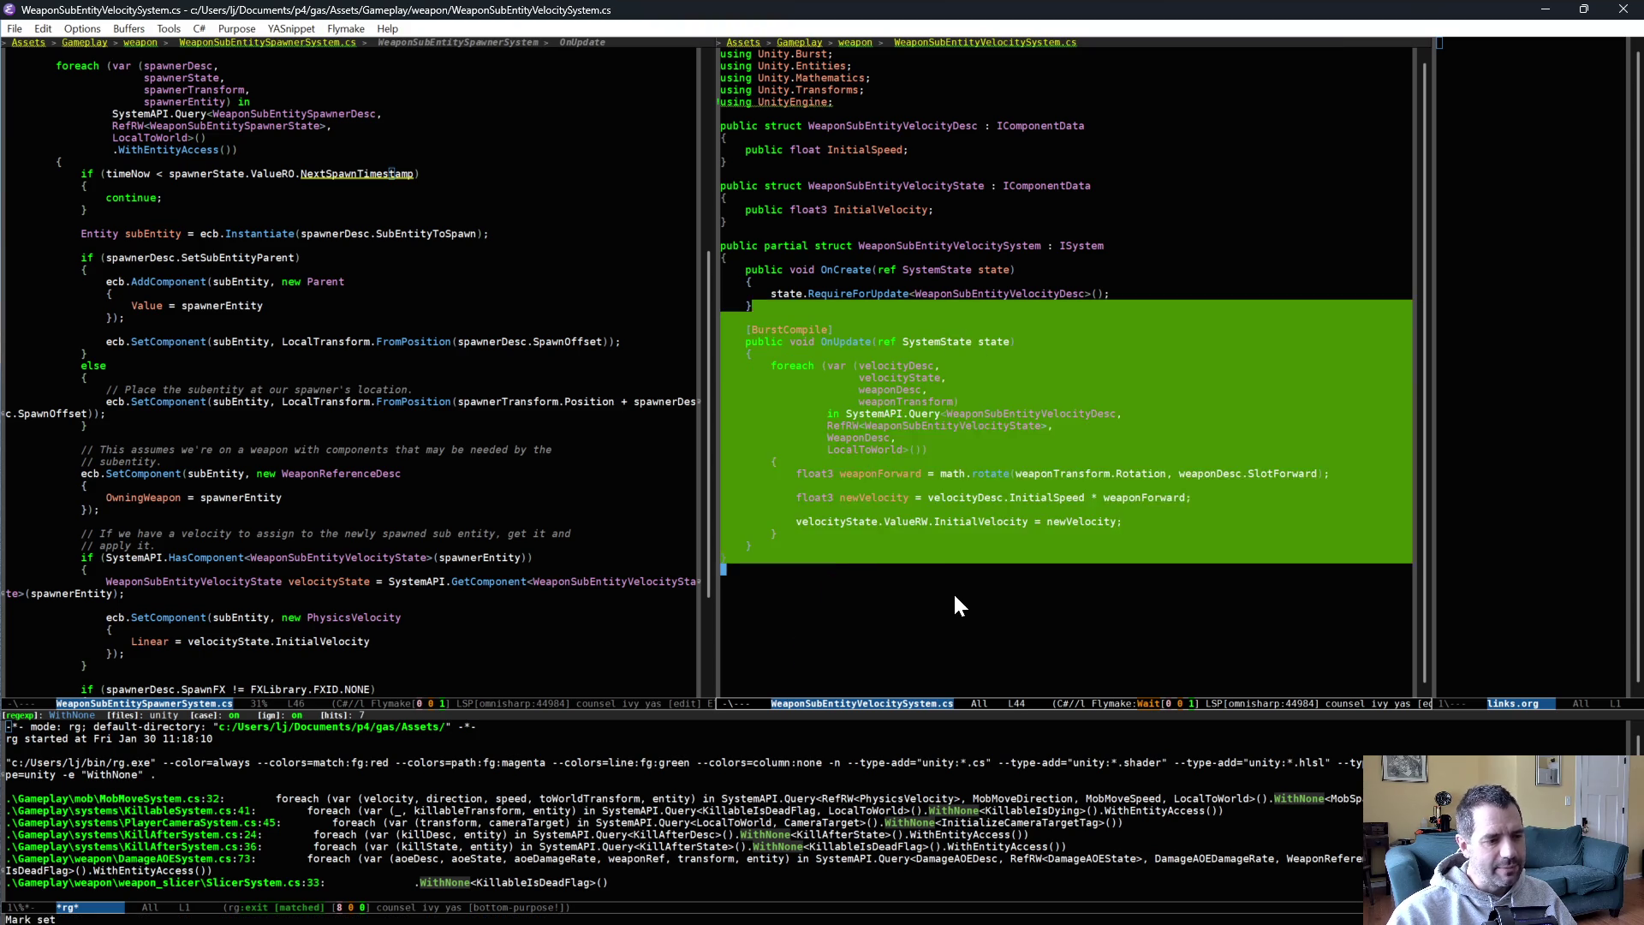
{"action": "key", "text": "alt+w"}
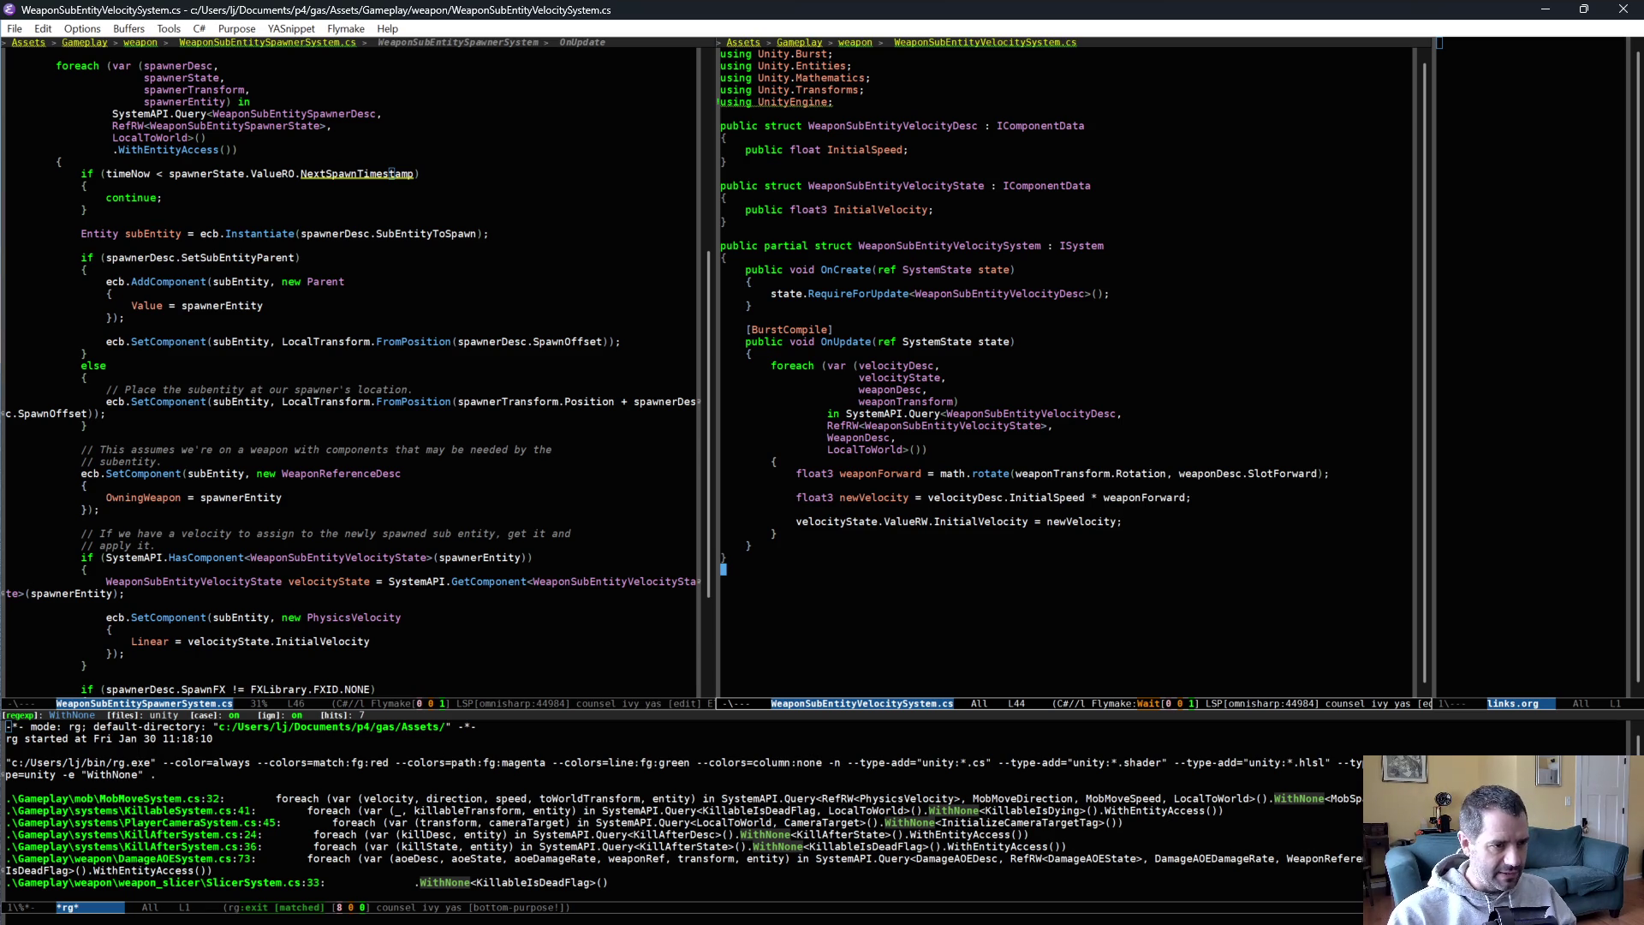
{"action": "mouse_move", "coordinate": [861, 185]}
{"action": "left_mouse_down"}
{"action": "mouse_move", "coordinate": [985, 187]}
{"action": "mouse_move", "coordinate": [881, 223]}
{"action": "left_mouse_up"}
{"action": "left_click", "coordinate": [883, 218]}
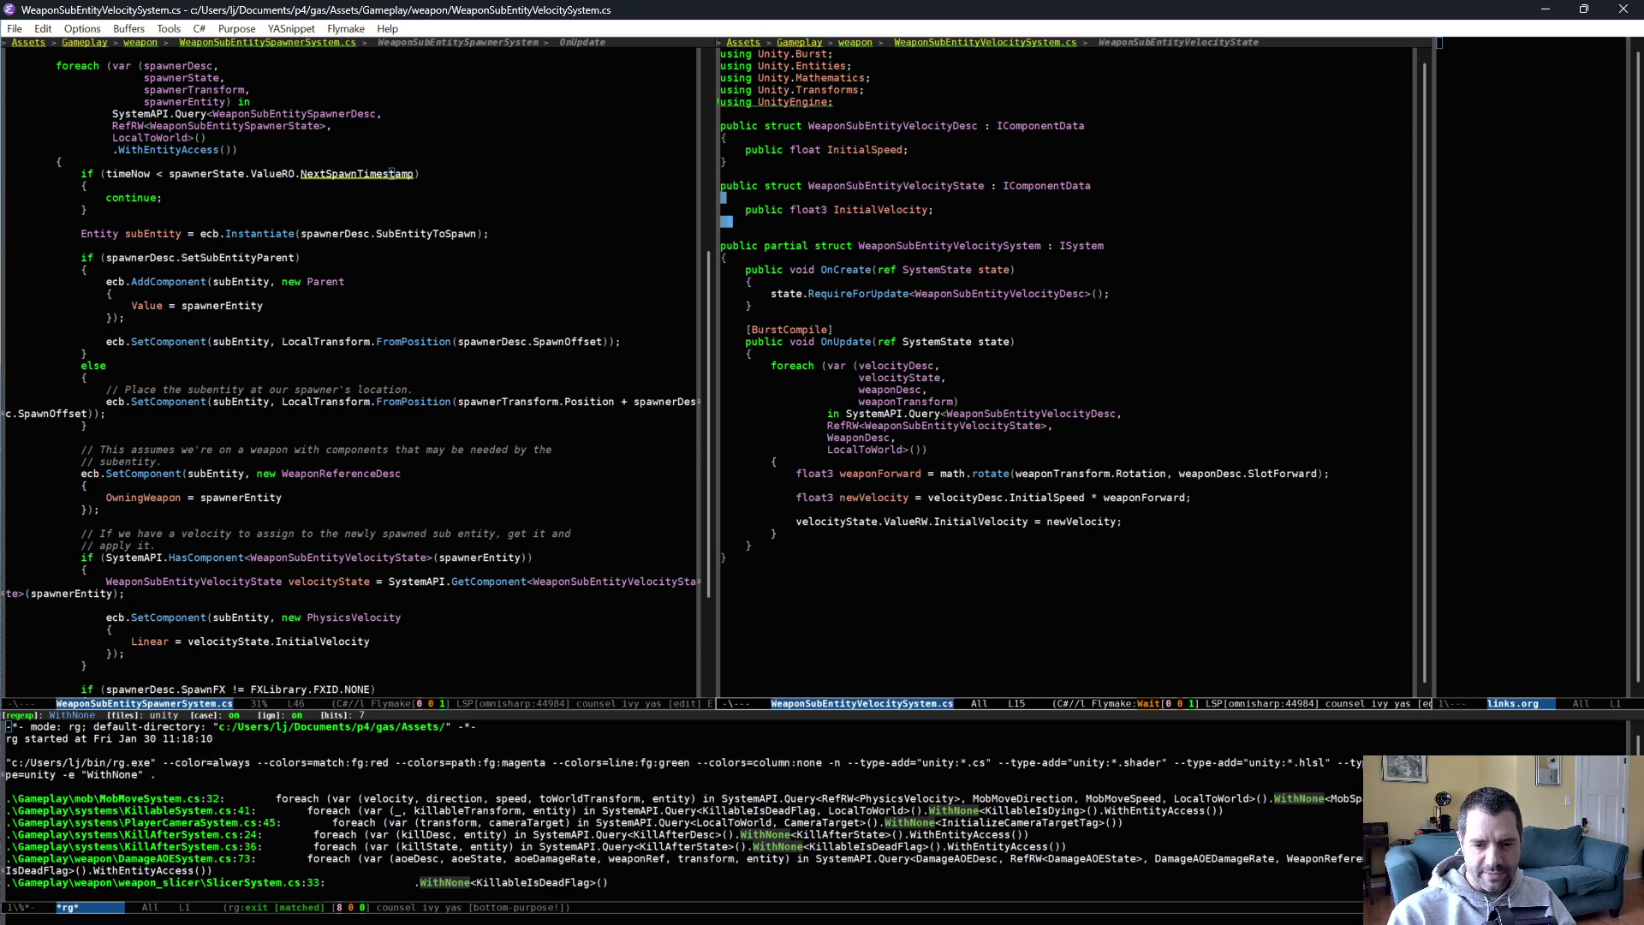
Glance at the pending Perforce list, then return to Emacs's right window to switch buffers.
{"action": "key", "text": "alt+Tab"}
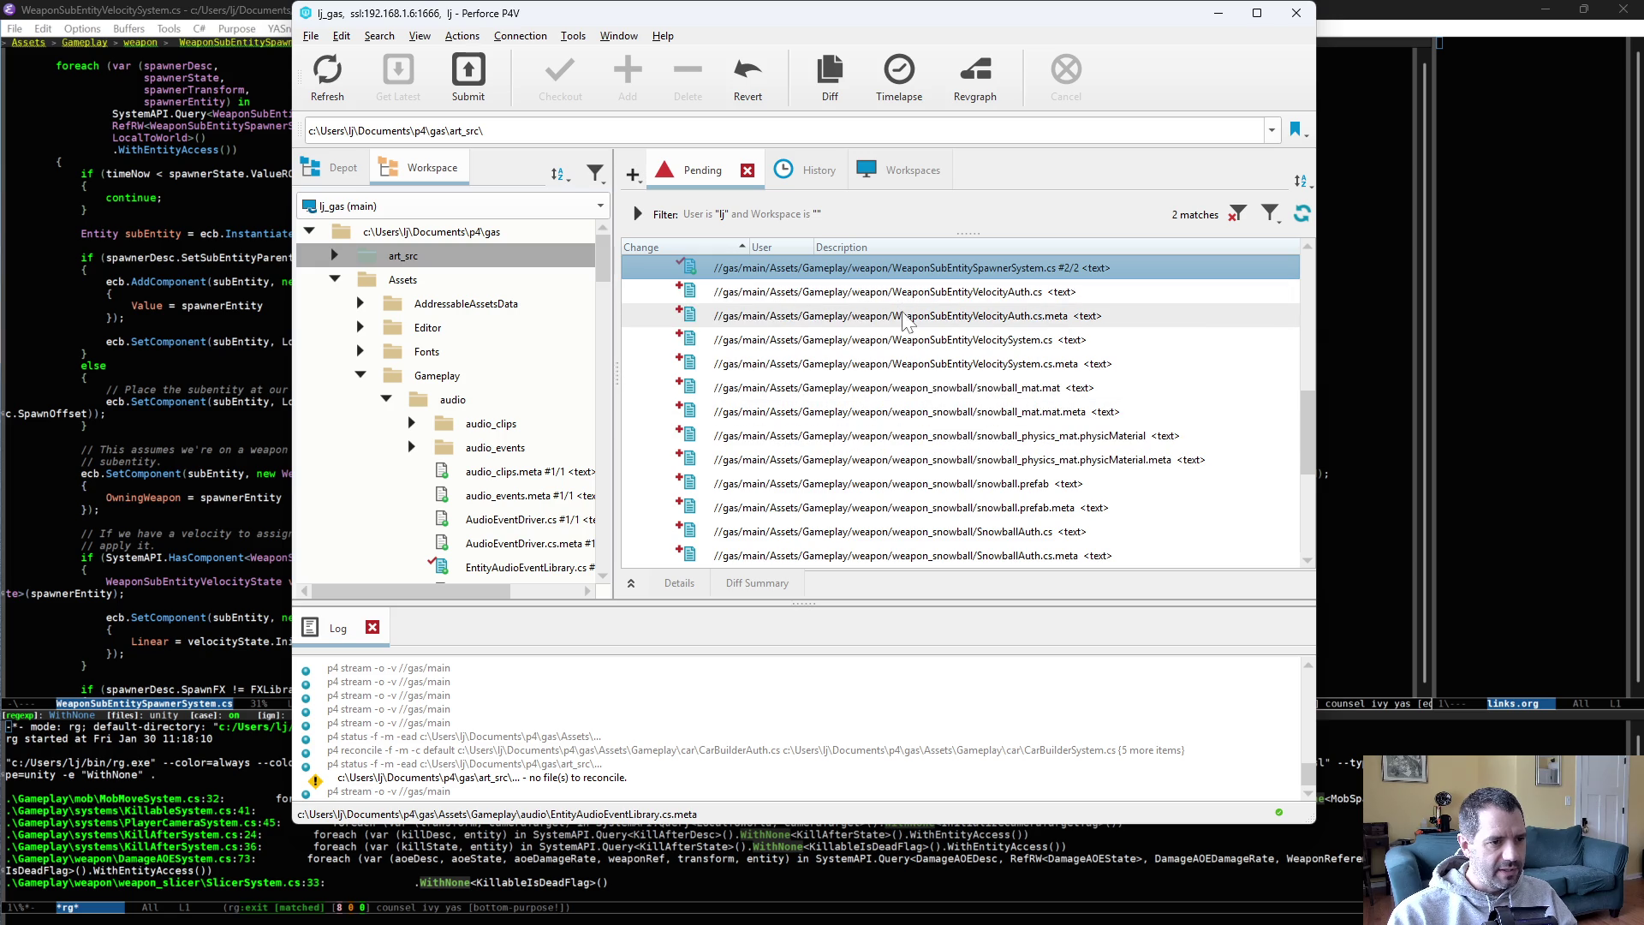
{"action": "scroll", "coordinate": [856, 334], "scroll_direction": "down", "scroll_amount": 3}
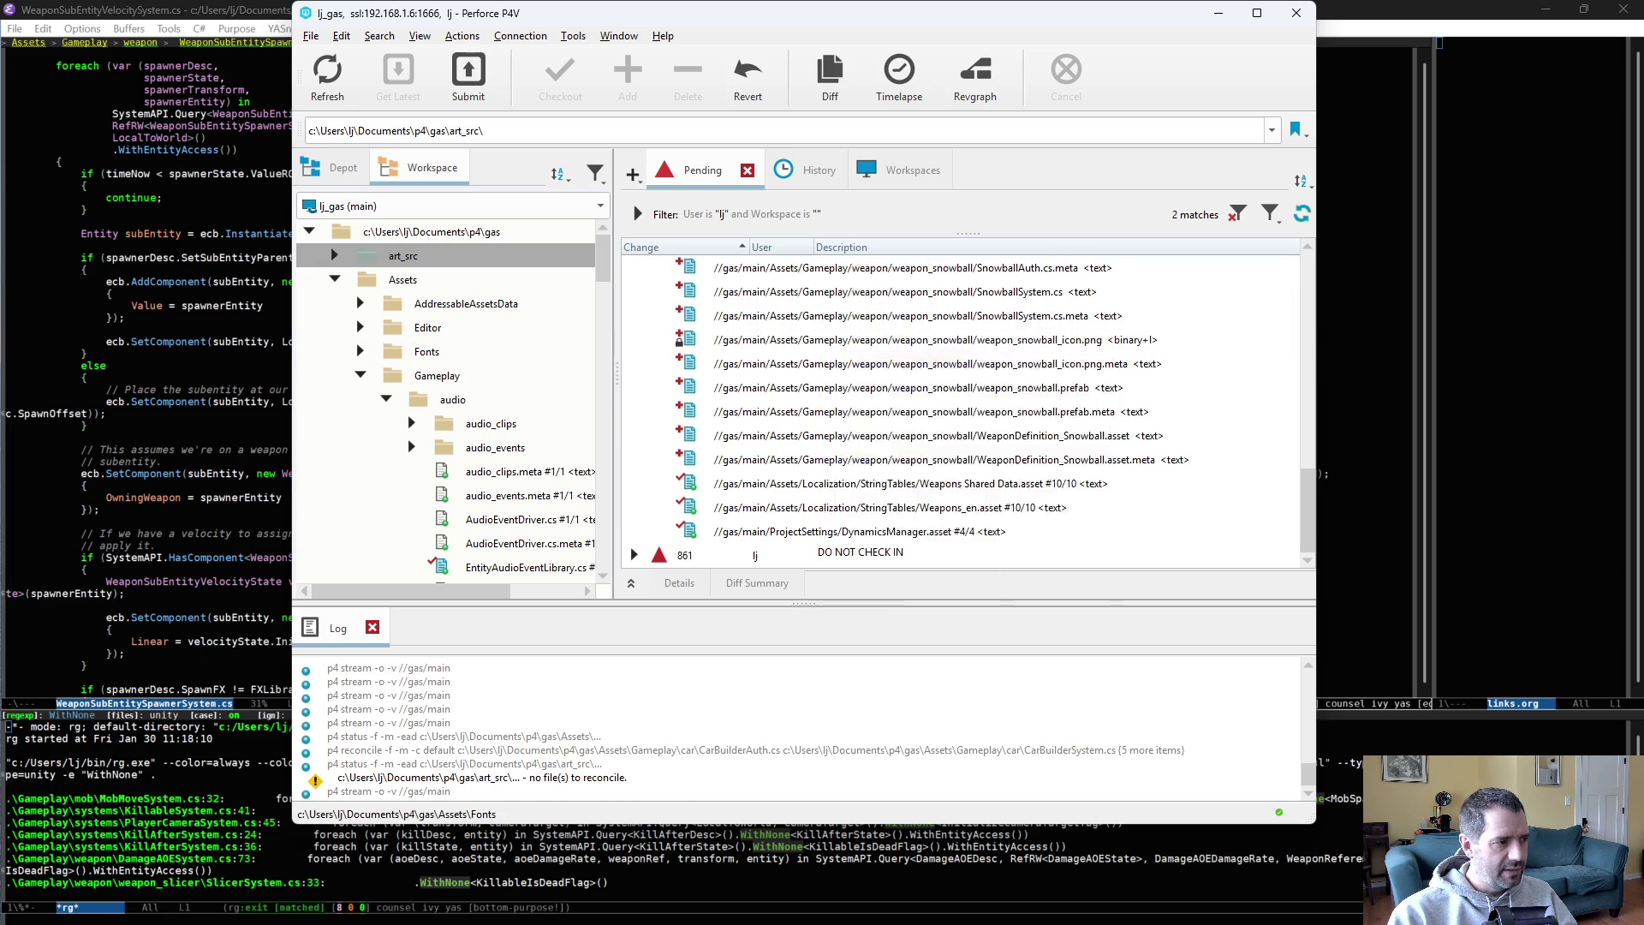
{"action": "key", "text": "alt+Tab"}
{"action": "left_click", "coordinate": [930, 432]}
{"action": "key", "text": "ctrl+x"}
Open SnowballSystem.cs in the right window via 'sno' and check the KillableIsDeadFlag usage.
{"action": "type", "text": "bsno"}
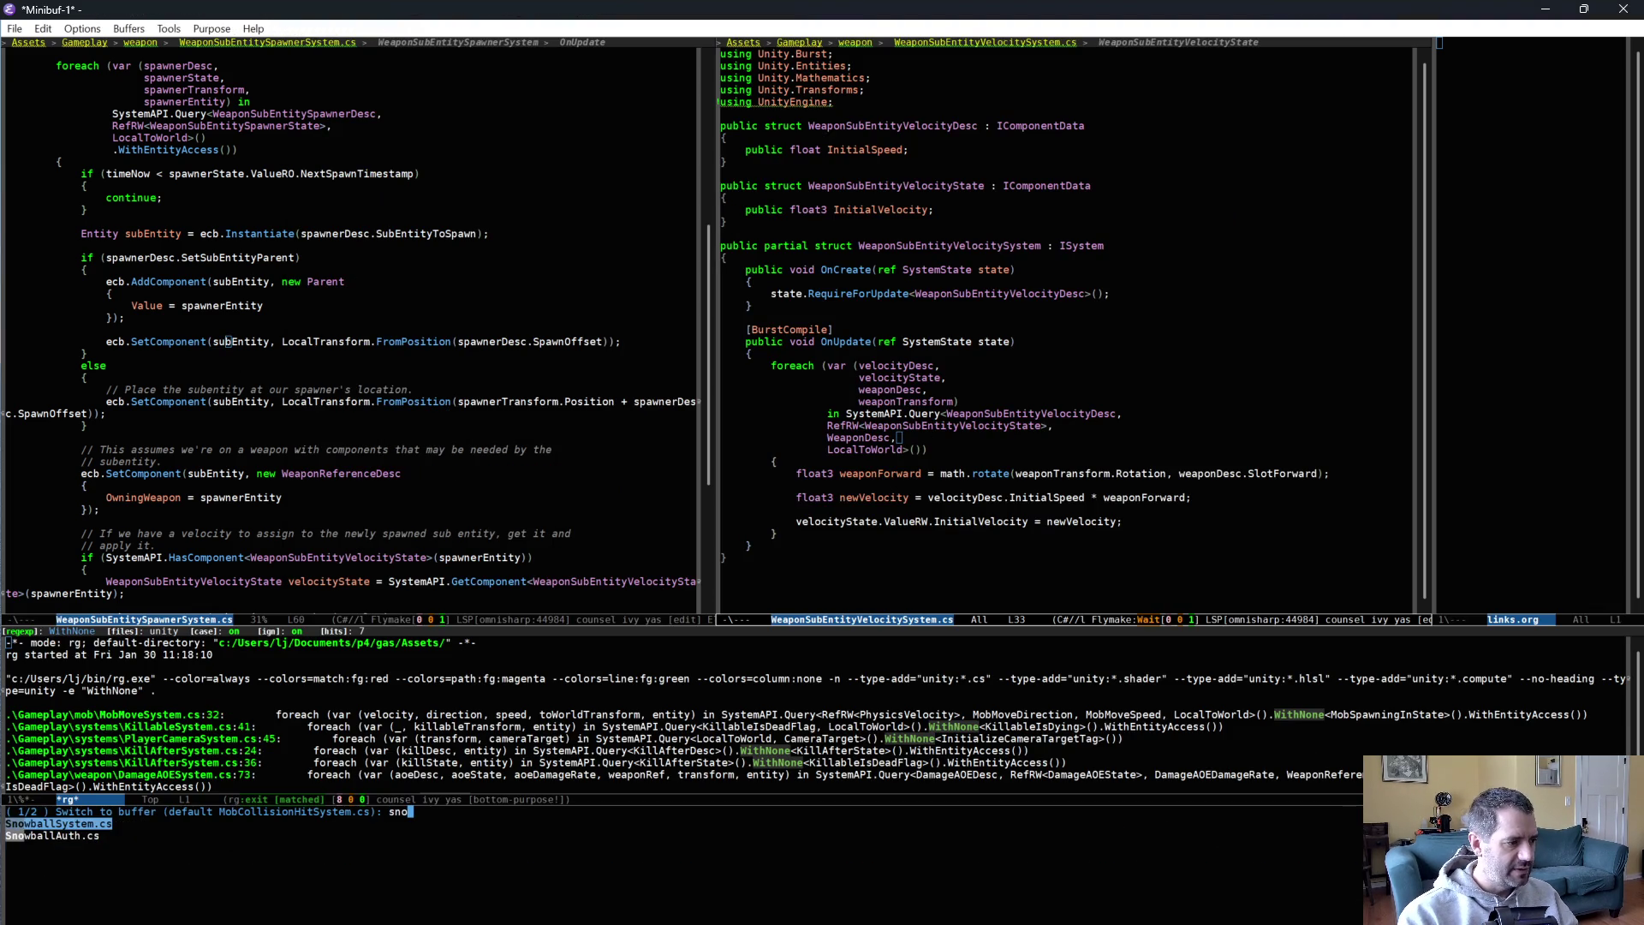
{"action": "key", "text": "Up"}
{"action": "key", "text": "Return"}
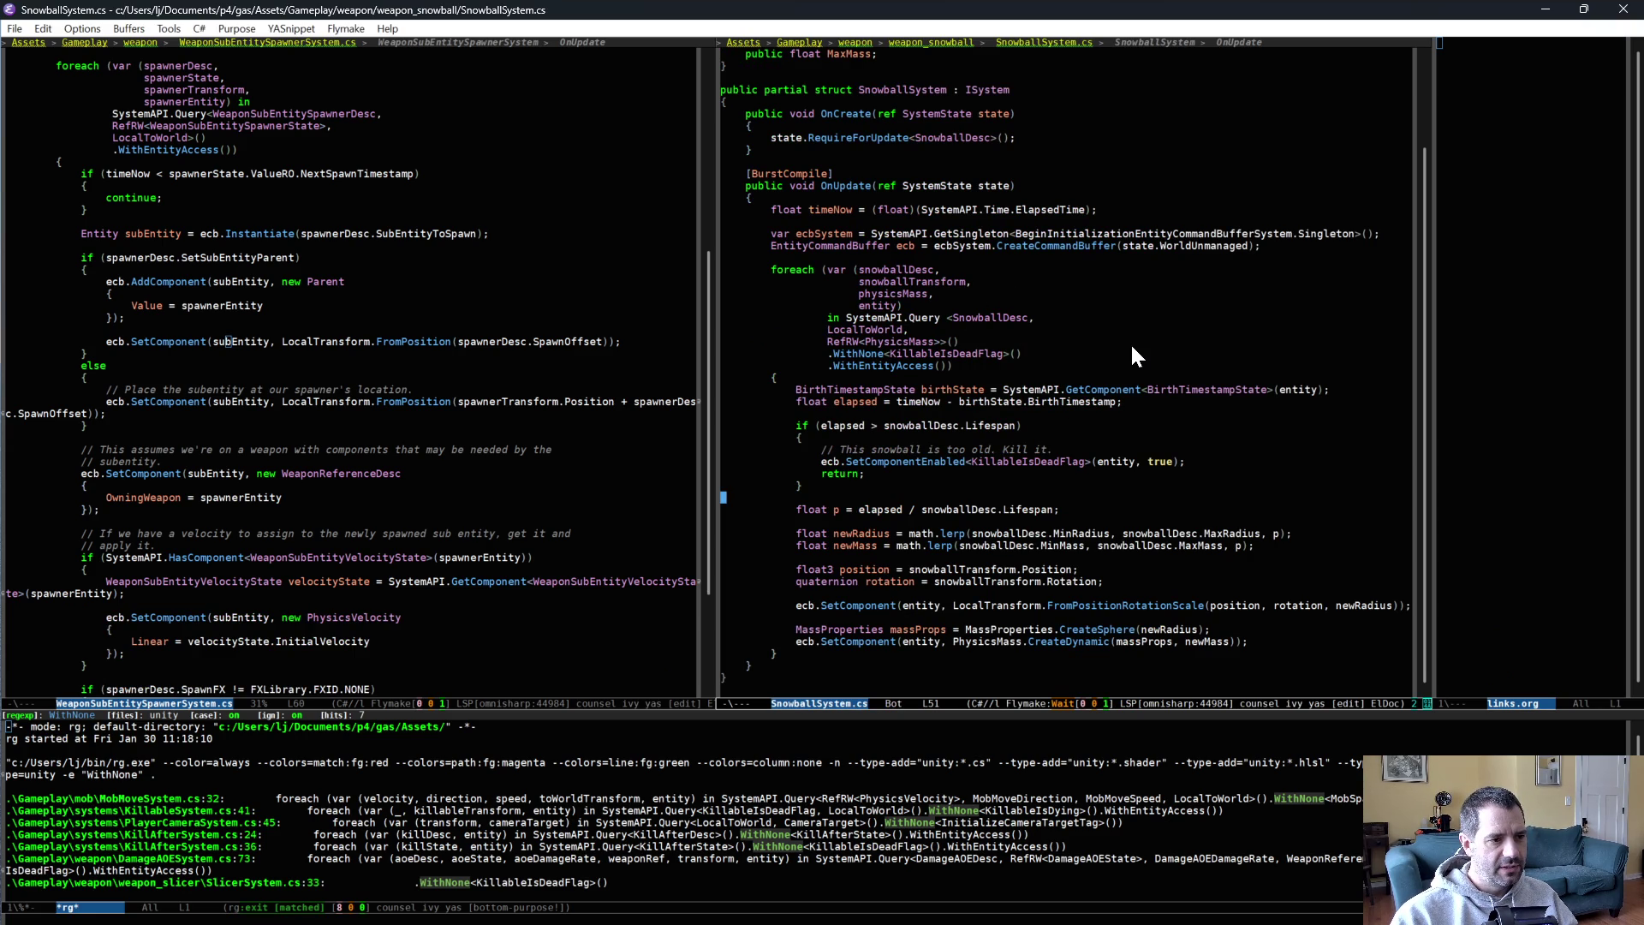
{"action": "left_click", "coordinate": [976, 460]}
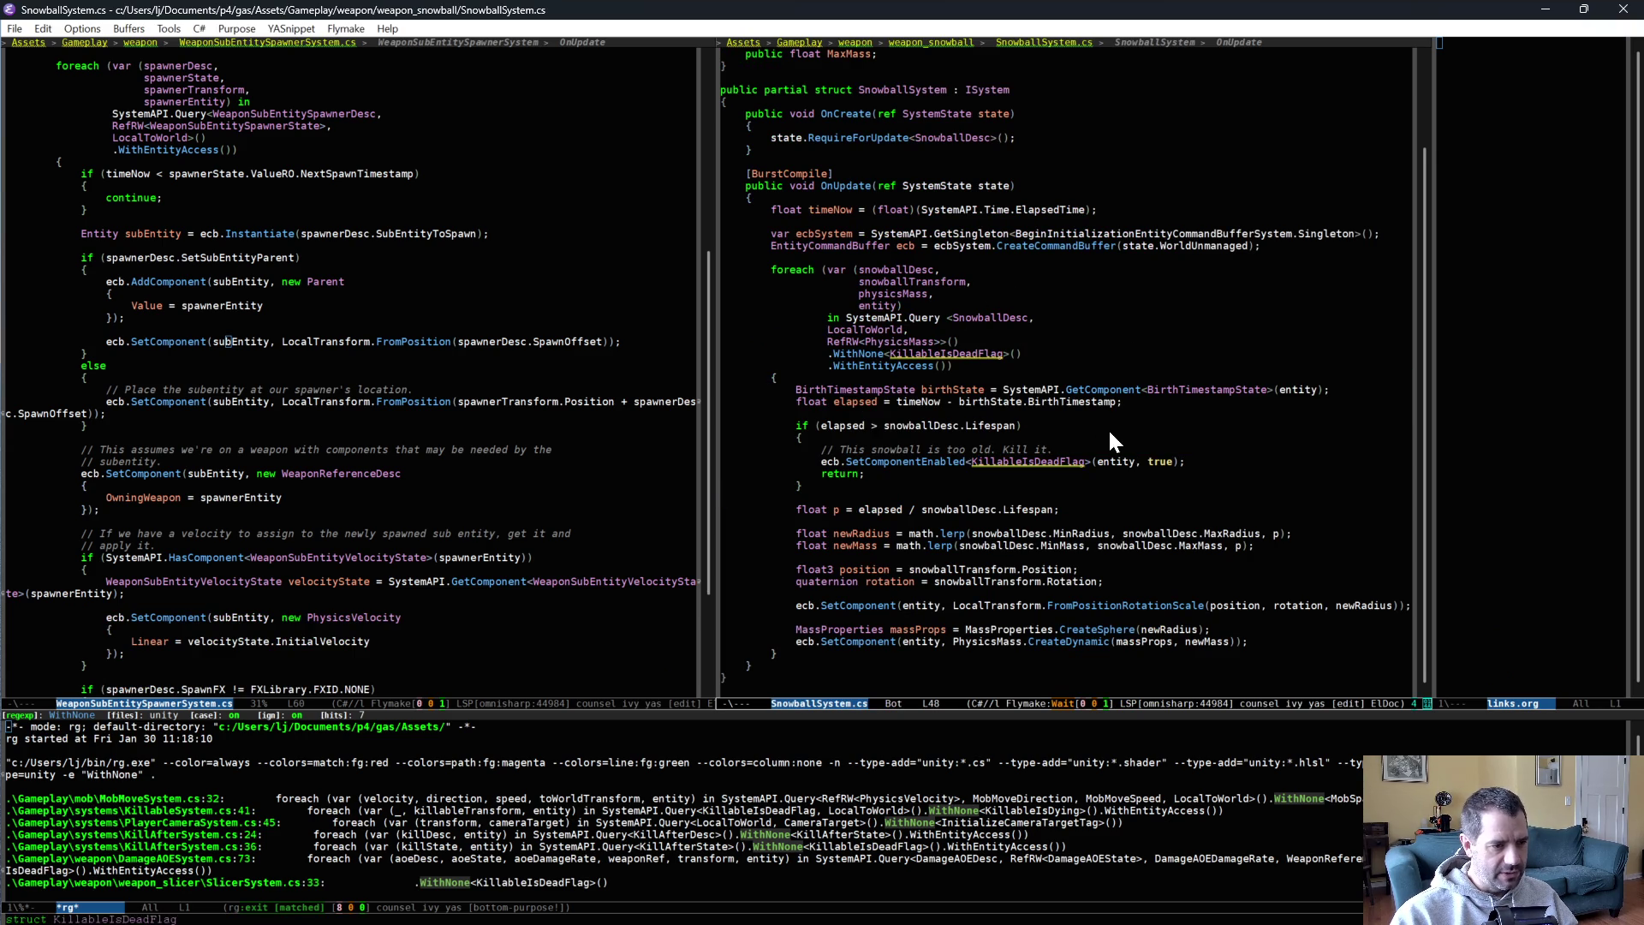
{"action": "scroll", "coordinate": [1082, 464], "scroll_direction": "down", "scroll_amount": 1}
{"action": "scroll", "coordinate": [1082, 464], "scroll_direction": "down", "scroll_amount": 1}
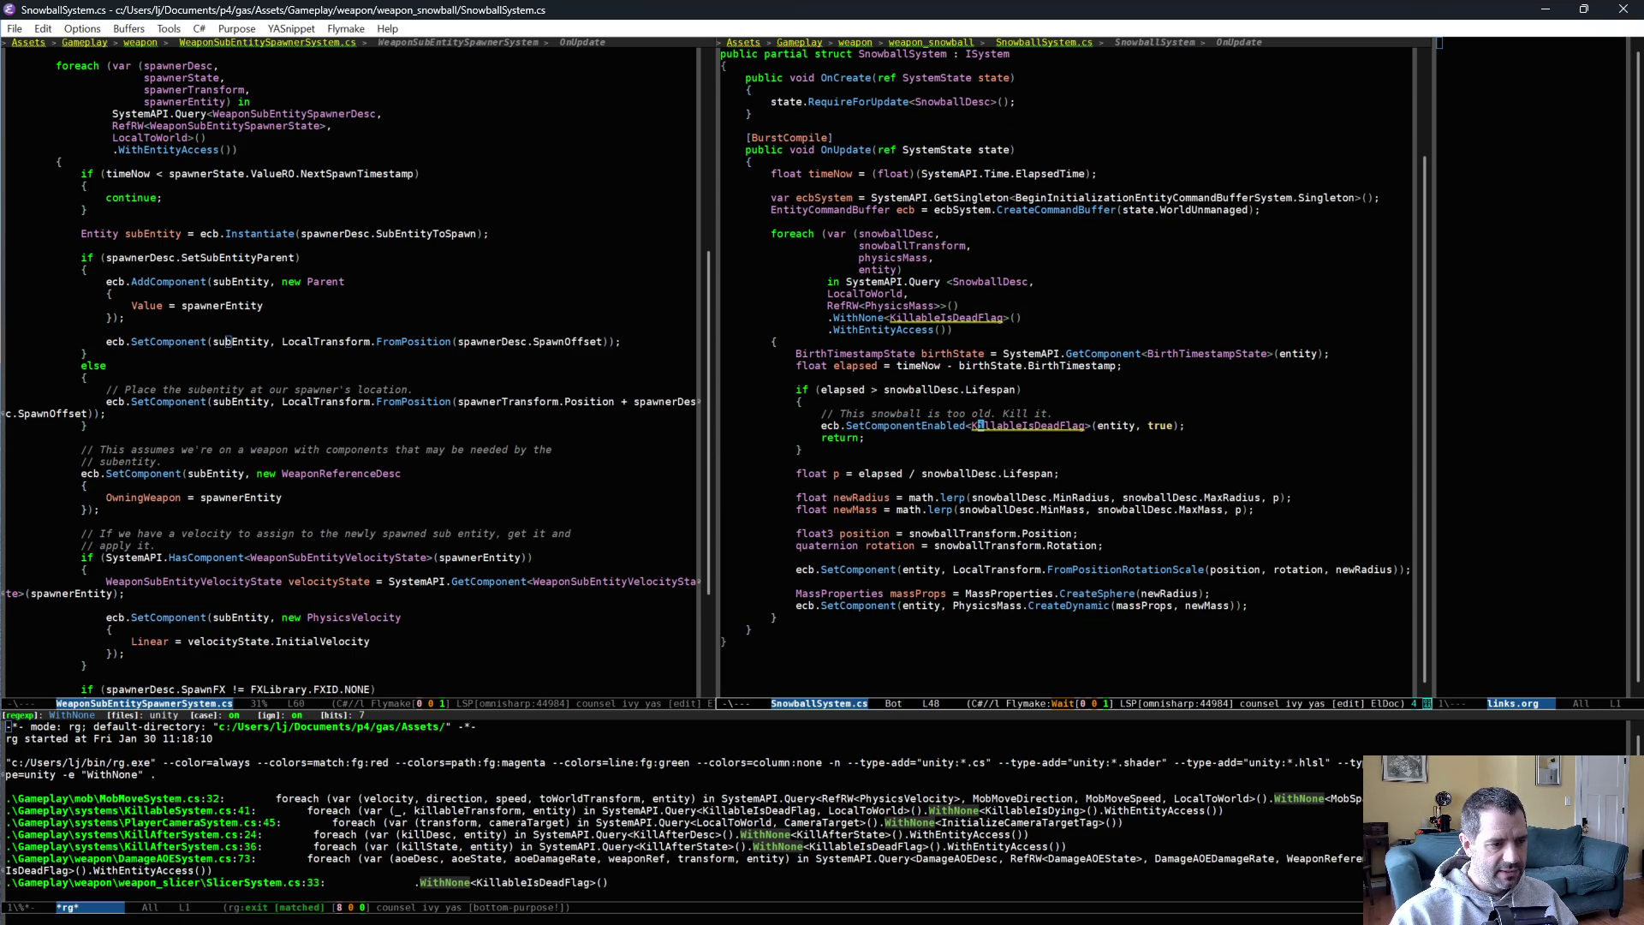
Rename every newRadius occurrence to newScale with iedit.
{"action": "double_click", "coordinate": [862, 497]}
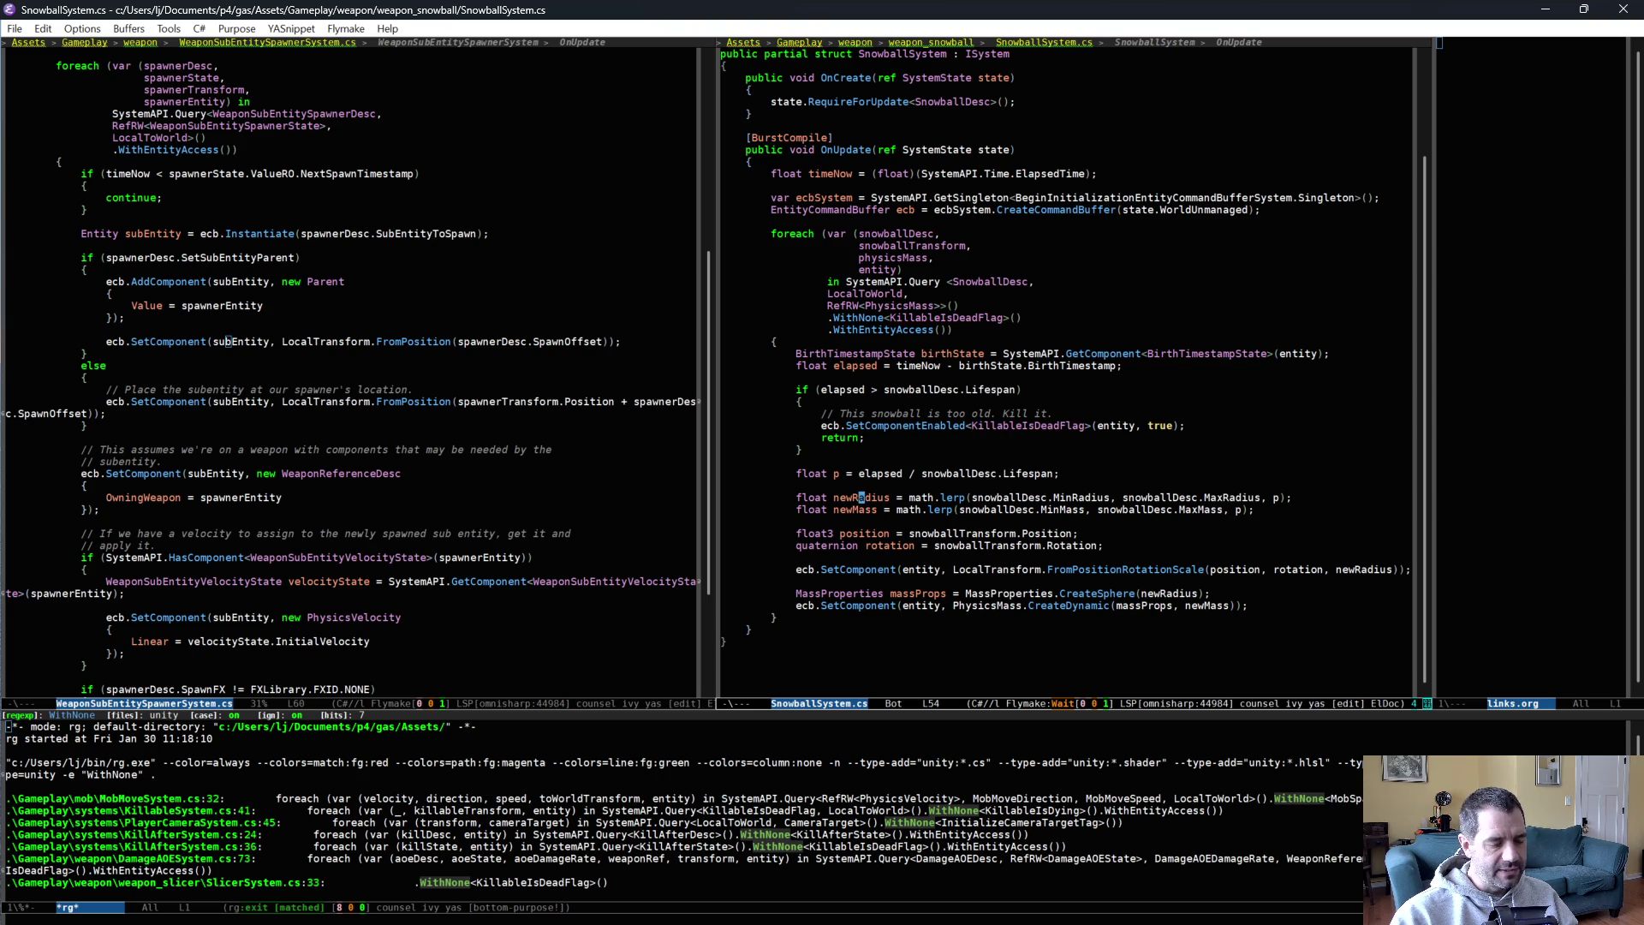
{"action": "key", "text": "ctrl+semicolon"}
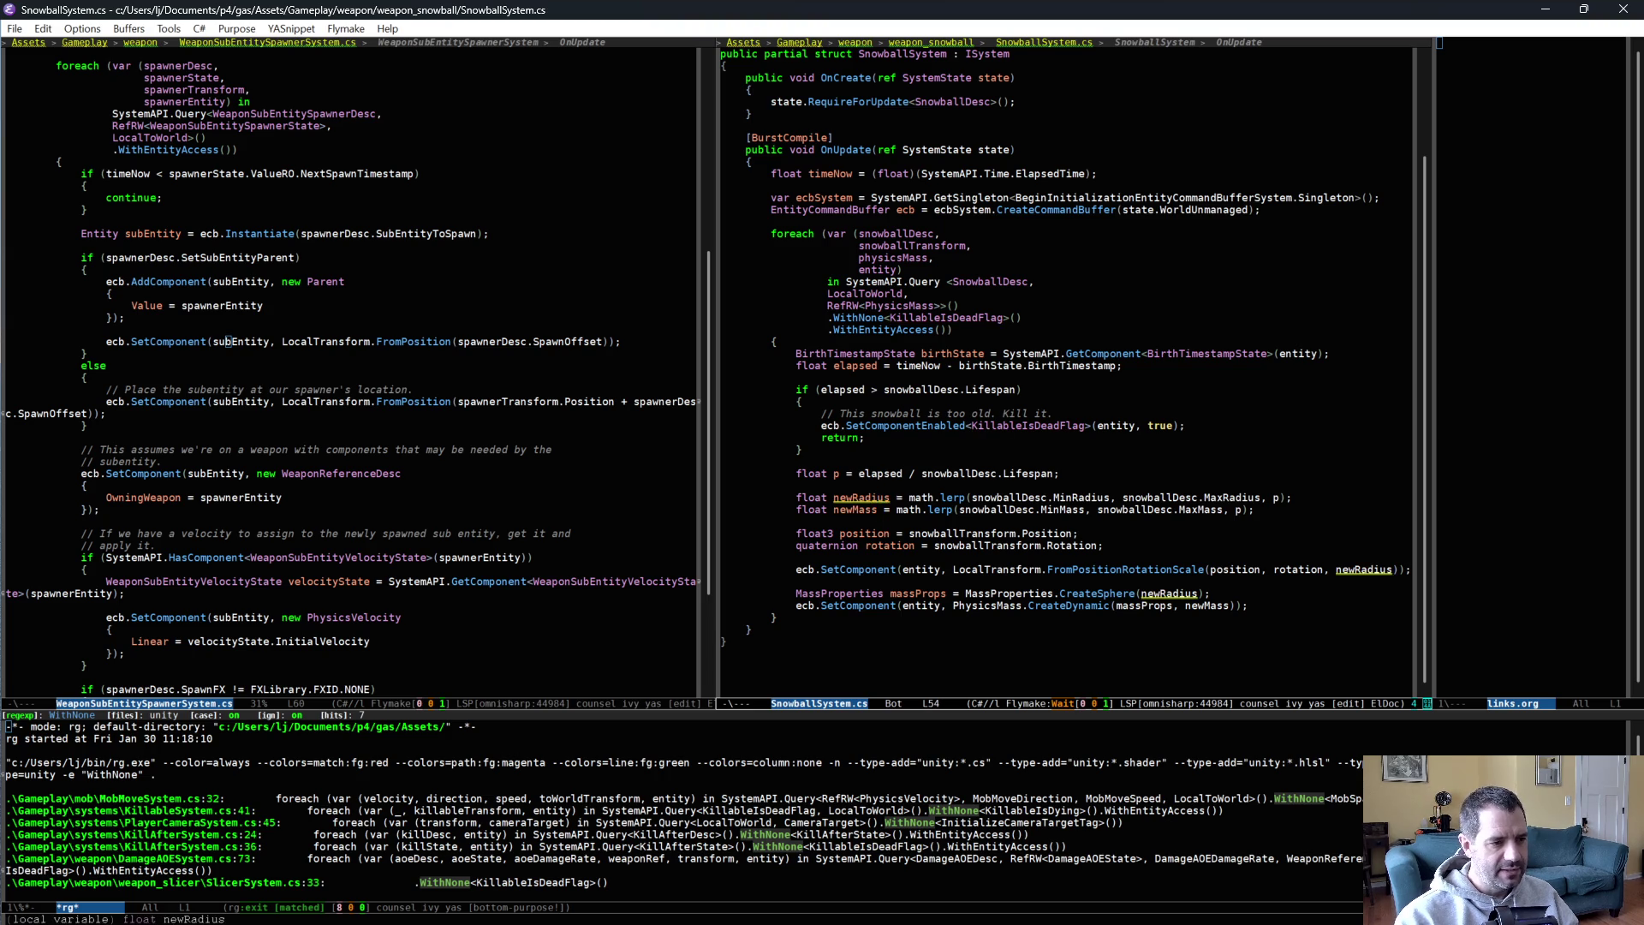
{"action": "key", "text": "ctrl+BackSpace"}
{"action": "type", "text": "Scale"}
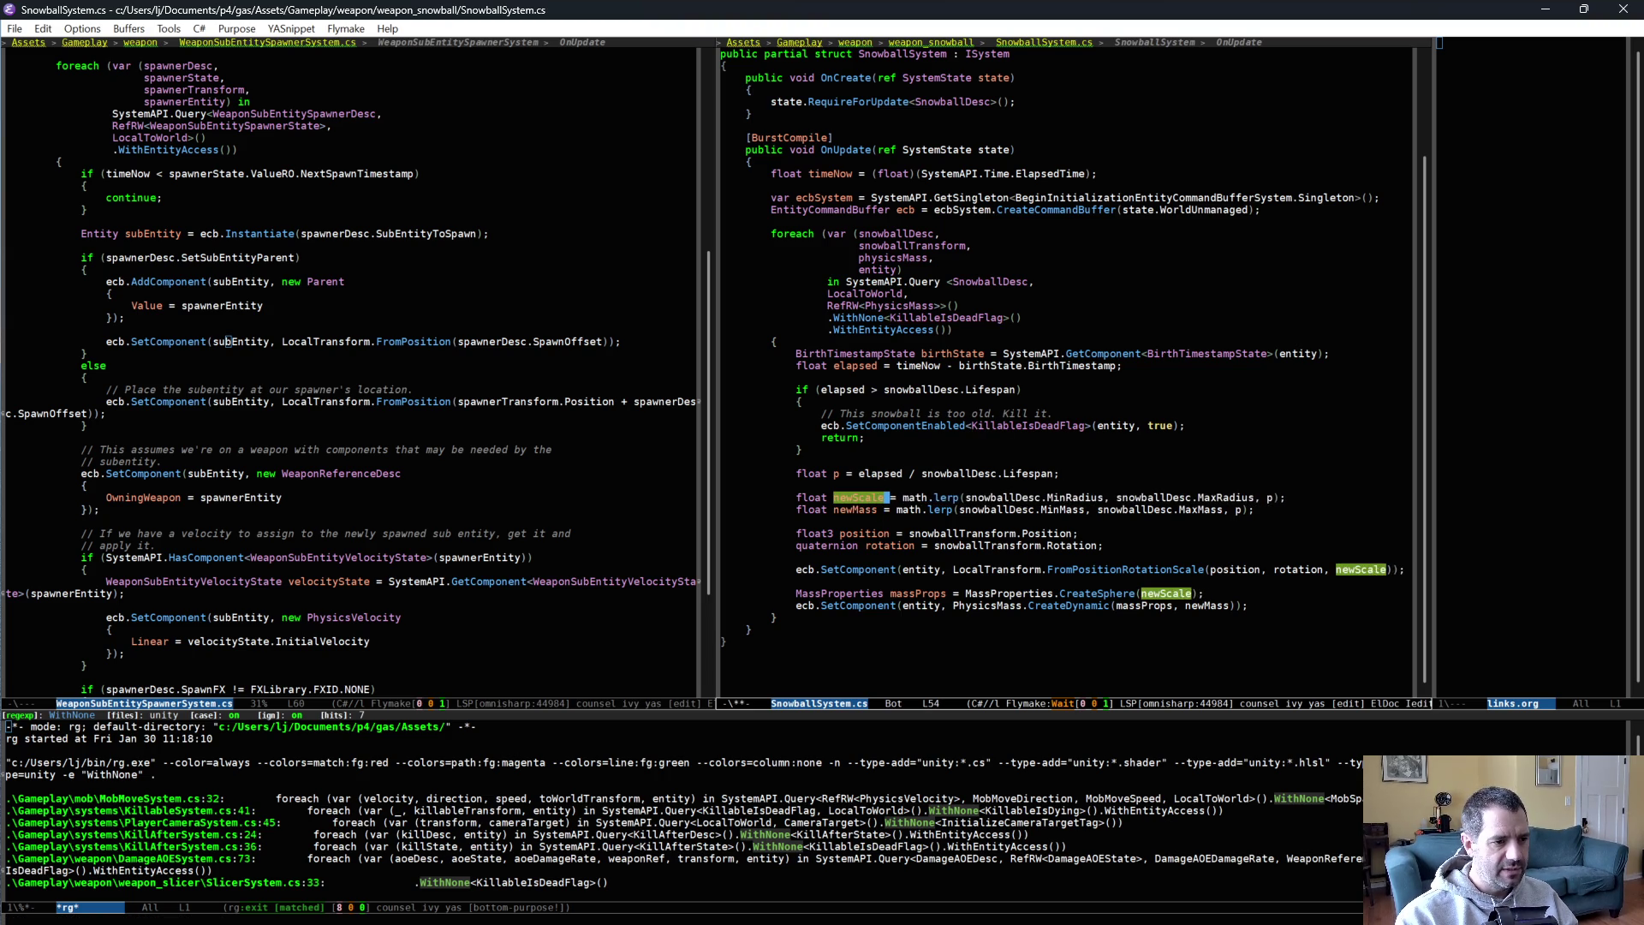
{"action": "key", "text": "ctrl+semicolon"}
{"action": "key", "text": "alt+f"}
{"action": "key", "text": "alt+f"}
{"action": "key", "text": "alt+f"}
{"action": "key", "text": "alt+f"}
Rename both MinRadius occurrences to MinScale.
{"action": "key", "text": "ctrl+semicolon"}
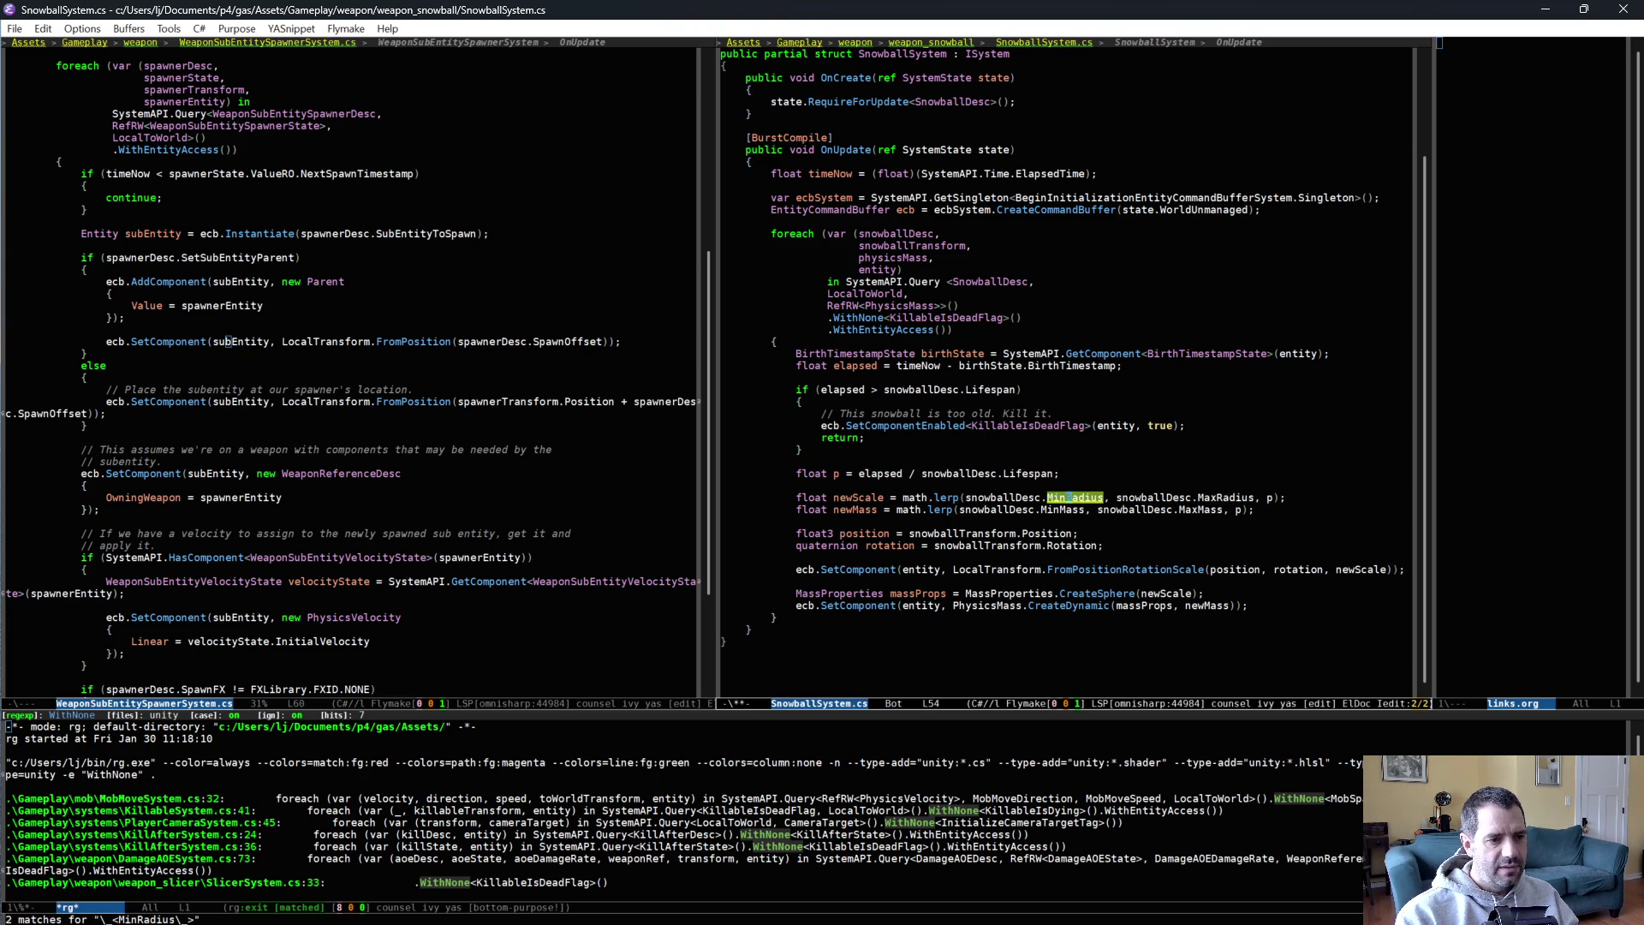
{"action": "key", "text": "ctrl+BackSpace"}
{"action": "type", "text": "Scale"}
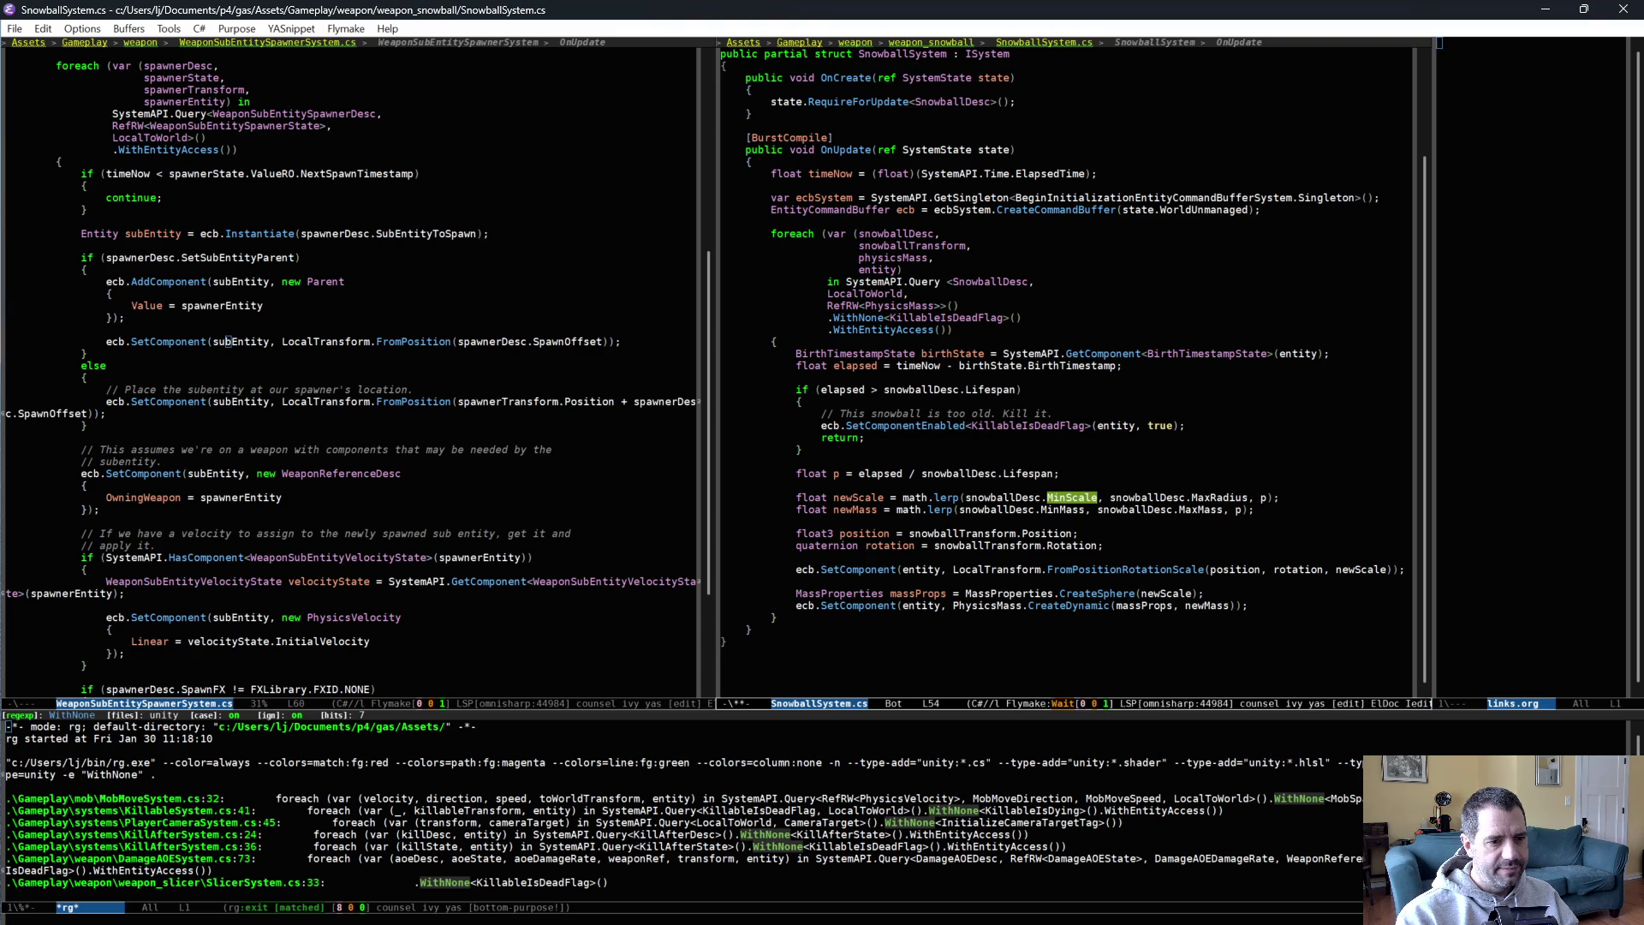
{"action": "key", "text": "ctrl+semicolon"}
Rename both MaxRadius occurrences to MaxScale and save SnowballSystem.cs.
{"action": "key", "text": "alt+f"}
{"action": "key", "text": "alt+f"}
{"action": "key", "text": "ctrl+BackSpace"}
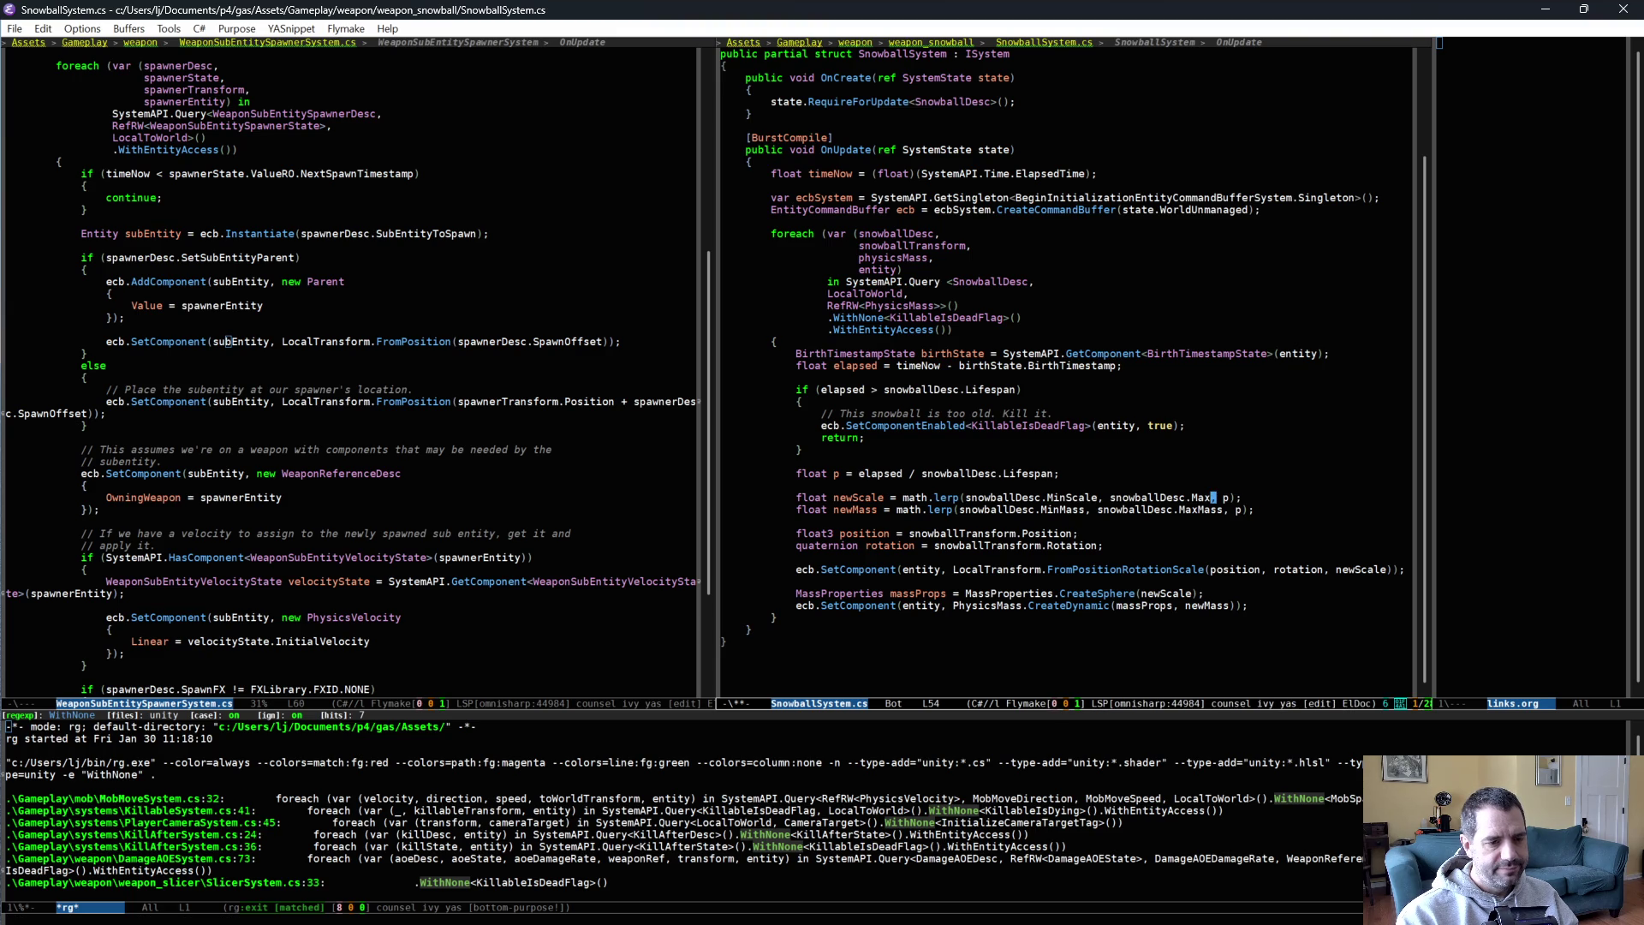
{"action": "key", "text": "ctrl+slash"}
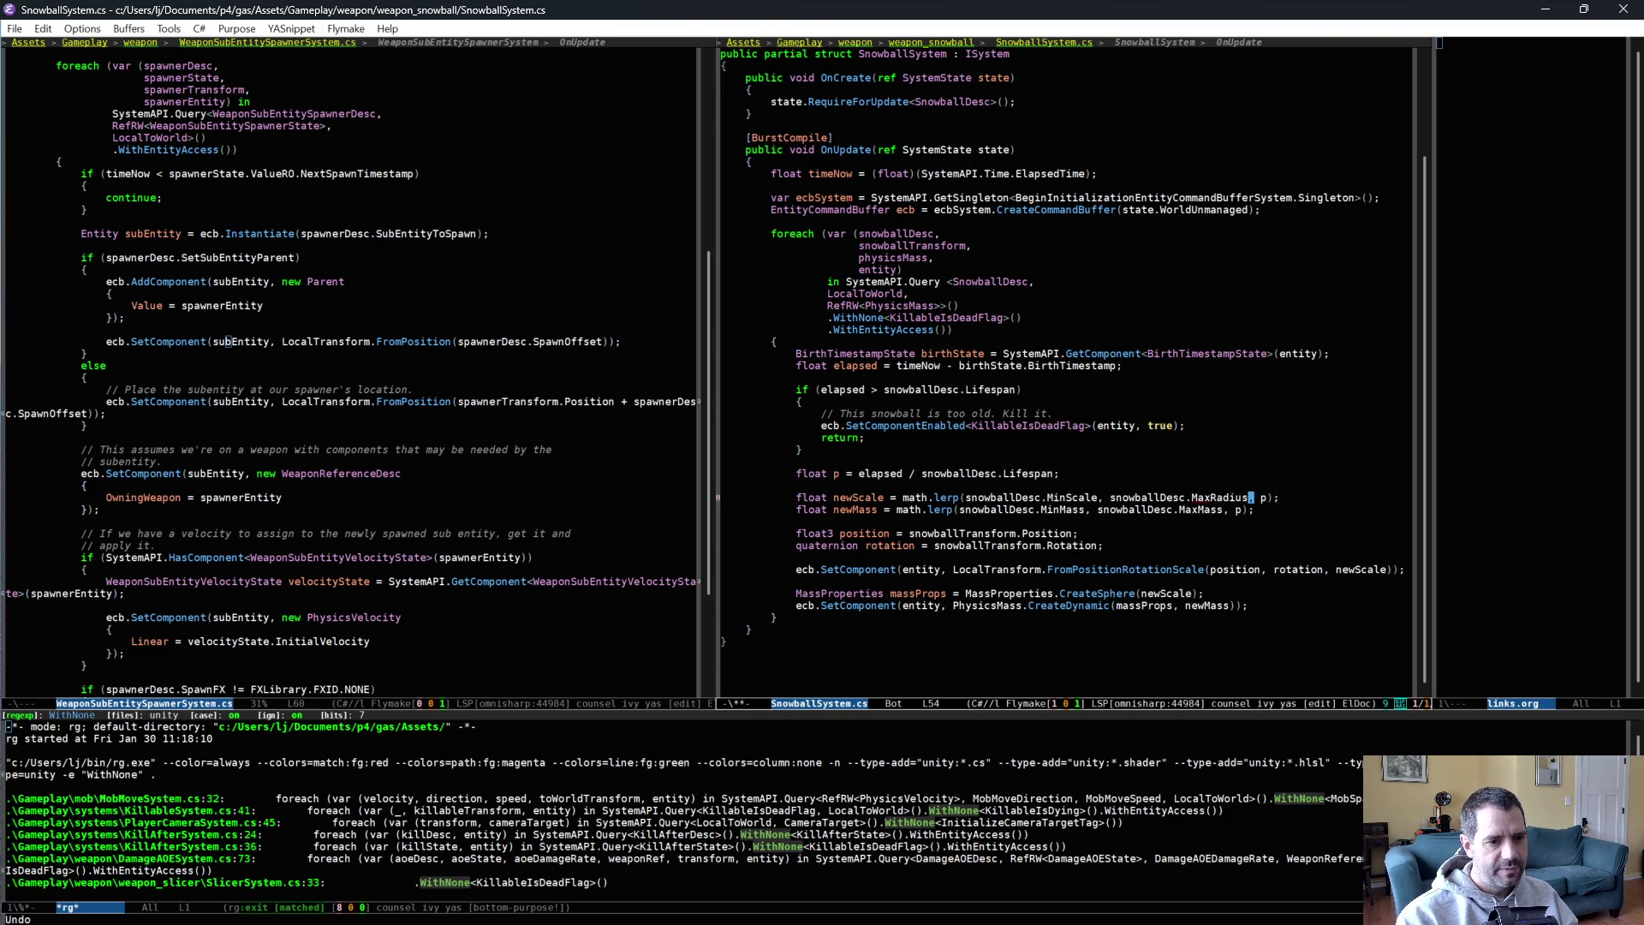
{"action": "key", "text": "ctrl+semicolon"}
{"action": "key", "text": "ctrl+BackSpace"}
{"action": "type", "text": "Scale"}
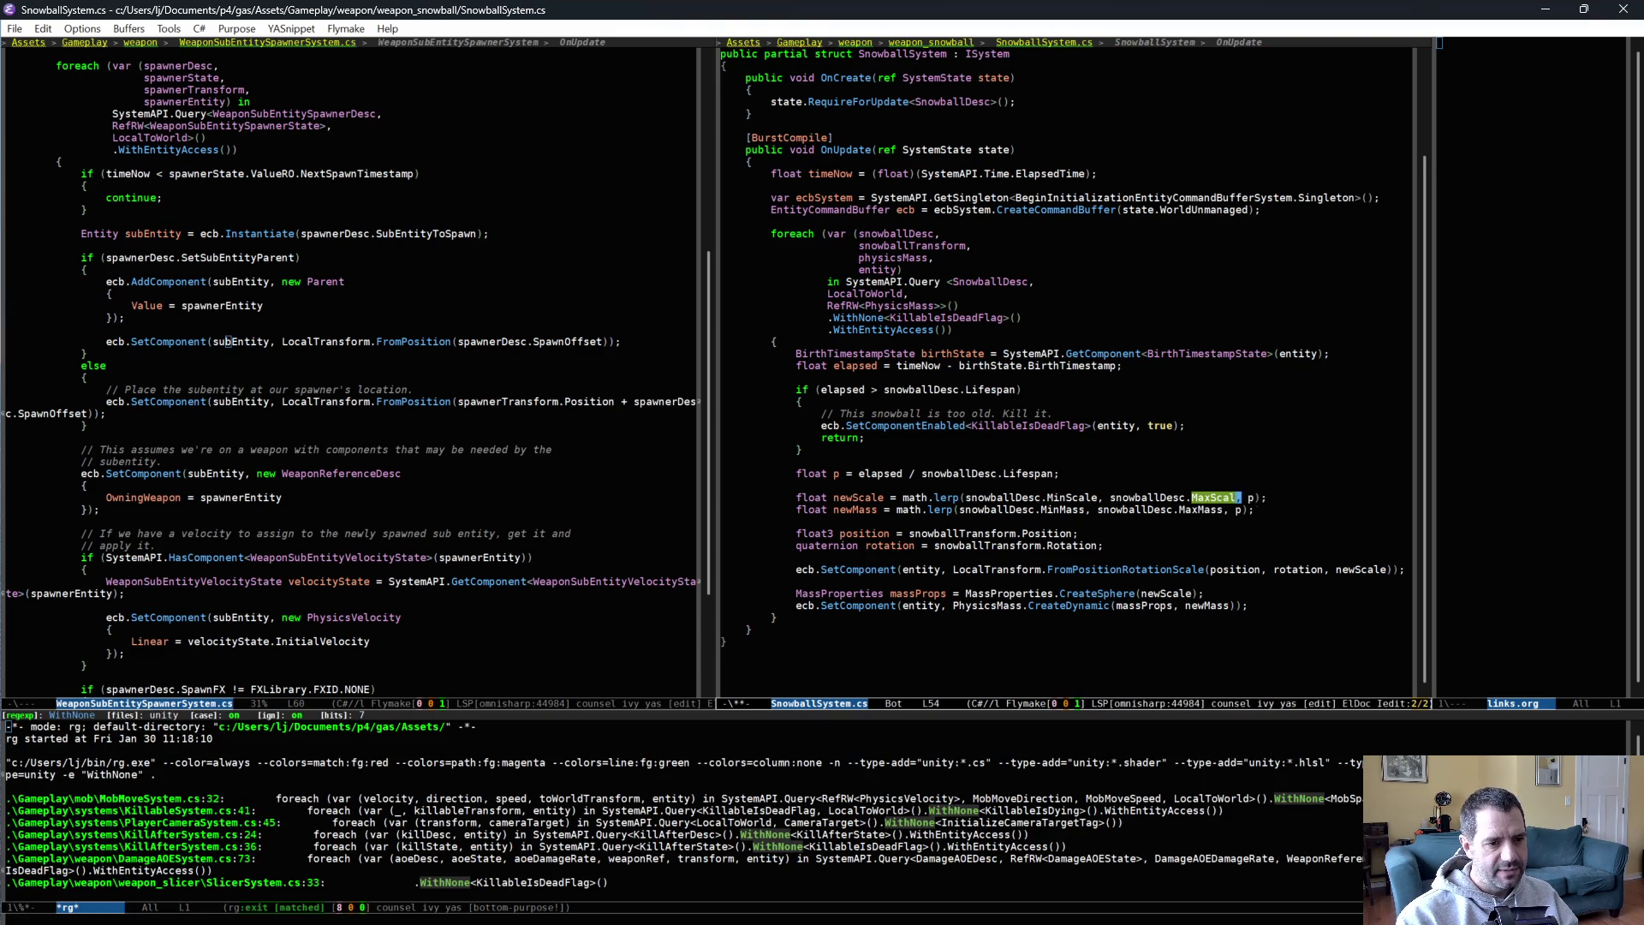
{"action": "key", "text": "ctrl+semicolon"}
{"action": "key", "text": "ctrl+x"}
{"action": "key", "text": "ctrl+s"}
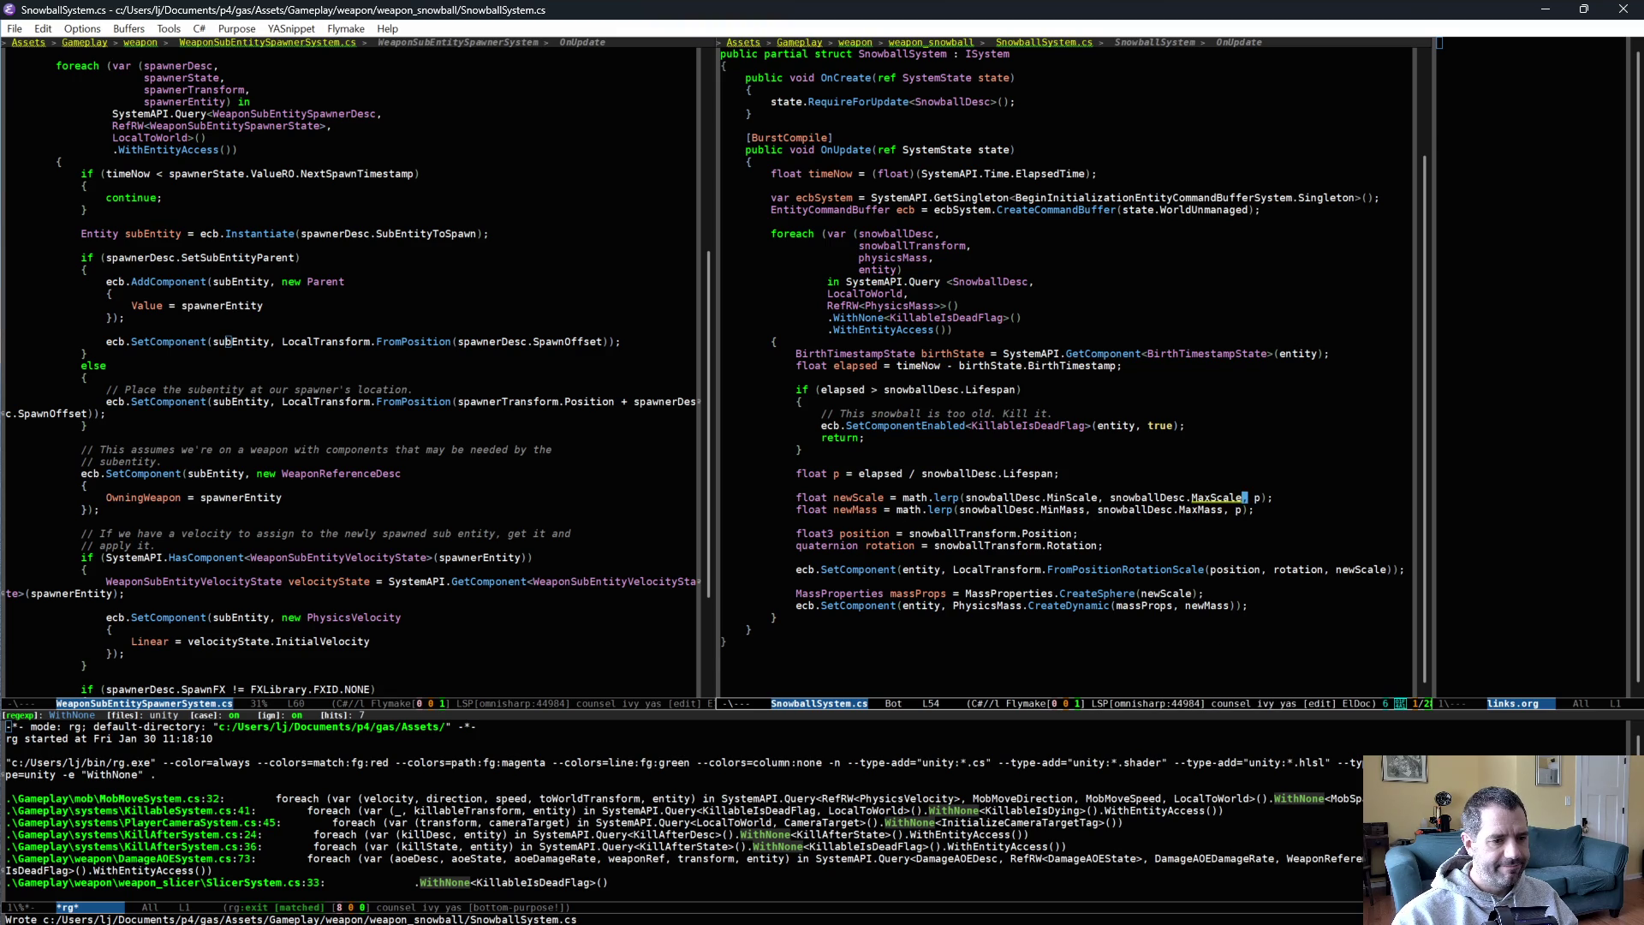
{"action": "scroll", "coordinate": [1067, 360], "scroll_direction": "up", "scroll_amount": 1}
{"action": "scroll", "coordinate": [1066, 376], "scroll_direction": "up", "scroll_amount": 2}
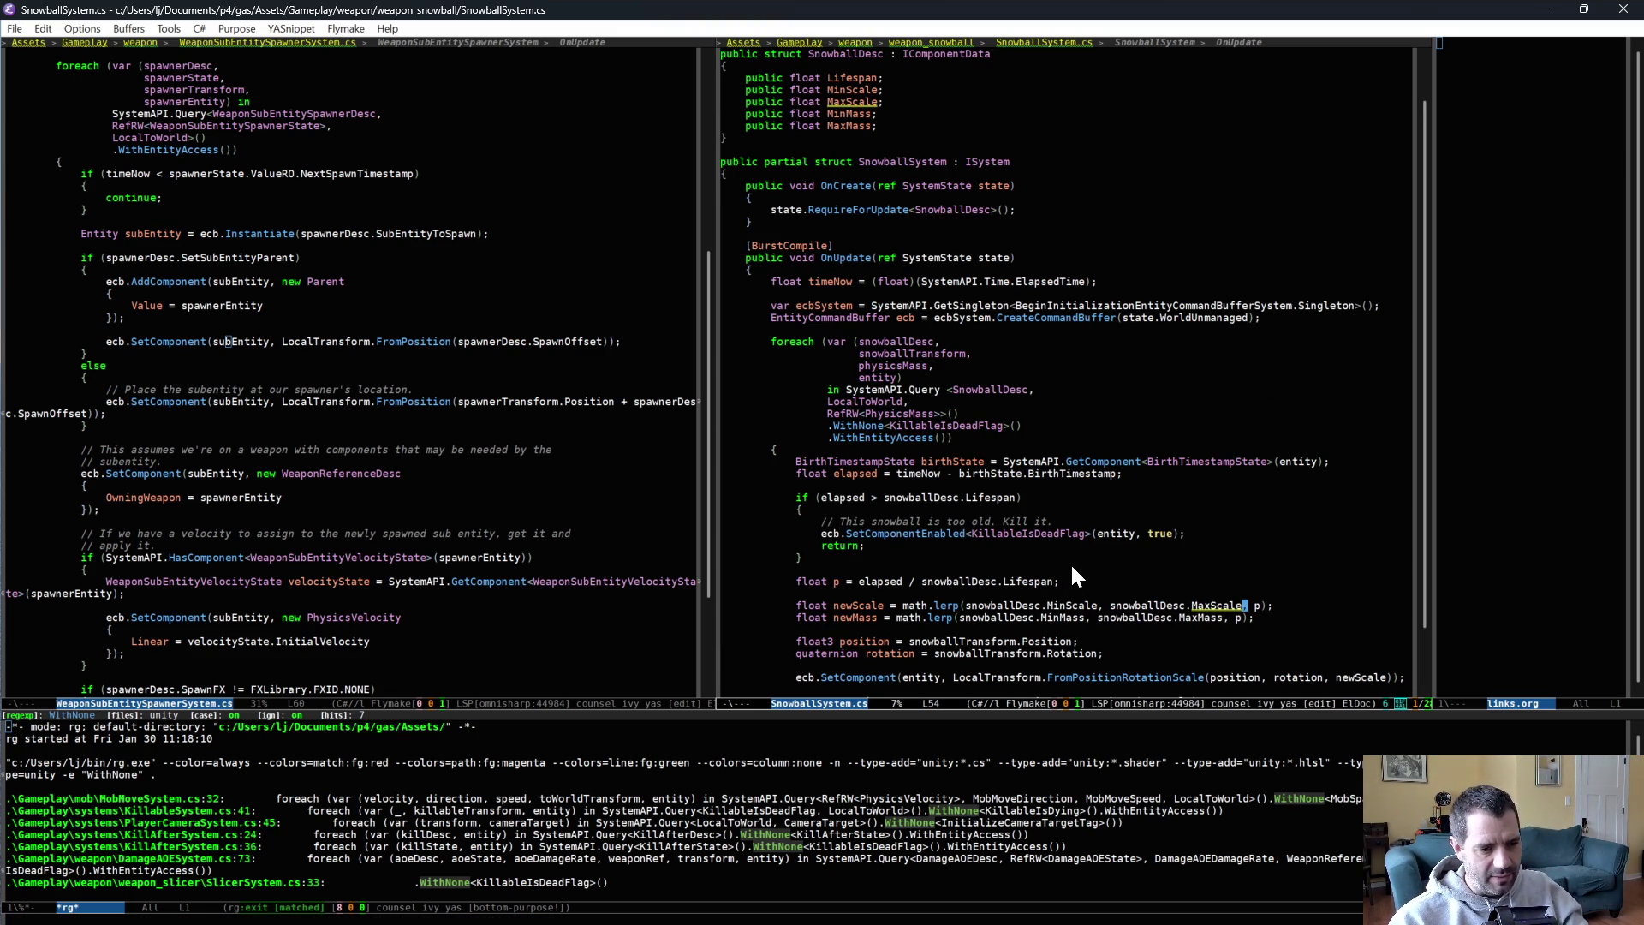
{"action": "scroll", "coordinate": [873, 265], "scroll_direction": "up", "scroll_amount": 2}
{"action": "left_click", "coordinate": [517, 256]}
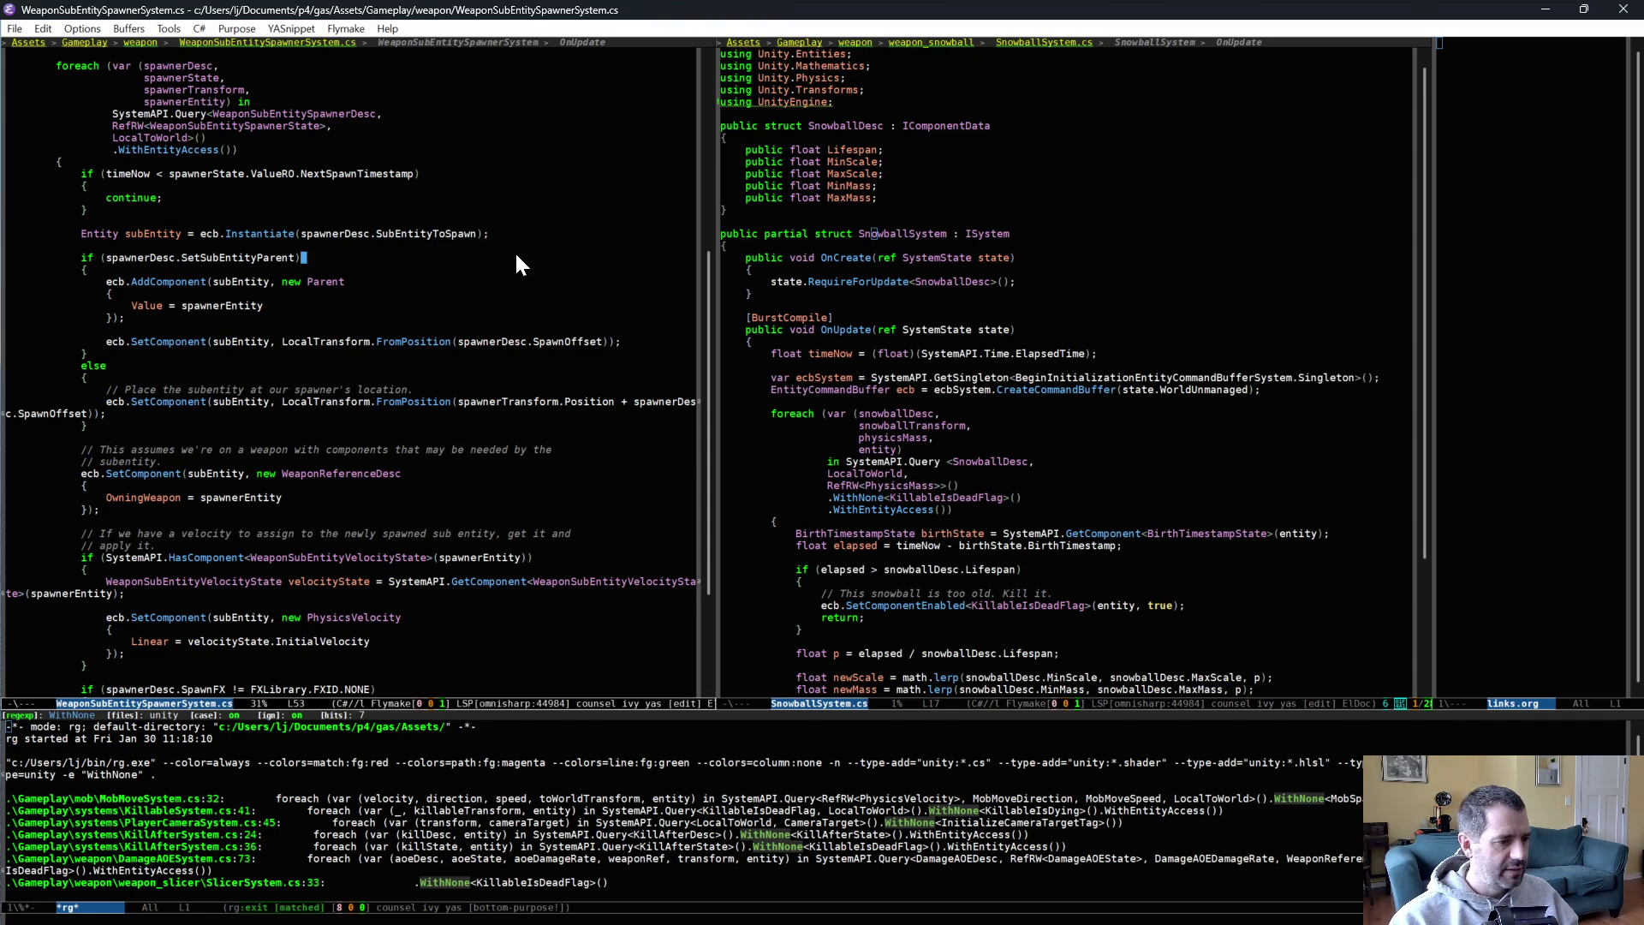
Open SnowballAuth.cs in the left window and rename MinRadius to MinScale.
{"action": "key", "text": "ctrl+x"}
{"action": "type", "text": "bsauth"}
{"action": "key", "text": "Return"}
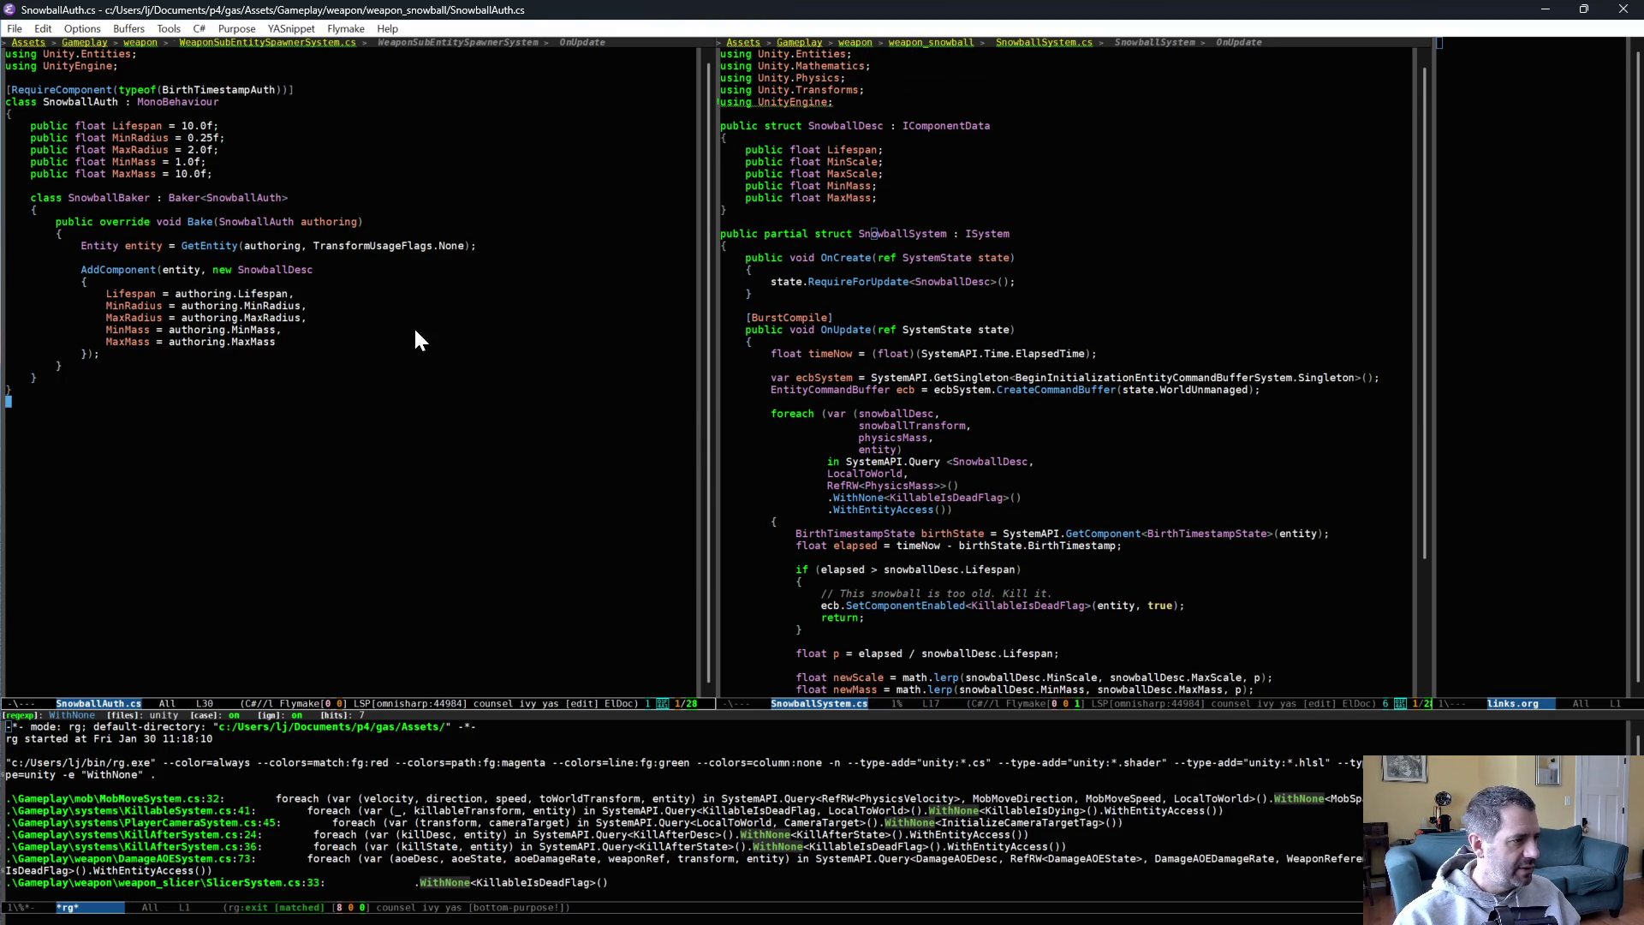
{"action": "left_click", "coordinate": [160, 306]}
{"action": "key", "text": "ctrl+;"}
{"action": "key", "text": "BackSpace"}
{"action": "key", "text": "BackSpace"}
{"action": "key", "text": "BackSpace"}
{"action": "type", "text": "Scale"}
{"action": "key", "text": "ctrl+;"}
Rename MaxRadius to MaxScale, then switch to Unity to recompile the scripts.
{"action": "key", "text": "Down"}
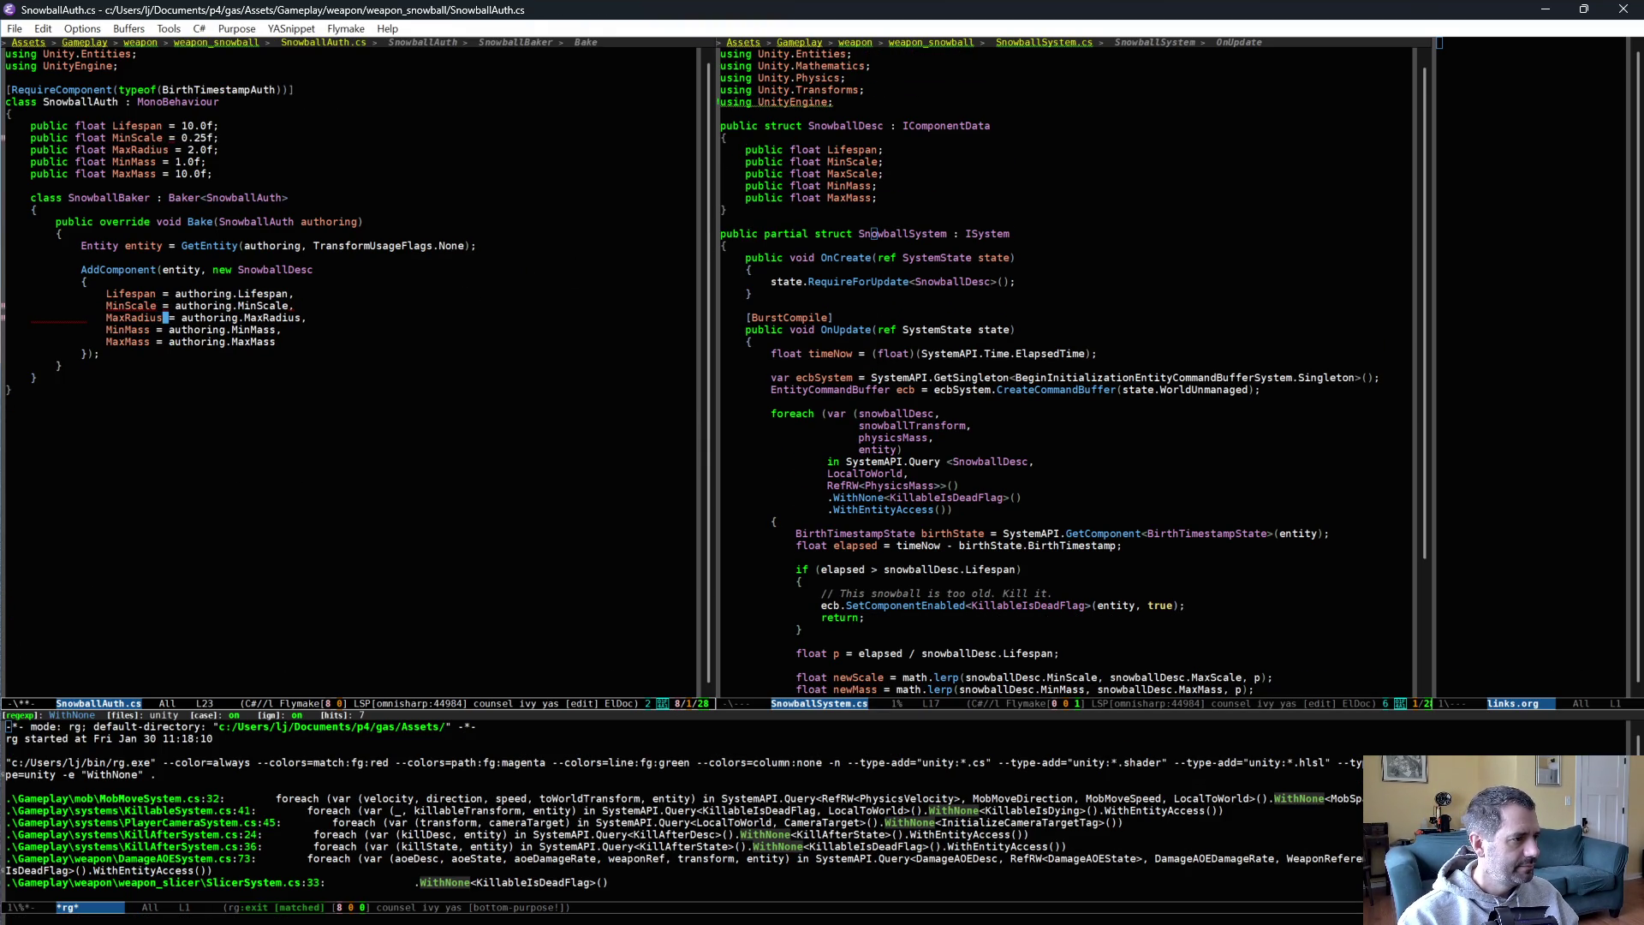
{"action": "key", "text": "ctrl+;"}
{"action": "key", "text": "BackSpace"}
{"action": "key", "text": "BackSpace"}
{"action": "key", "text": "BackSpace"}
{"action": "type", "text": "Scale"}
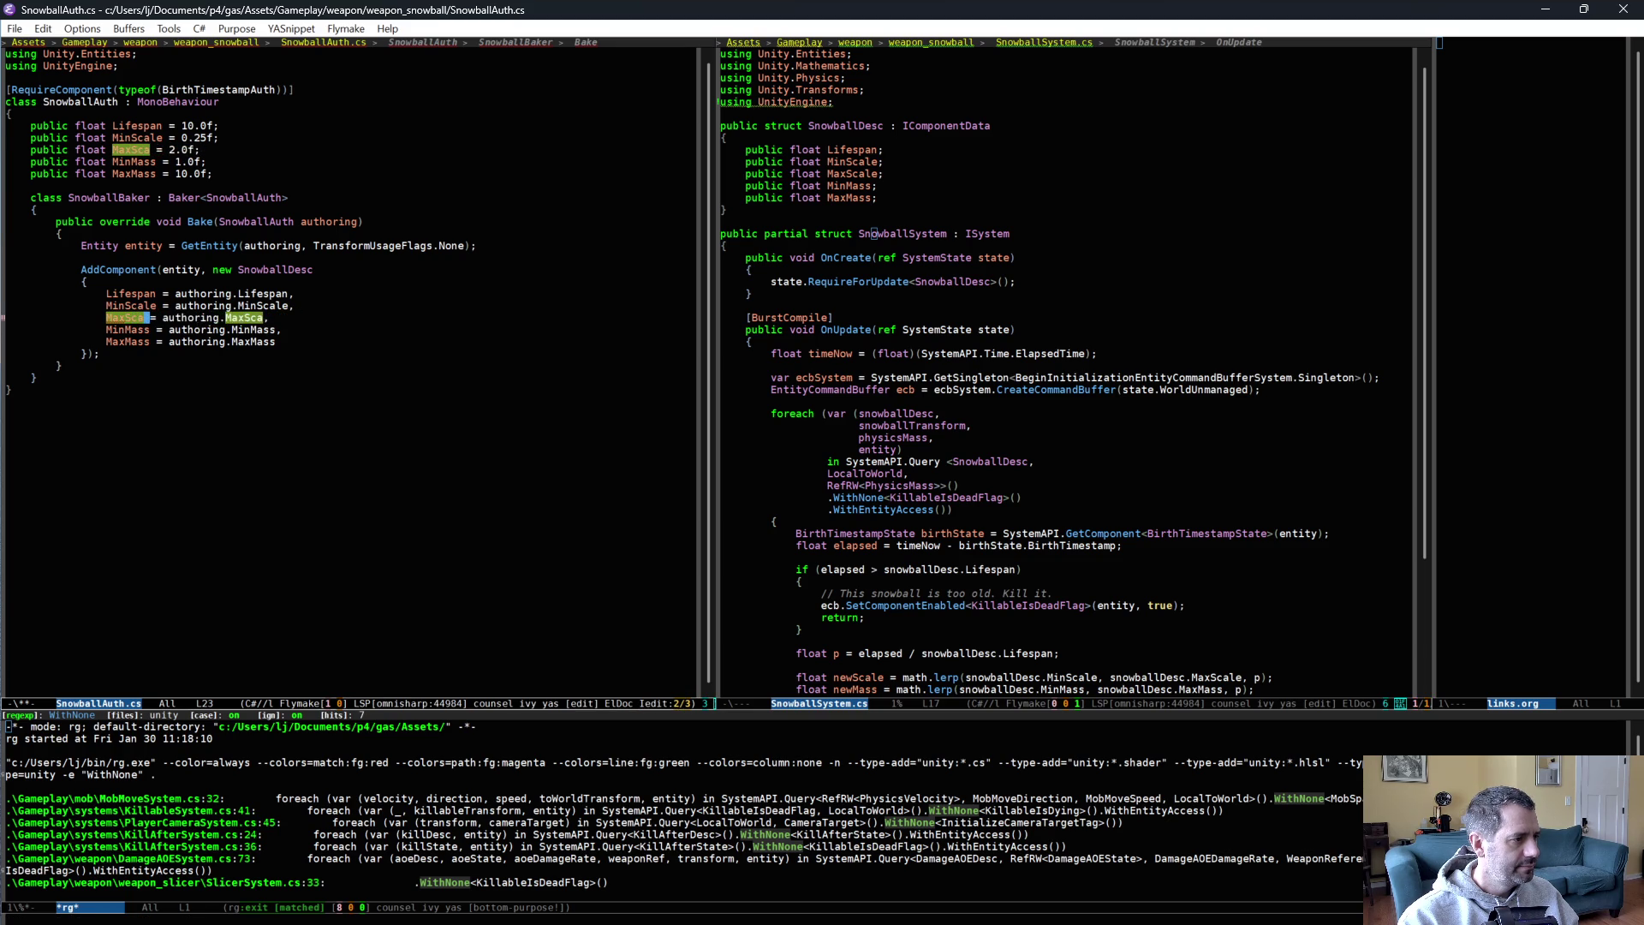
{"action": "key", "text": "ctrl+;"}
{"action": "left_click", "coordinate": [392, 513]}
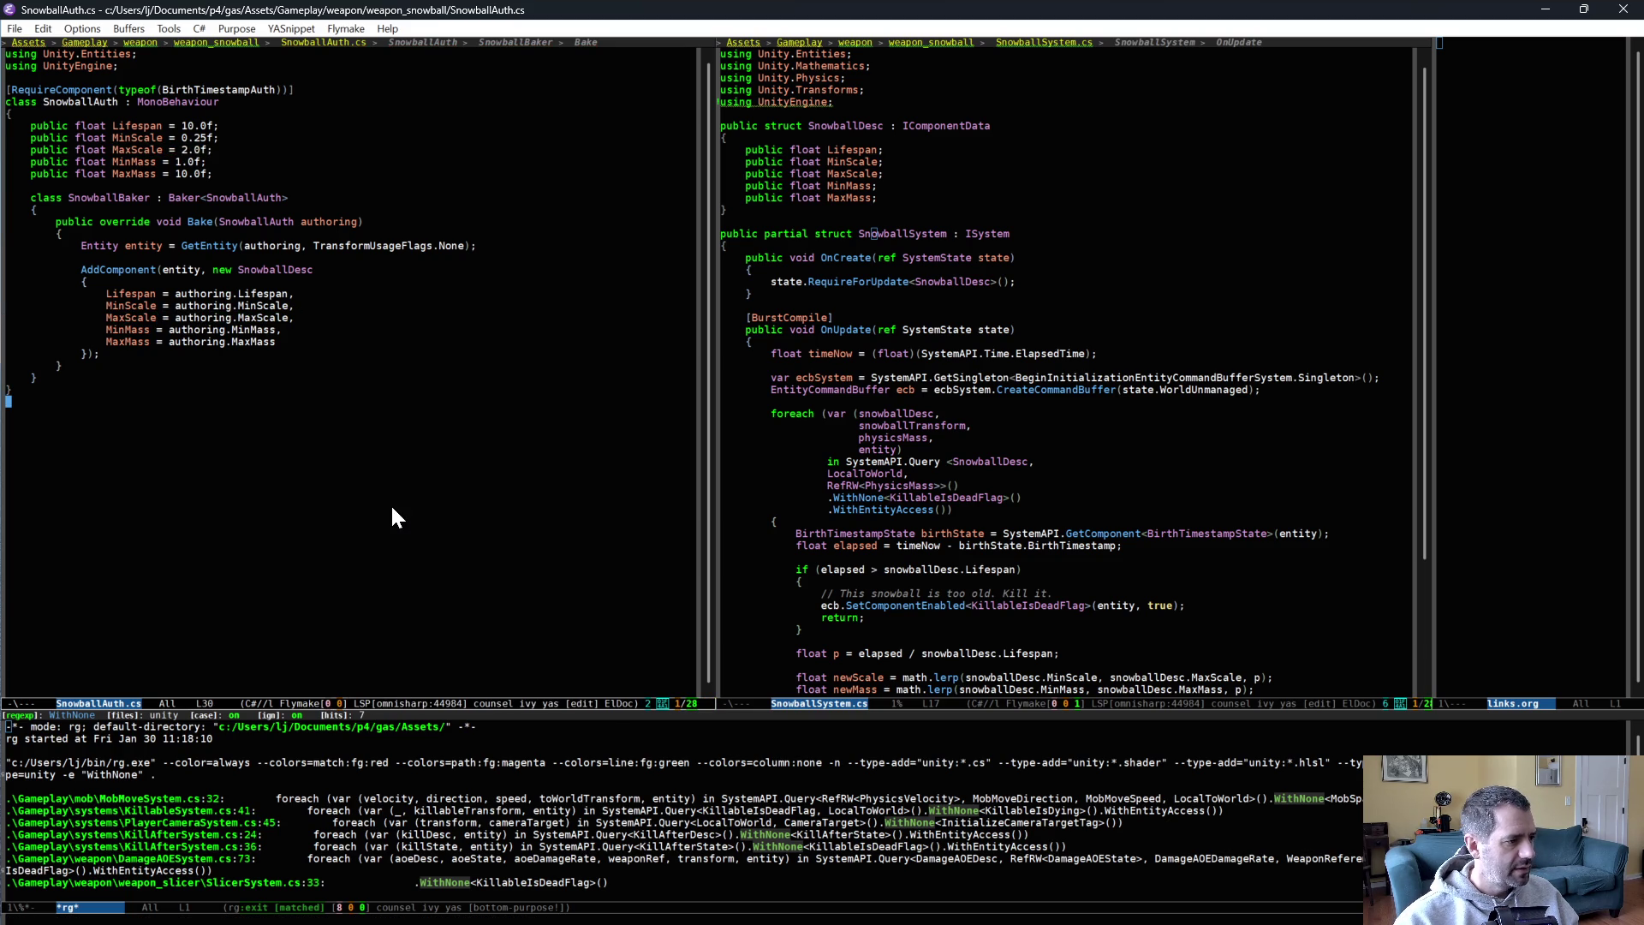
{"action": "key", "text": "alt+Tab"}
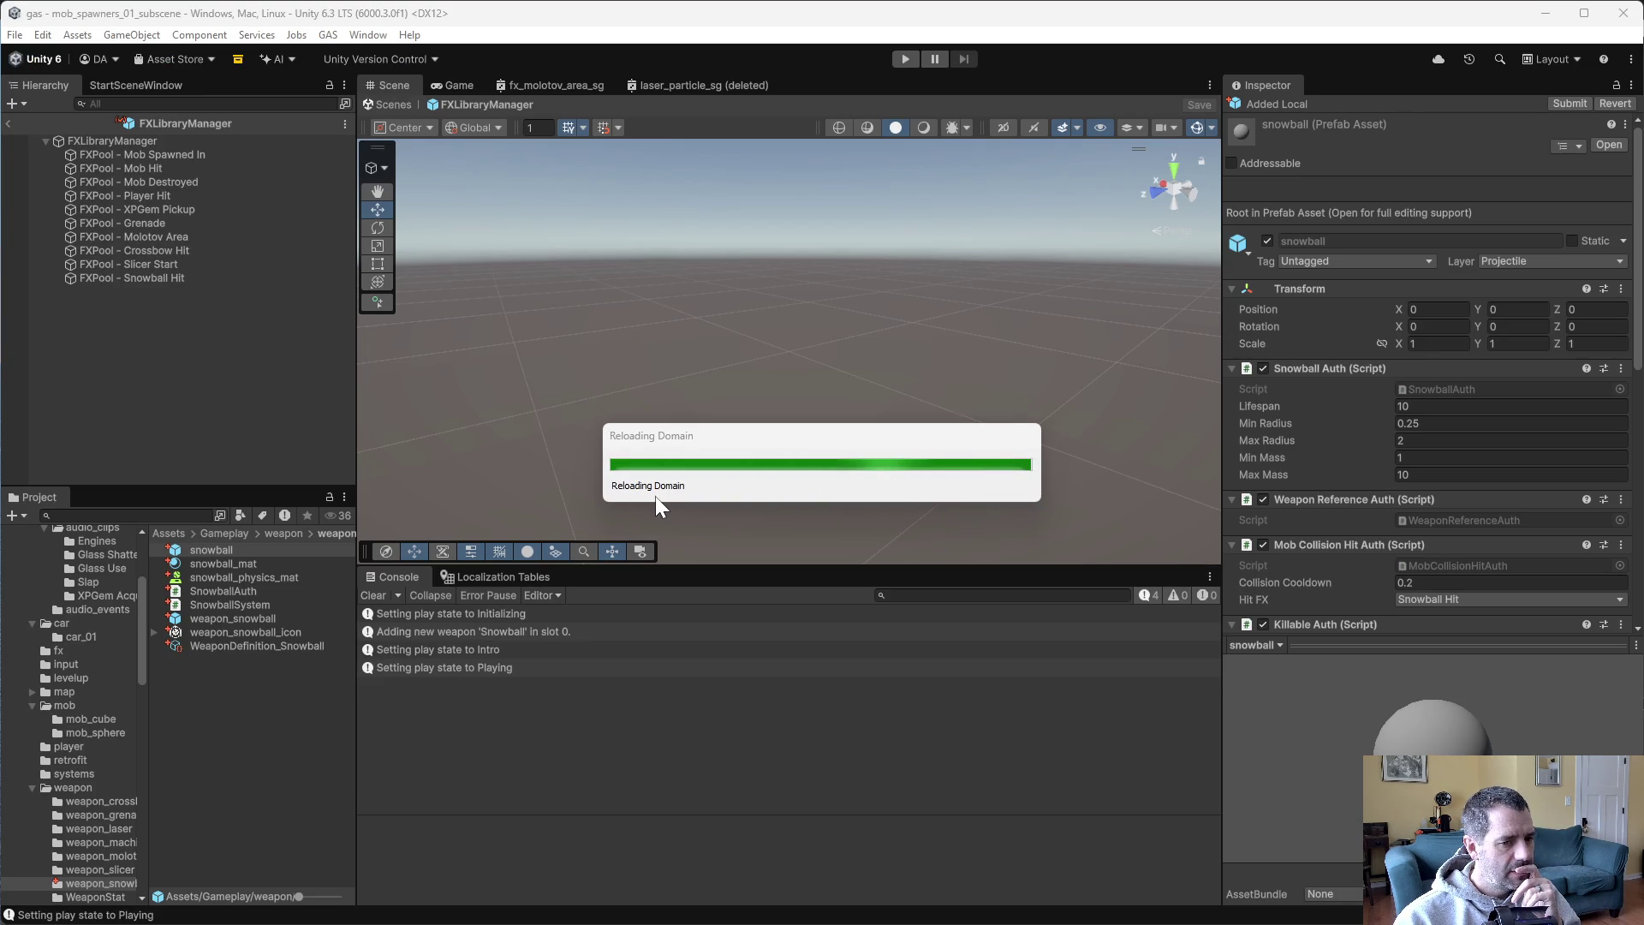
Inspect the pending DynamicsManager.asset change in P4V, then head back toward Unity.
{"action": "key", "text": "alt+Tab"}
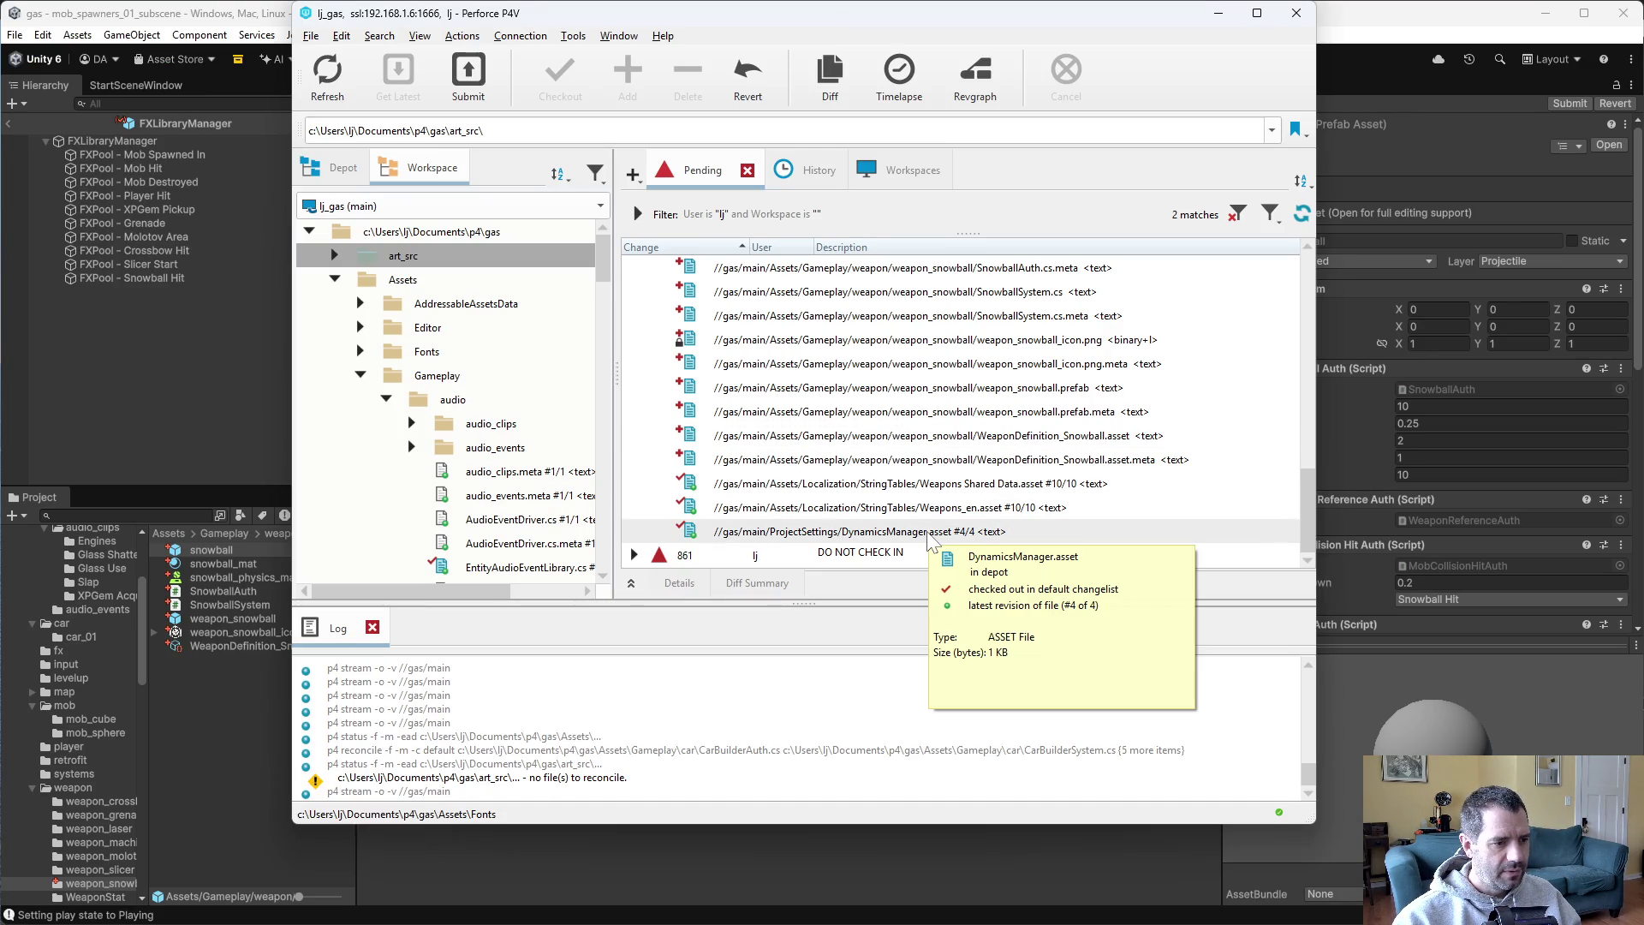
{"action": "left_click", "coordinate": [929, 532]}
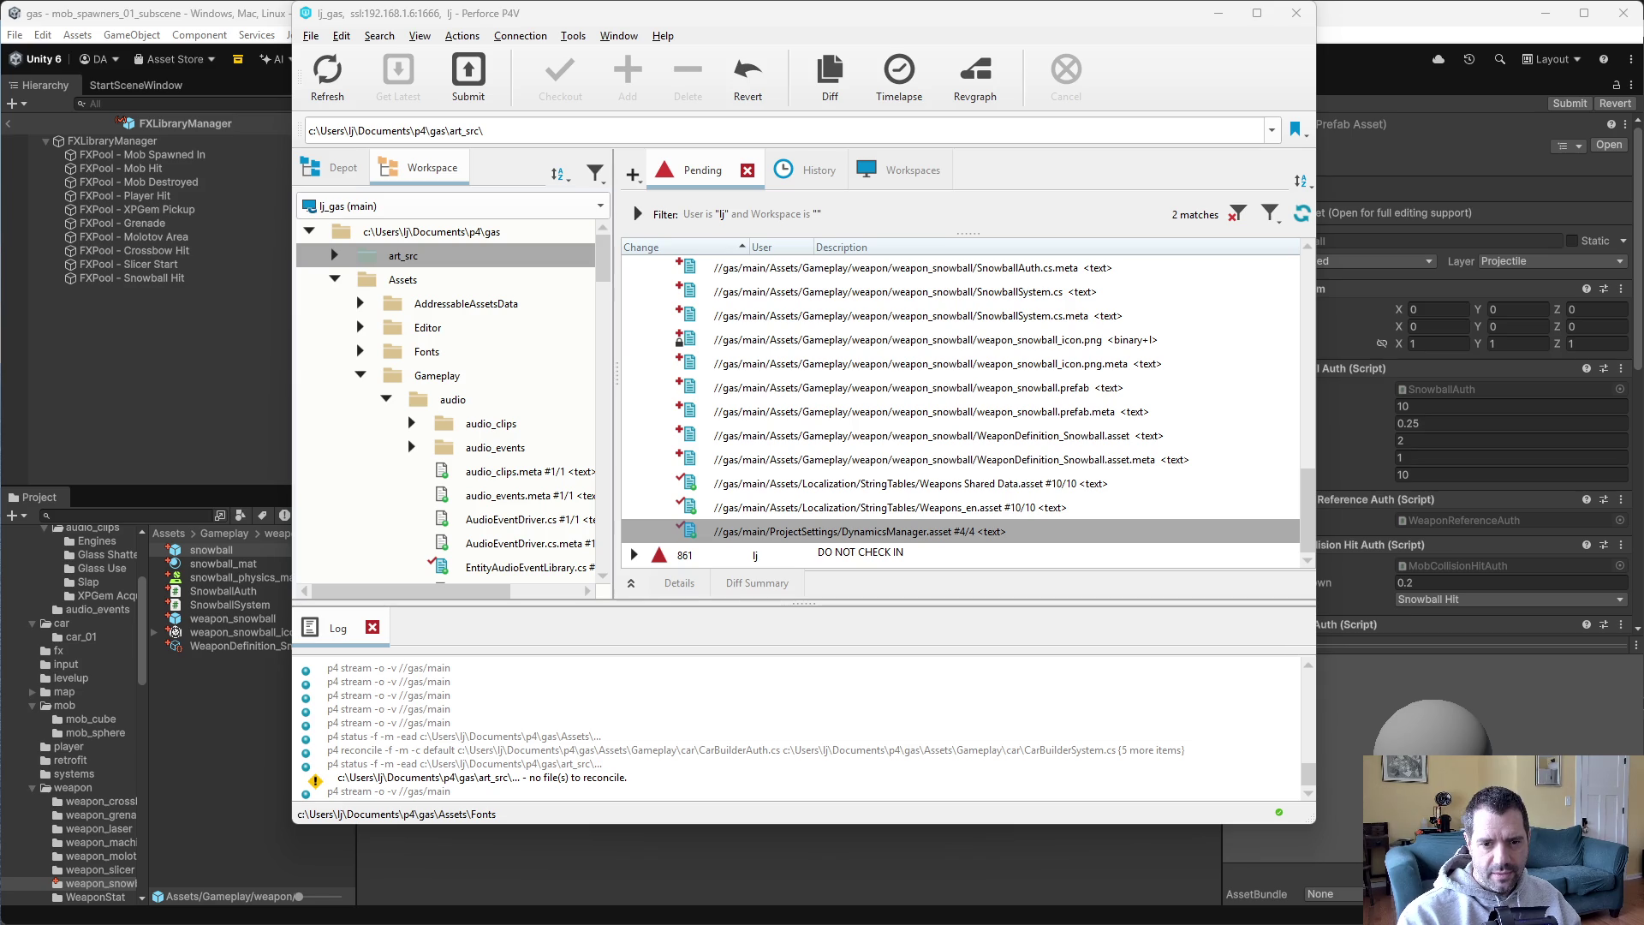
{"action": "left_click", "coordinate": [1150, 107]}
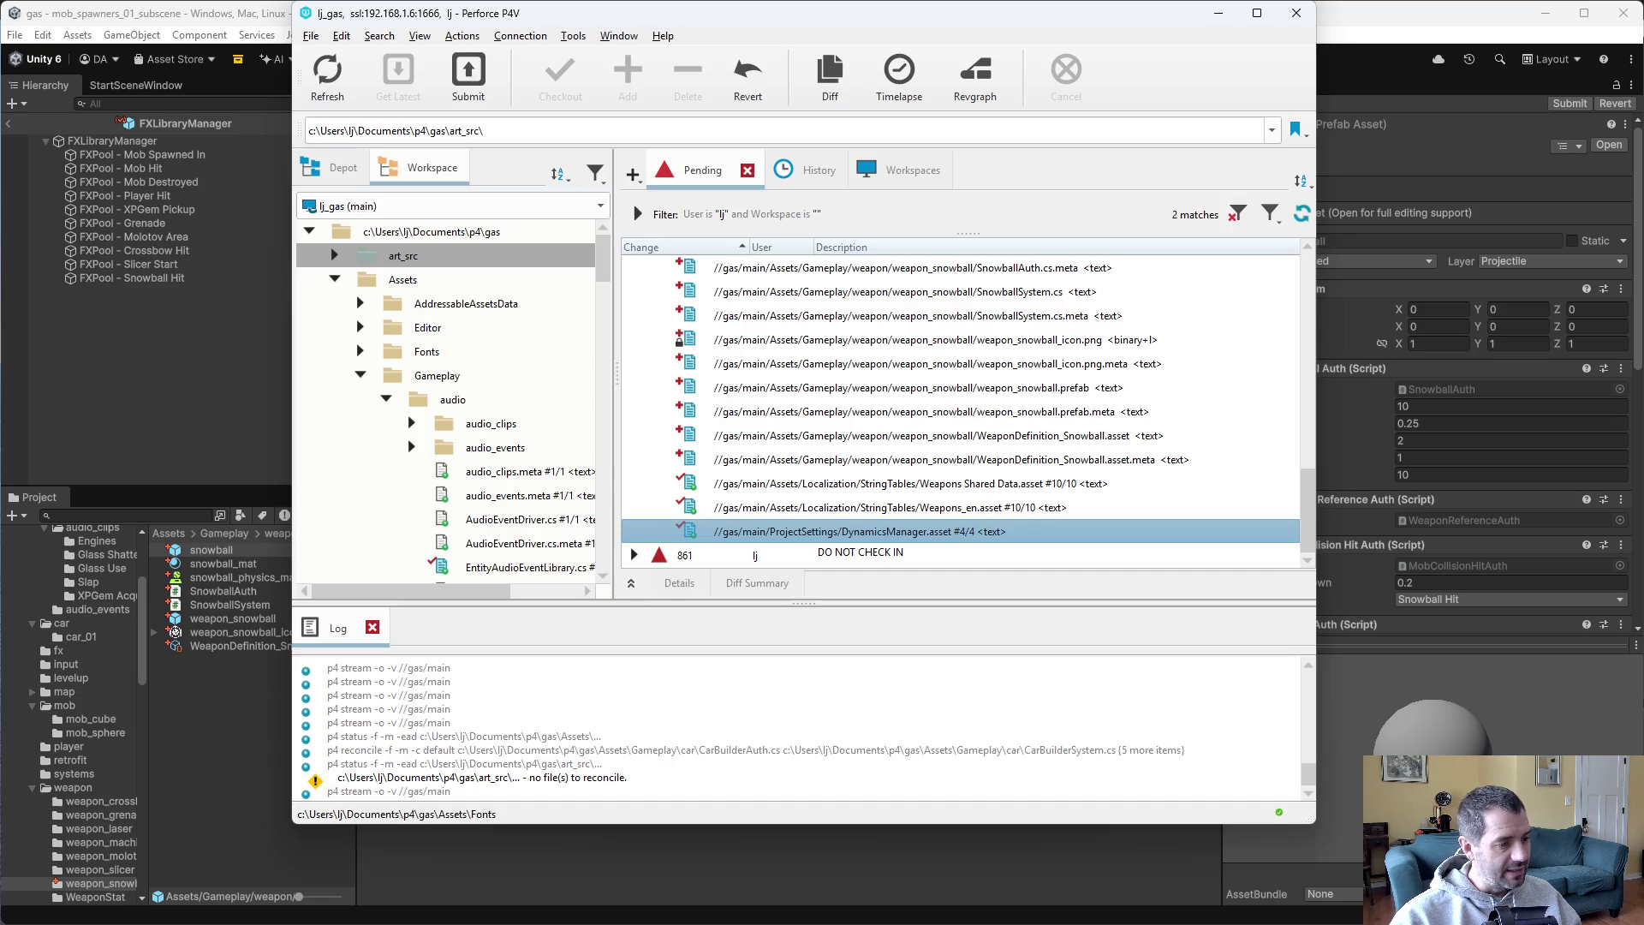
{"action": "key", "text": "alt+Tab"}
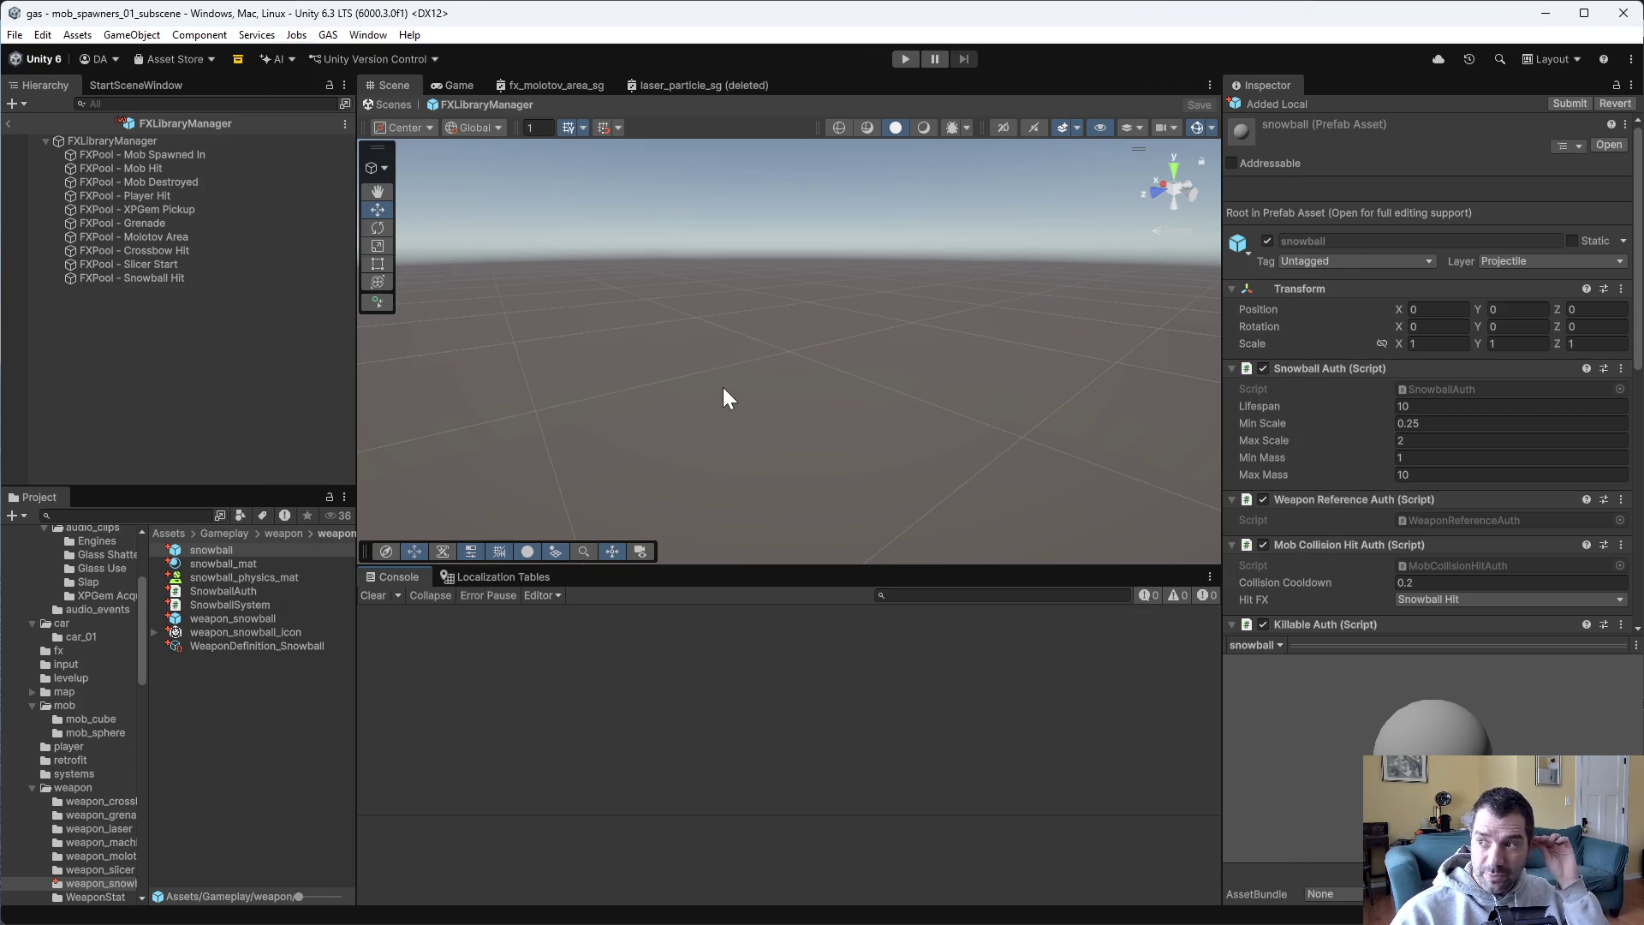
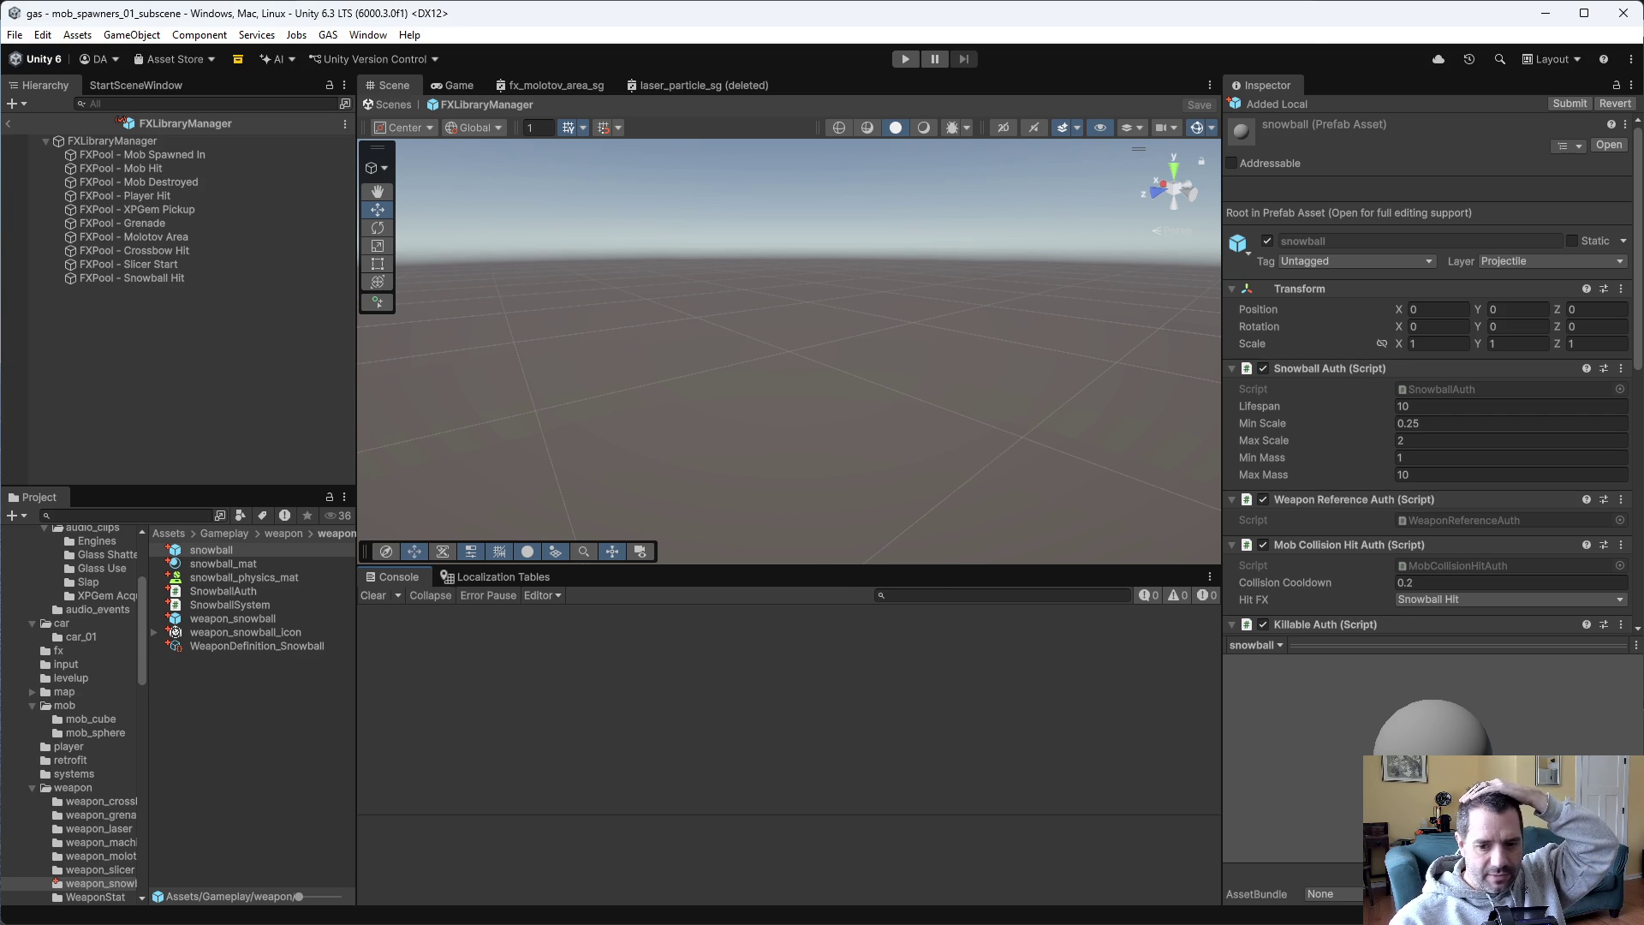
In P4V, start shelving the default changelist from the Assets folder, then cancel without shelving.
{"action": "key", "text": "alt+Tab"}
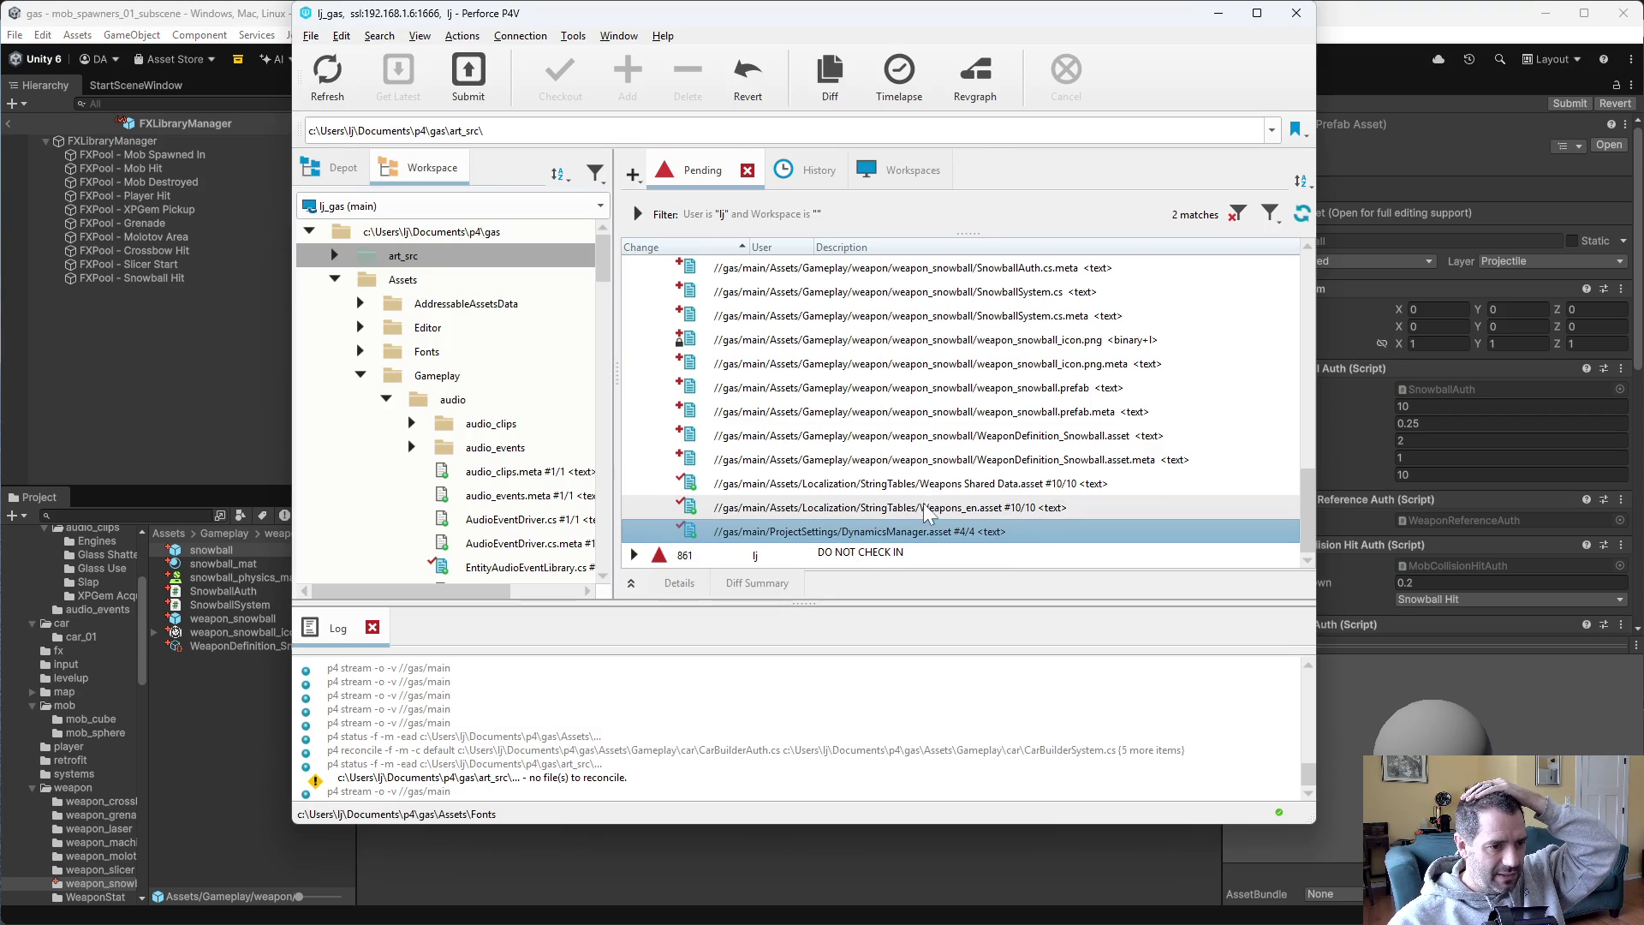
{"action": "scroll", "coordinate": [916, 514], "scroll_direction": "up", "scroll_amount": 2}
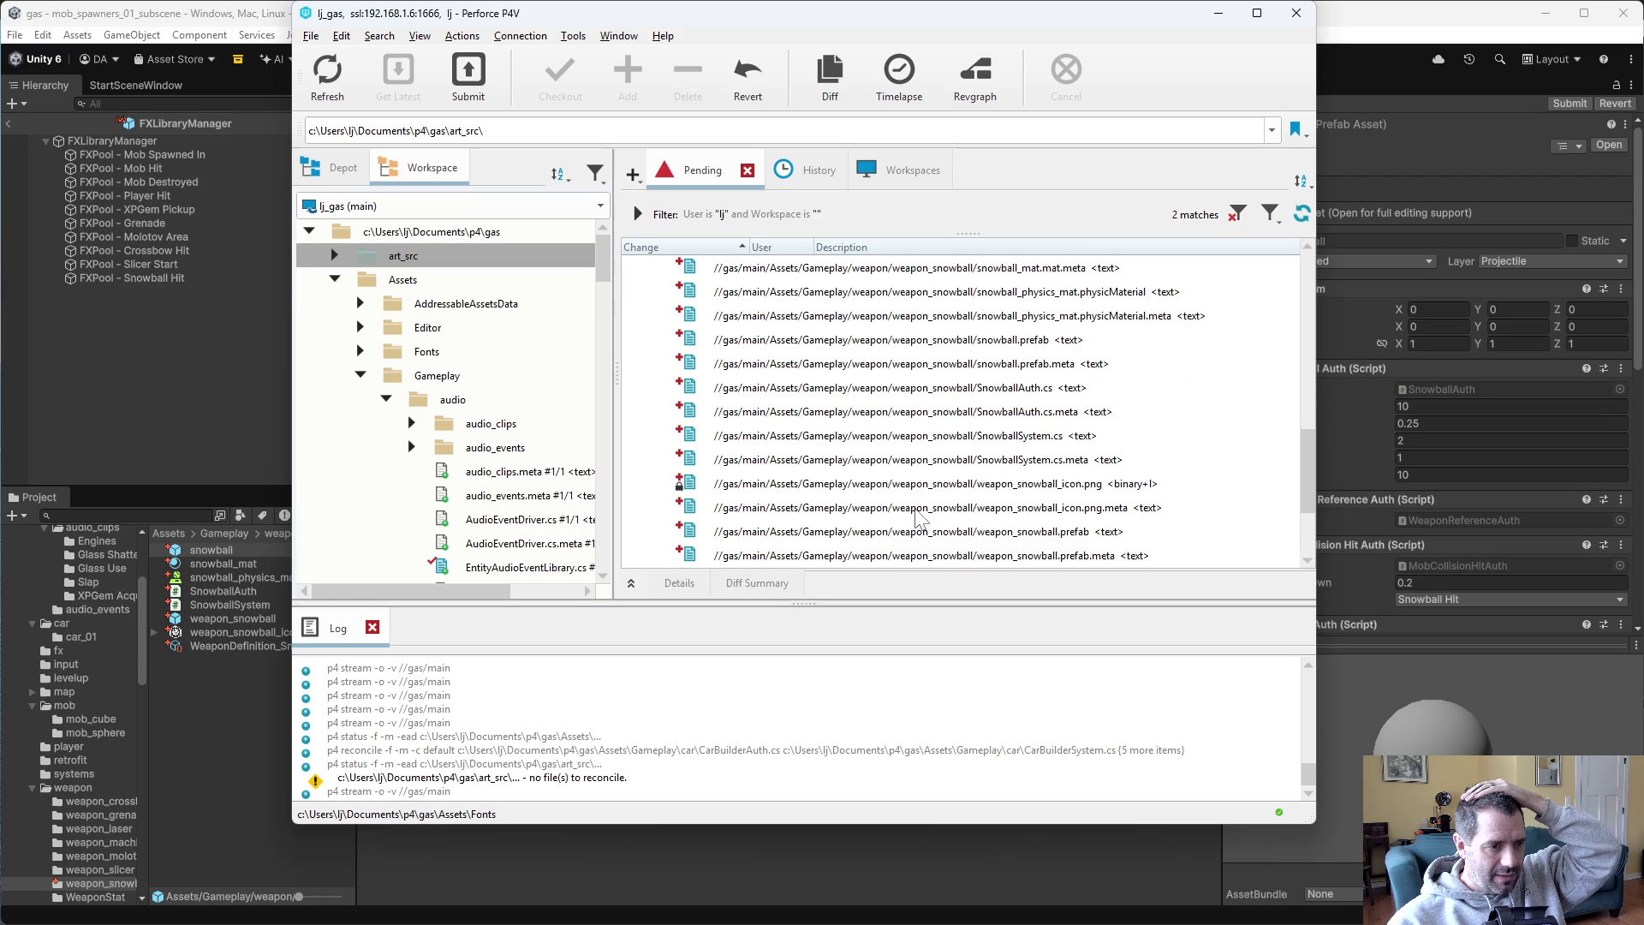
{"action": "scroll", "coordinate": [916, 514], "scroll_direction": "up", "scroll_amount": 5}
{"action": "scroll", "coordinate": [924, 514], "scroll_direction": "down", "scroll_amount": 5}
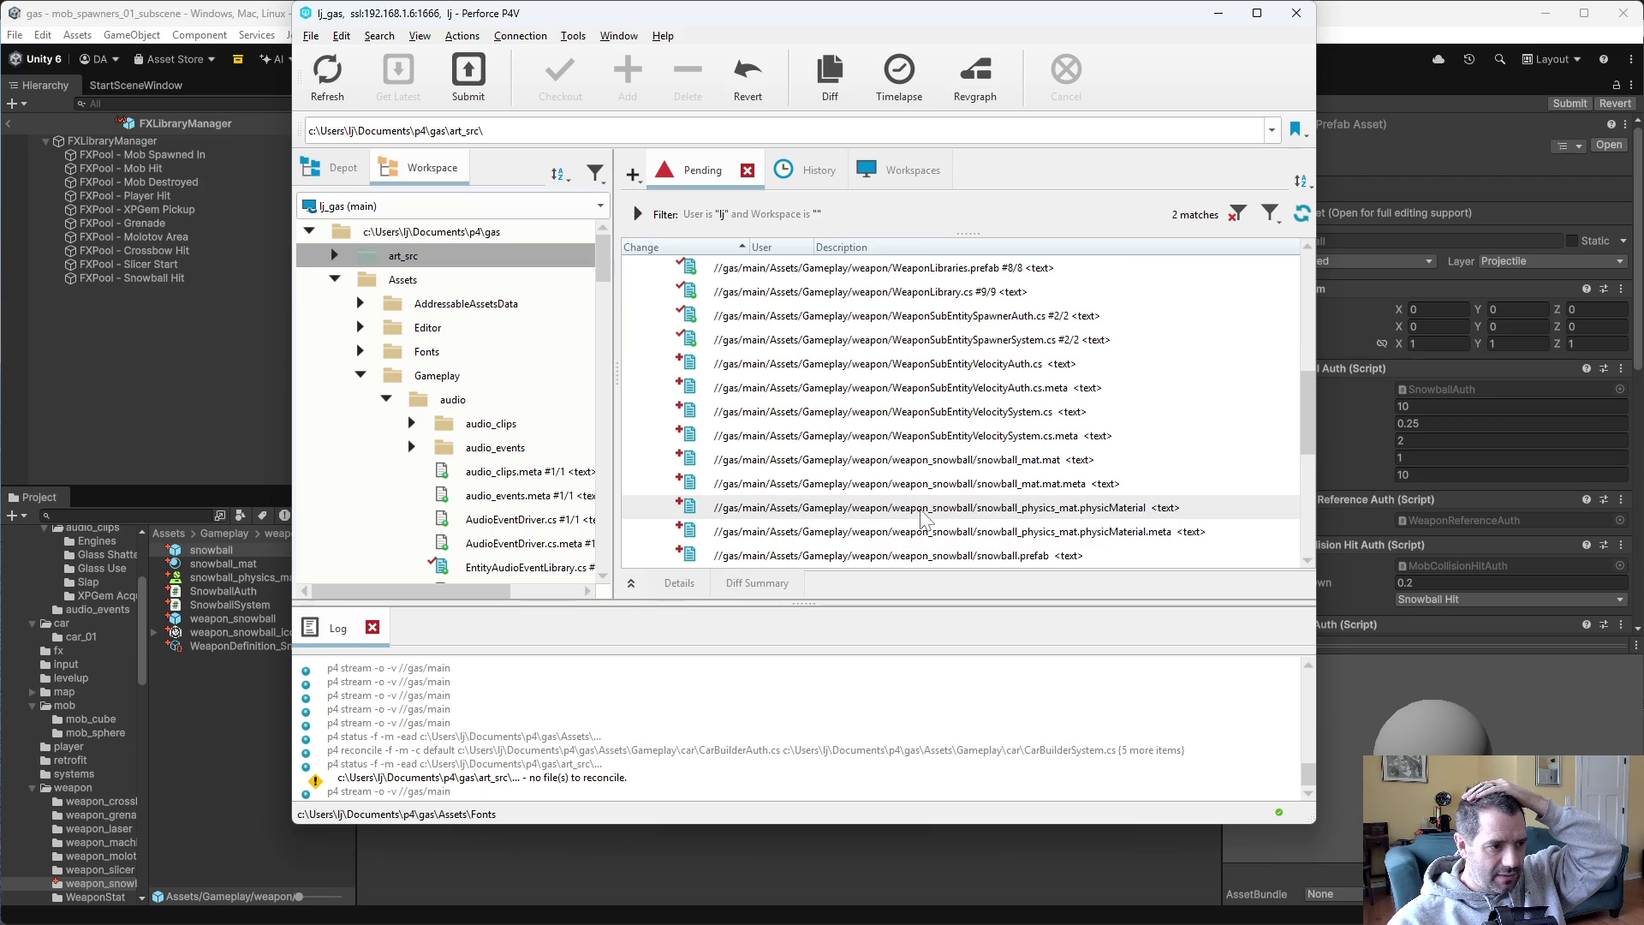
{"action": "left_click", "coordinate": [420, 282]}
{"action": "right_click", "coordinate": [422, 286]}
{"action": "left_click", "coordinate": [543, 301]}
{"action": "left_click", "coordinate": [447, 495]}
Reconcile offline work on Assets, find nothing to reconcile, then start the Unity game.
{"action": "left_click", "coordinate": [425, 309]}
{"action": "left_click", "coordinate": [403, 281]}
{"action": "right_click", "coordinate": [399, 281]}
{"action": "left_click", "coordinate": [529, 271]}
{"action": "left_click", "coordinate": [895, 445]}
{"action": "left_click", "coordinate": [1373, 41]}
{"action": "left_click", "coordinate": [909, 60]}
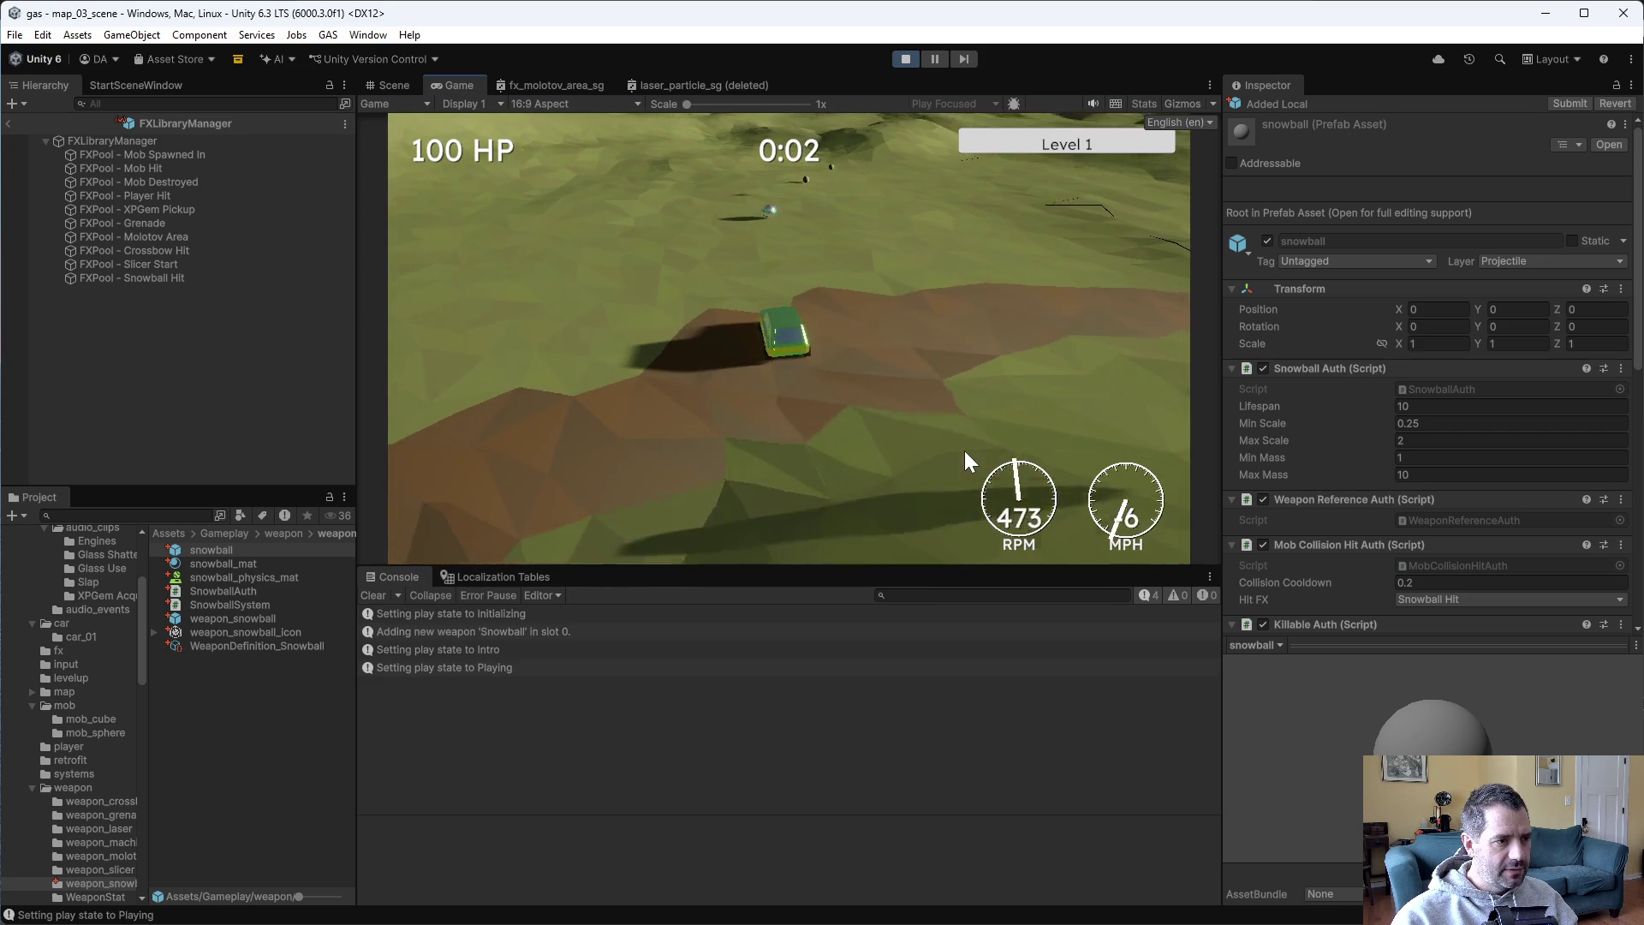
Stop the game and enable emission on snowball_mat with a pure white colour.
{"action": "left_click", "coordinate": [905, 58]}
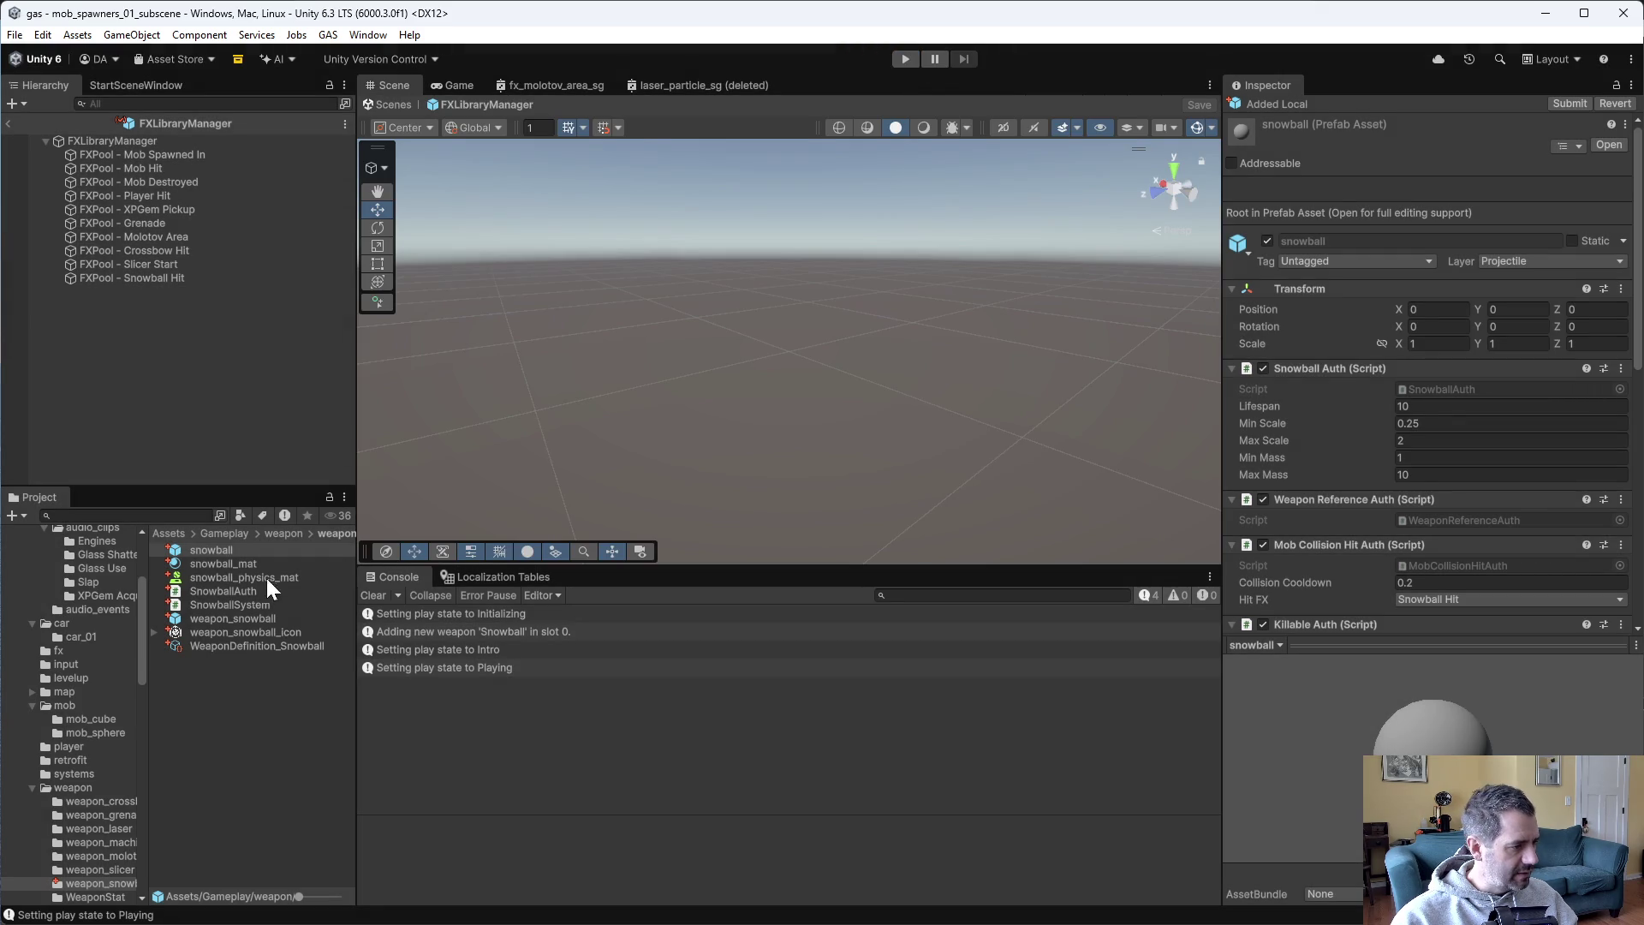
{"action": "left_click", "coordinate": [280, 565]}
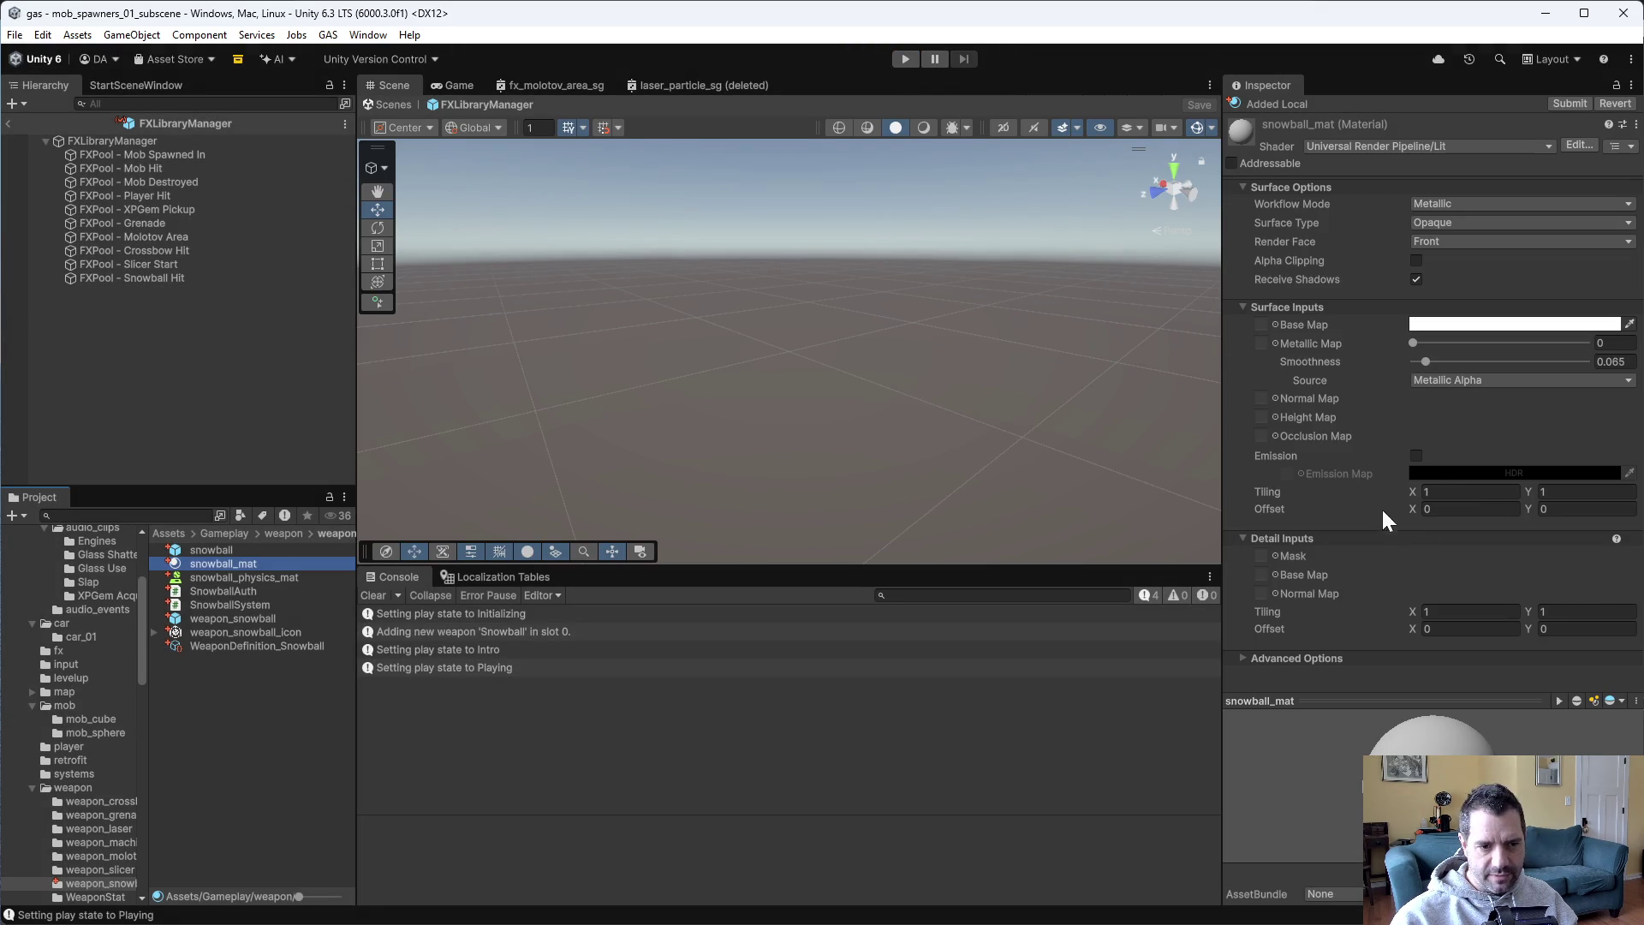
{"action": "left_click", "coordinate": [1417, 455]}
{"action": "left_click", "coordinate": [1507, 474]}
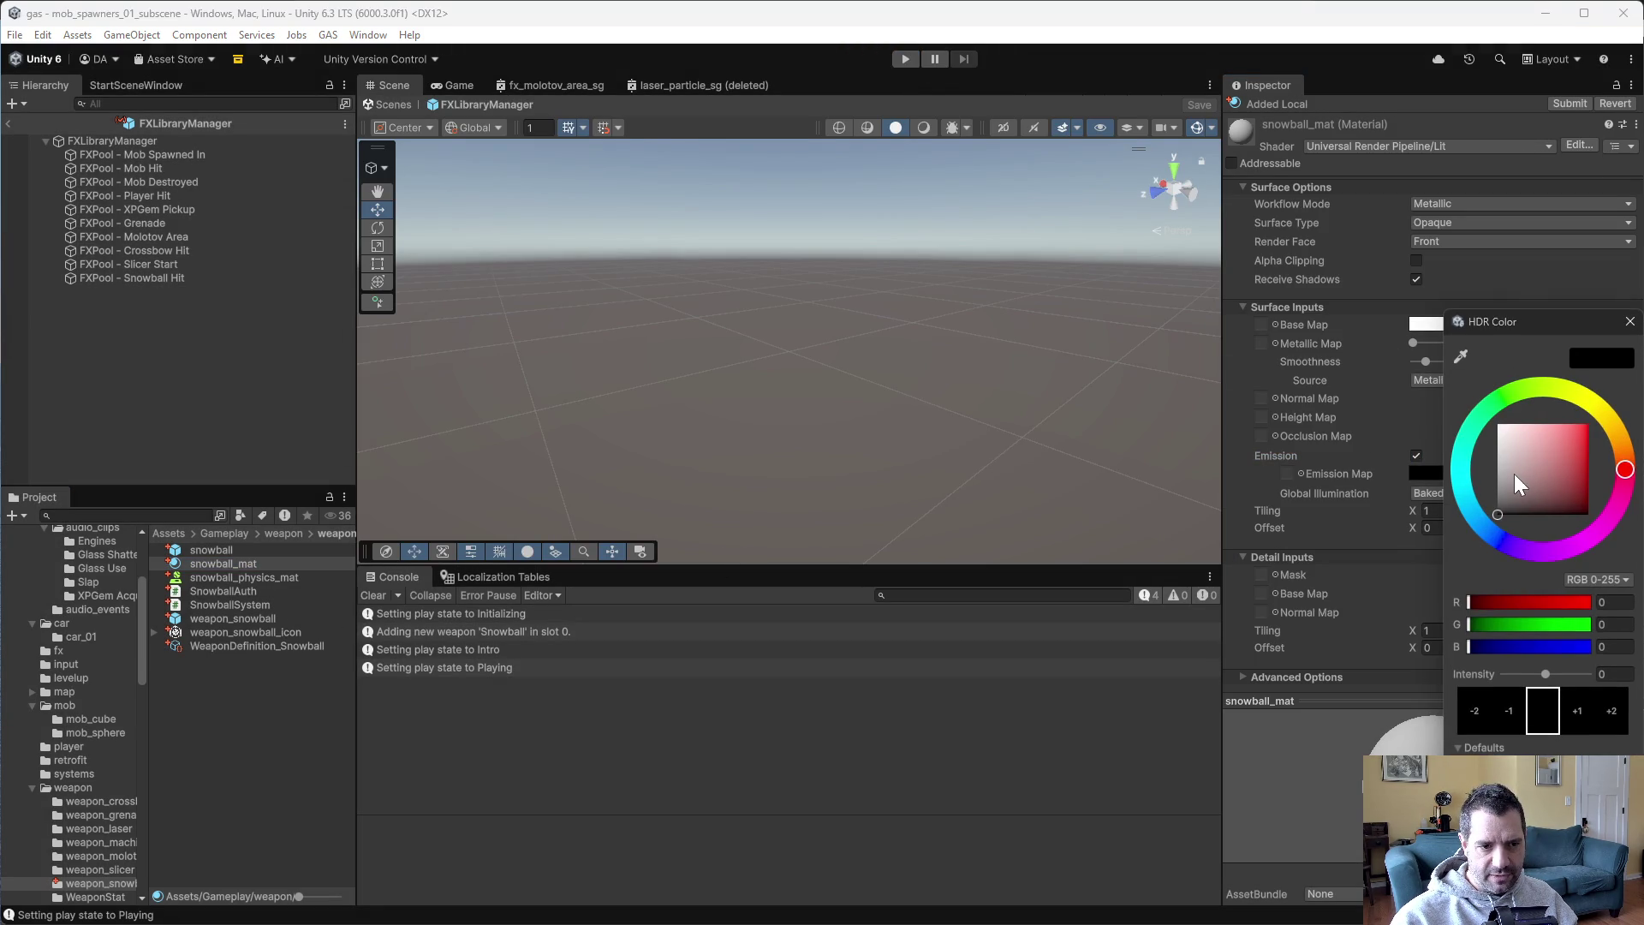
{"action": "left_click_drag", "start_coordinate": [1556, 465], "coordinate": [1498, 424]}
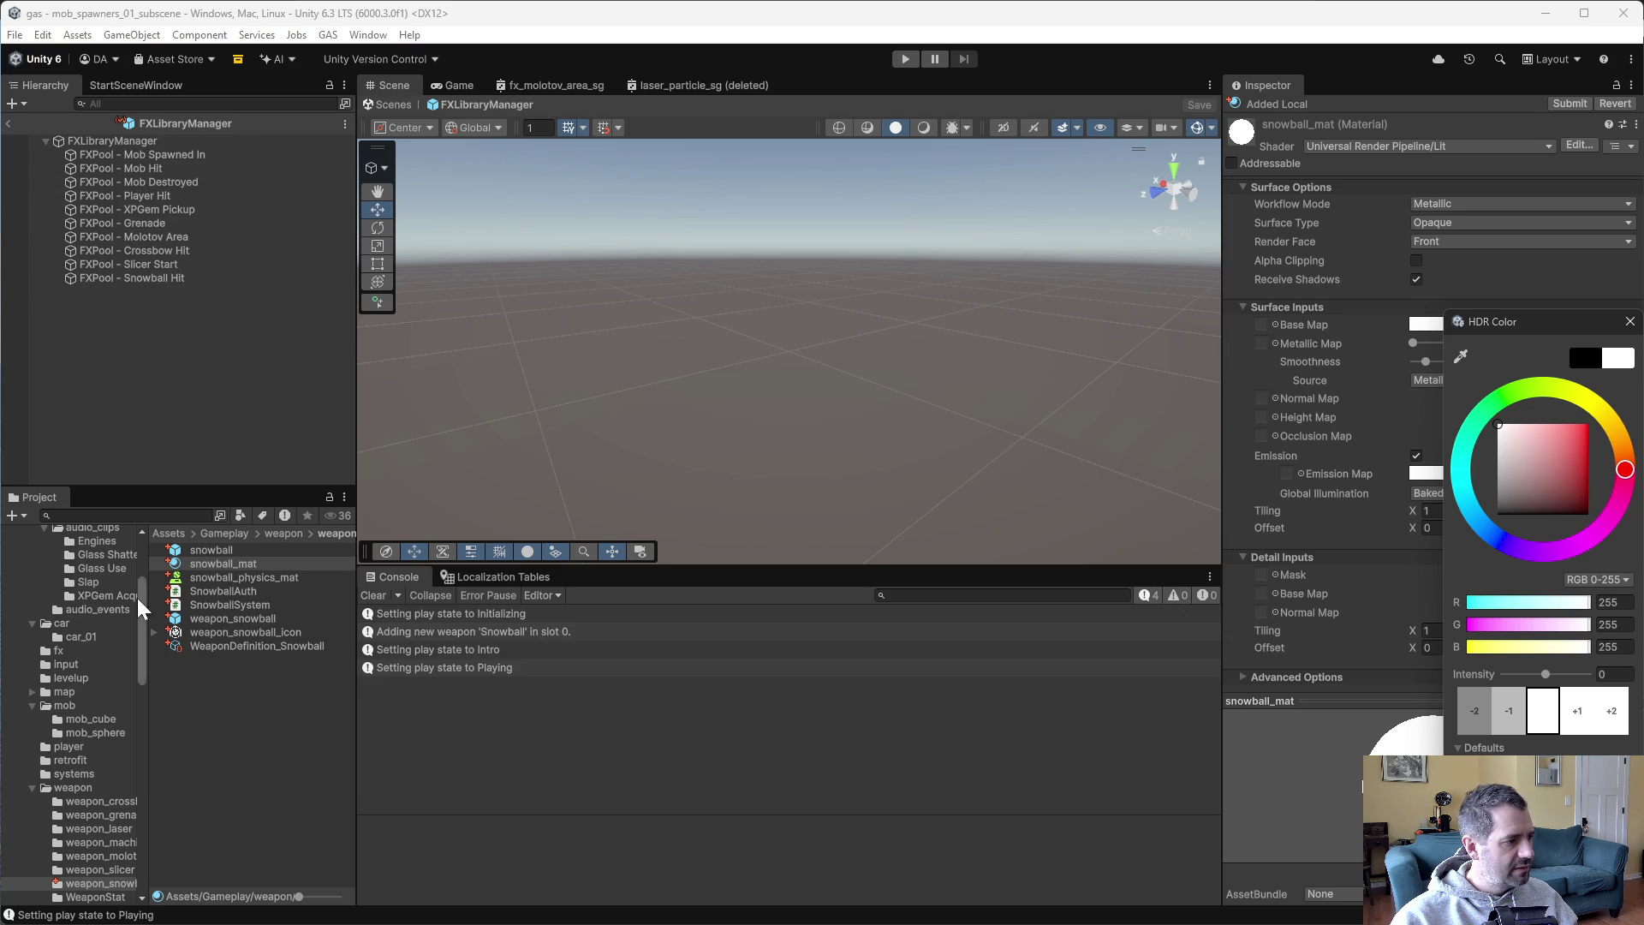
In the snowball prefab, dim snowball_mat's emission colour to grey and restart the play test.
{"action": "double_click", "coordinate": [219, 550]}
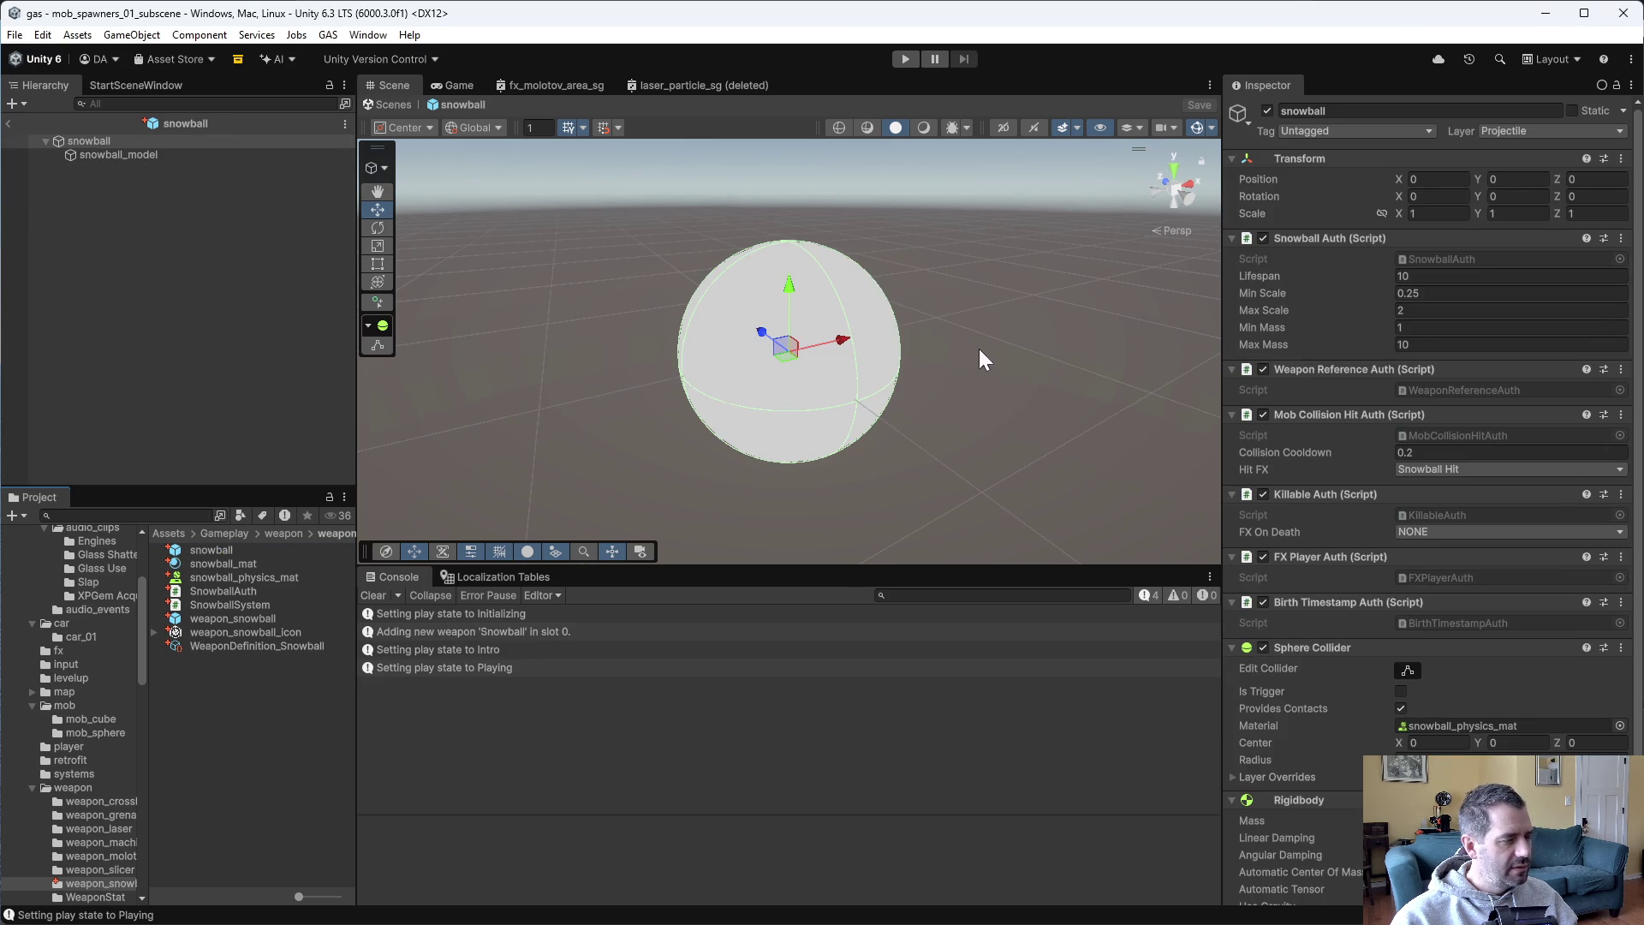
{"action": "left_click", "coordinate": [925, 128]}
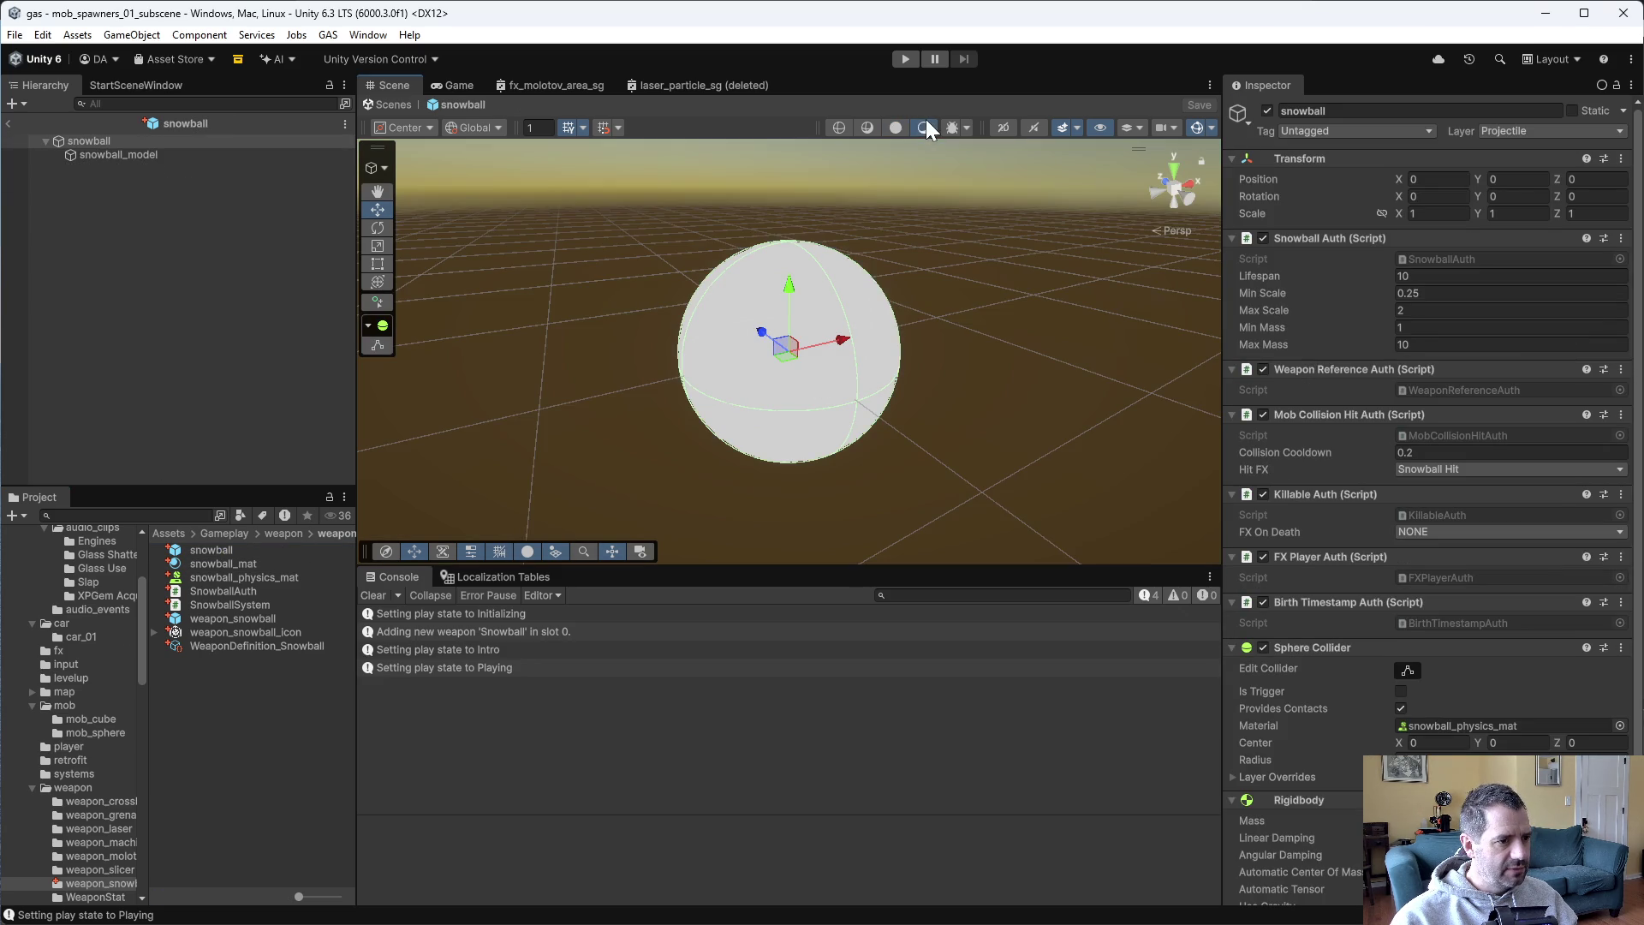
{"action": "left_click", "coordinate": [223, 564]}
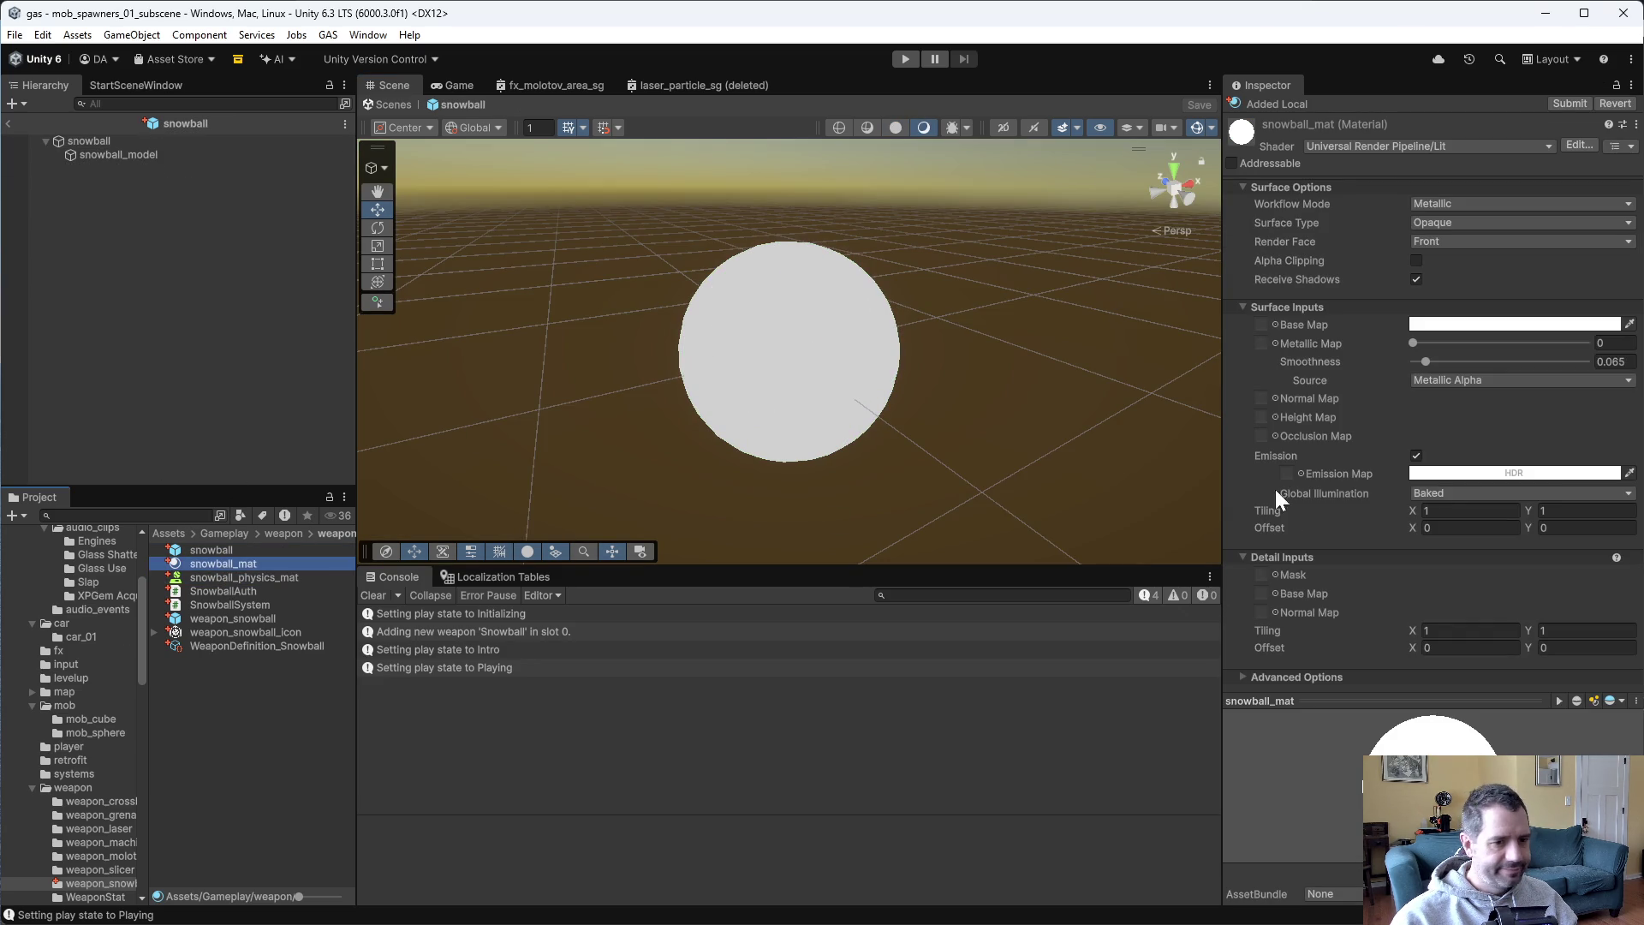
{"action": "left_click", "coordinate": [1559, 471]}
{"action": "mouse_move", "coordinate": [1505, 454]}
{"action": "left_mouse_down"}
{"action": "mouse_move", "coordinate": [1425, 568]}
{"action": "mouse_move", "coordinate": [1410, 482]}
{"action": "left_mouse_up"}
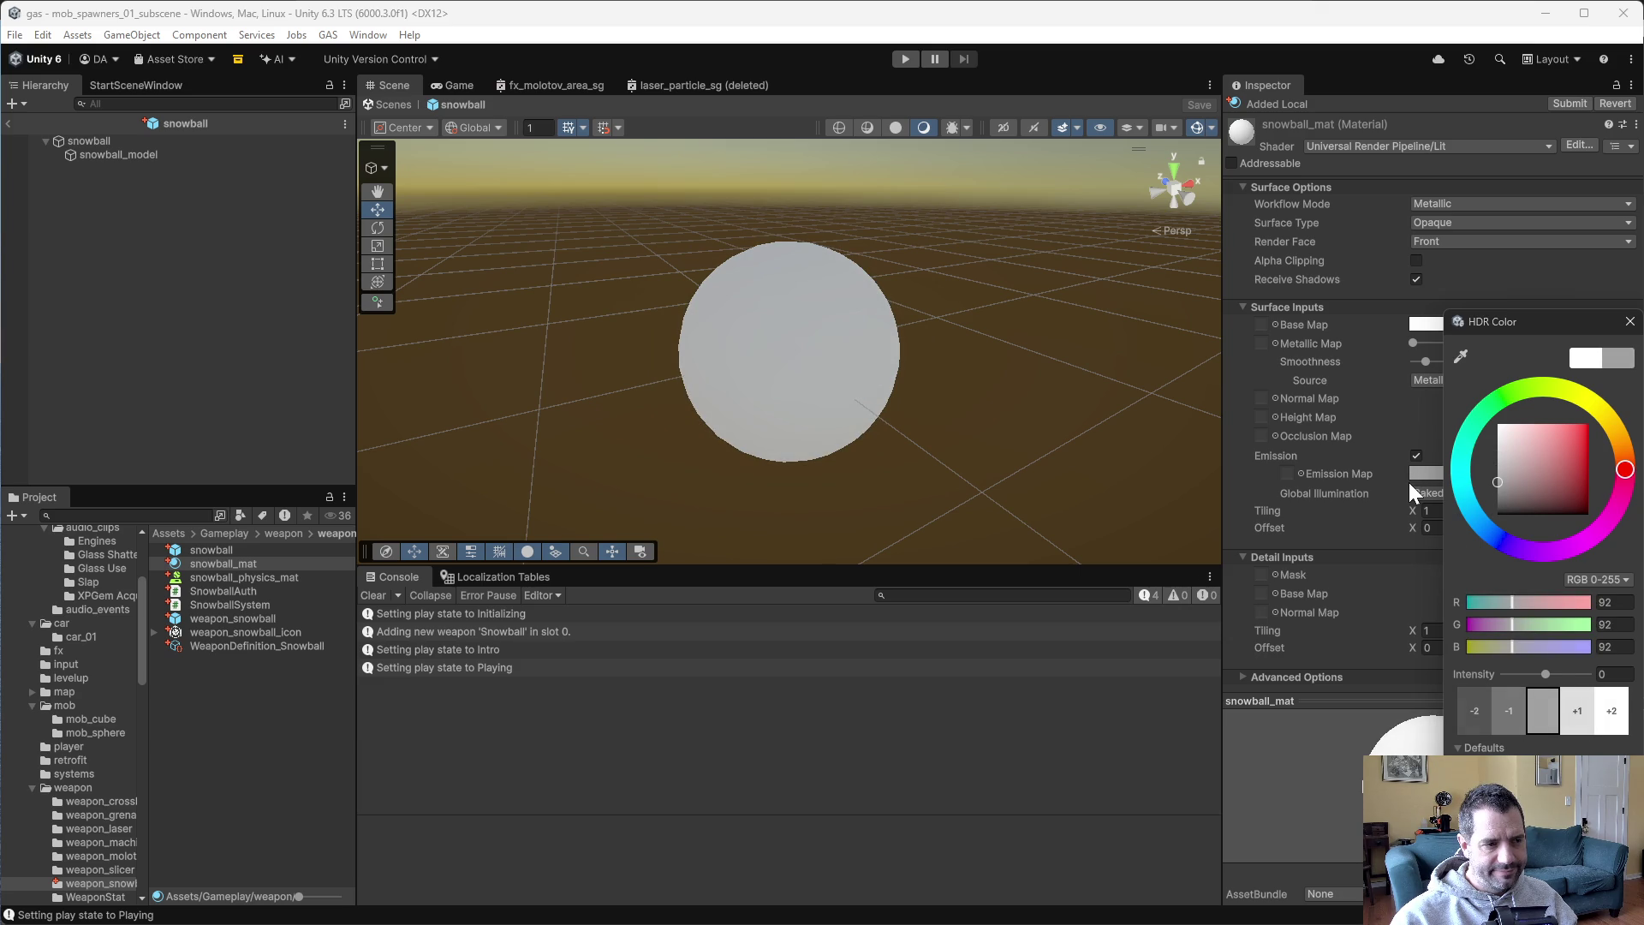
{"action": "left_click", "coordinate": [1629, 321]}
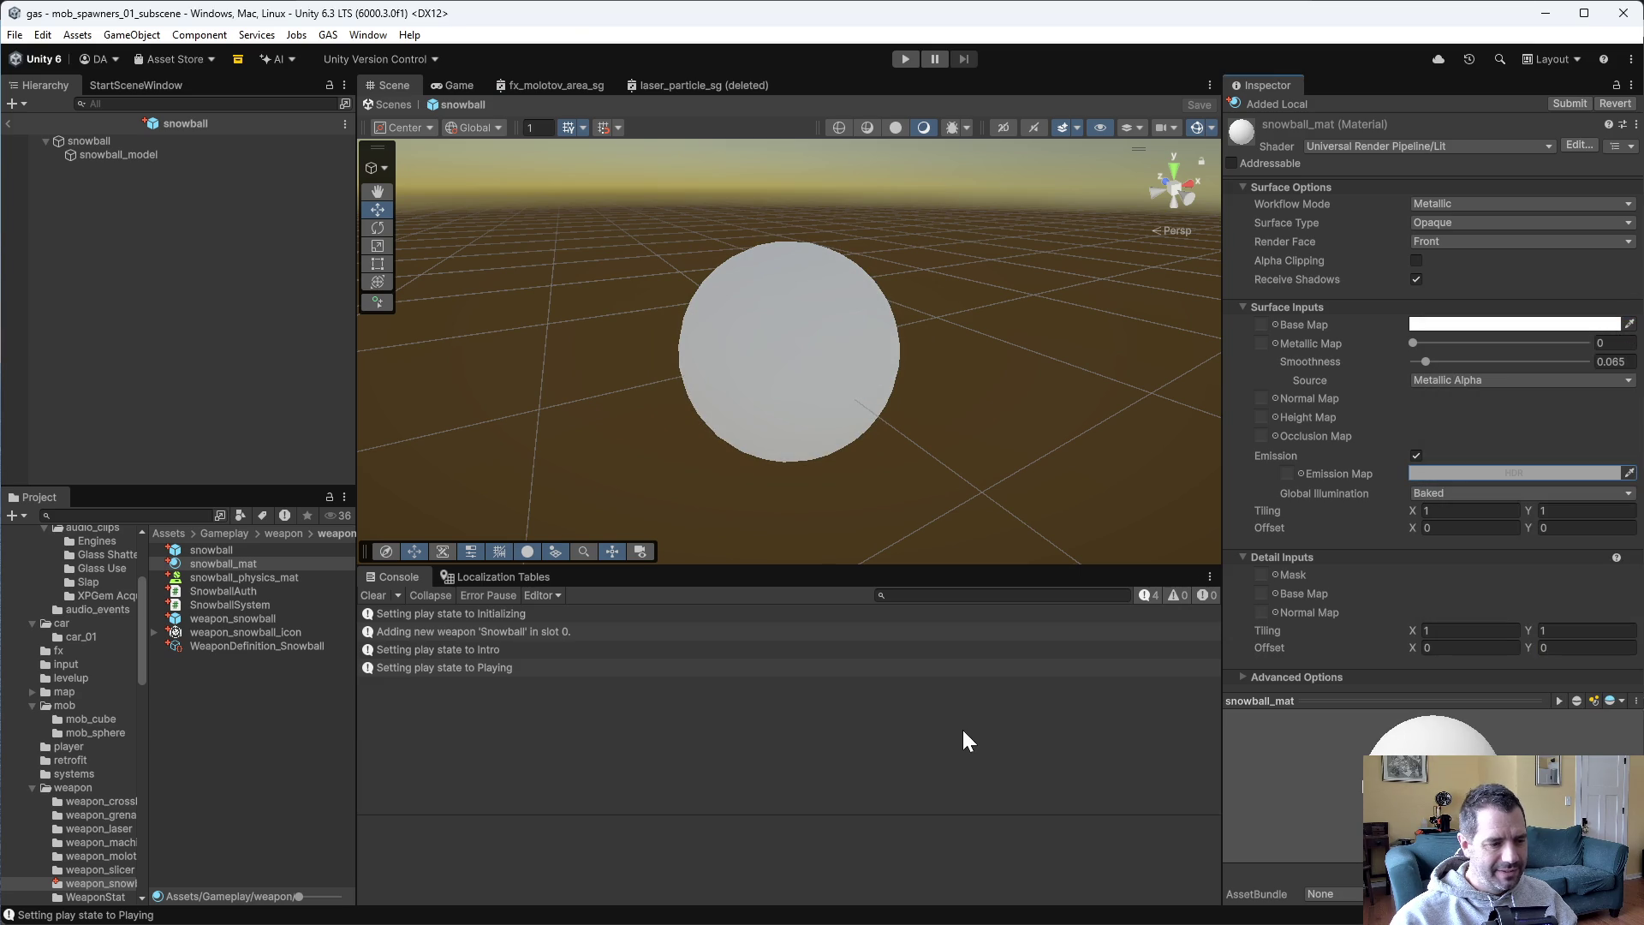
{"action": "left_click", "coordinate": [905, 60]}
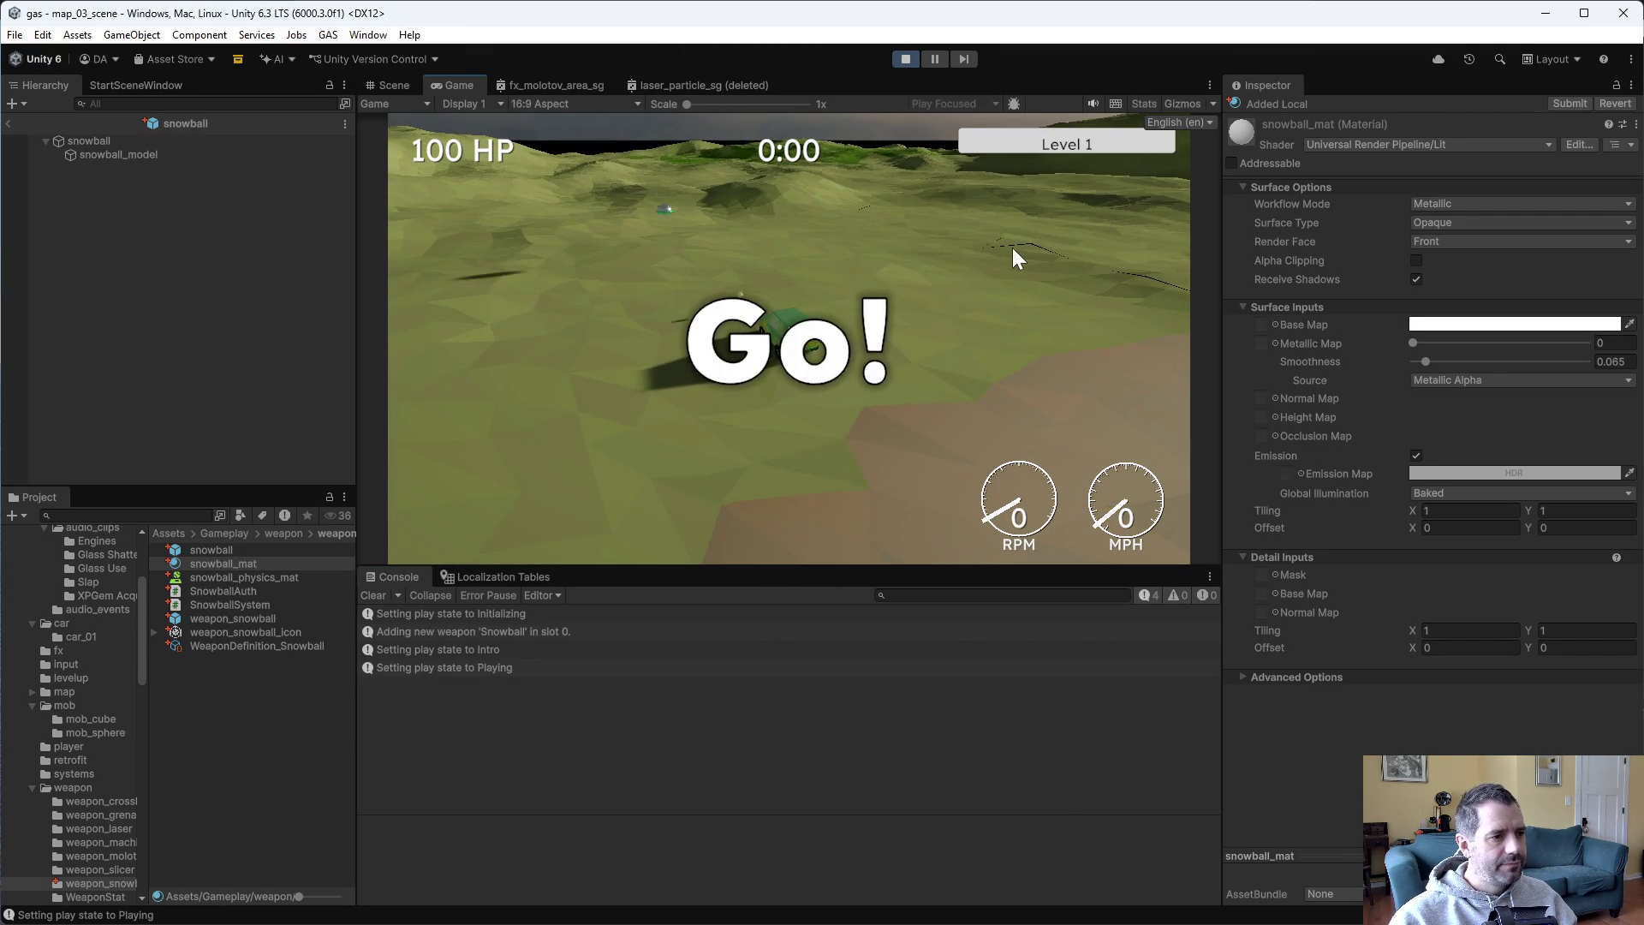
Drive the car through the level with W to test the snowball weapon, then stop the game.
{"action": "key", "text": "w"}
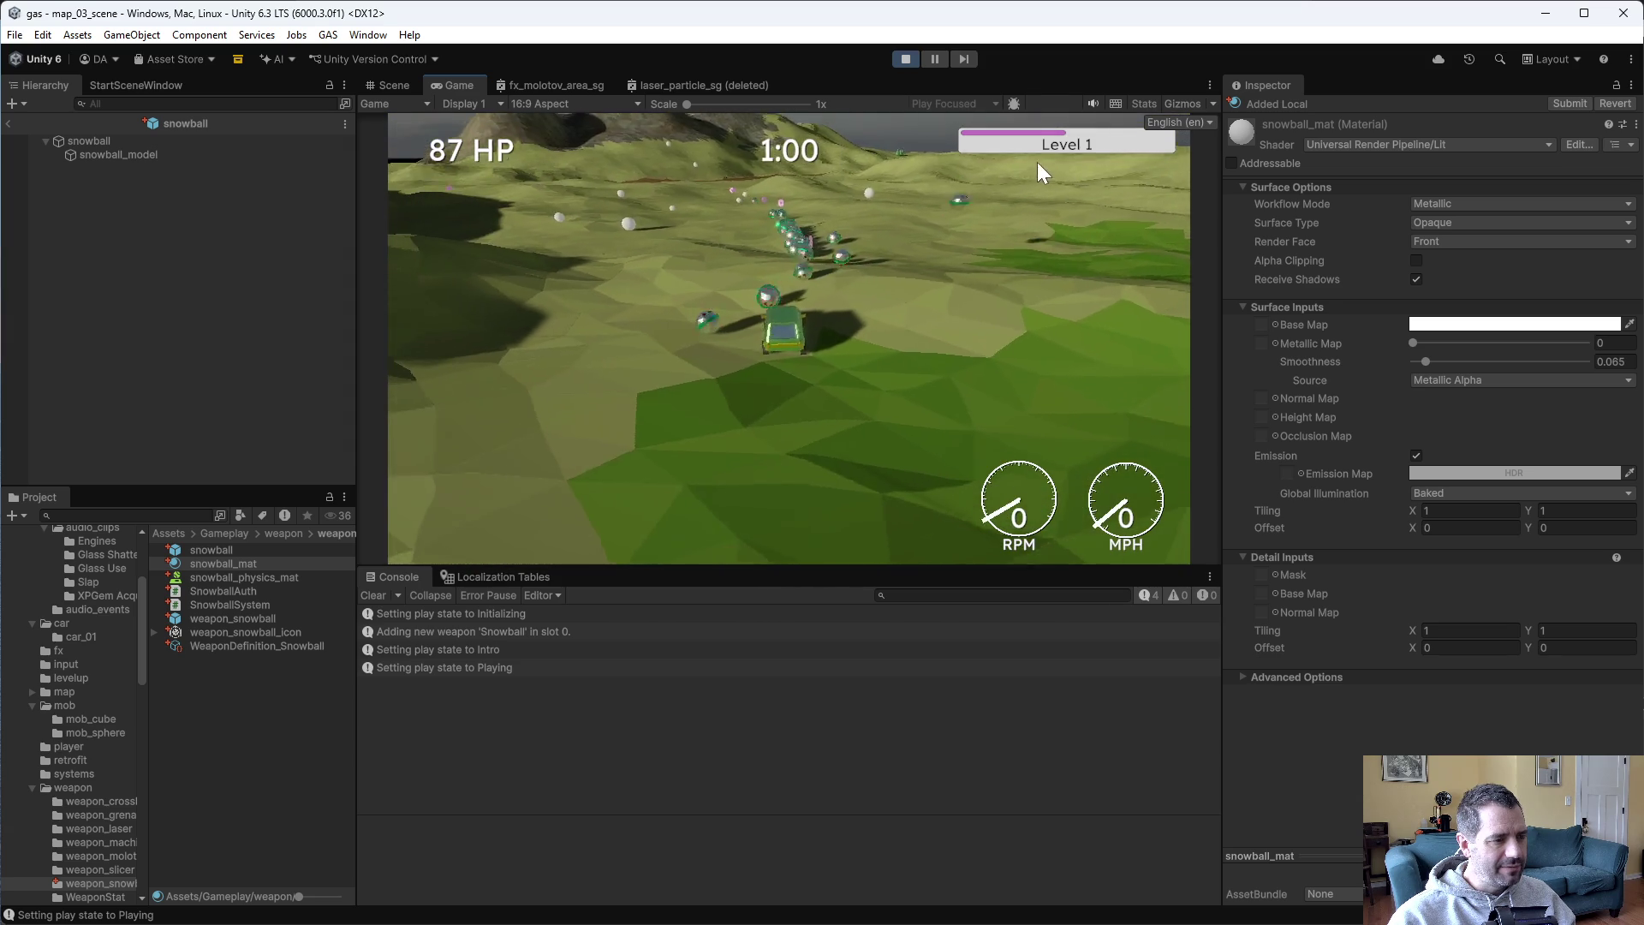
{"action": "key", "text": "w"}
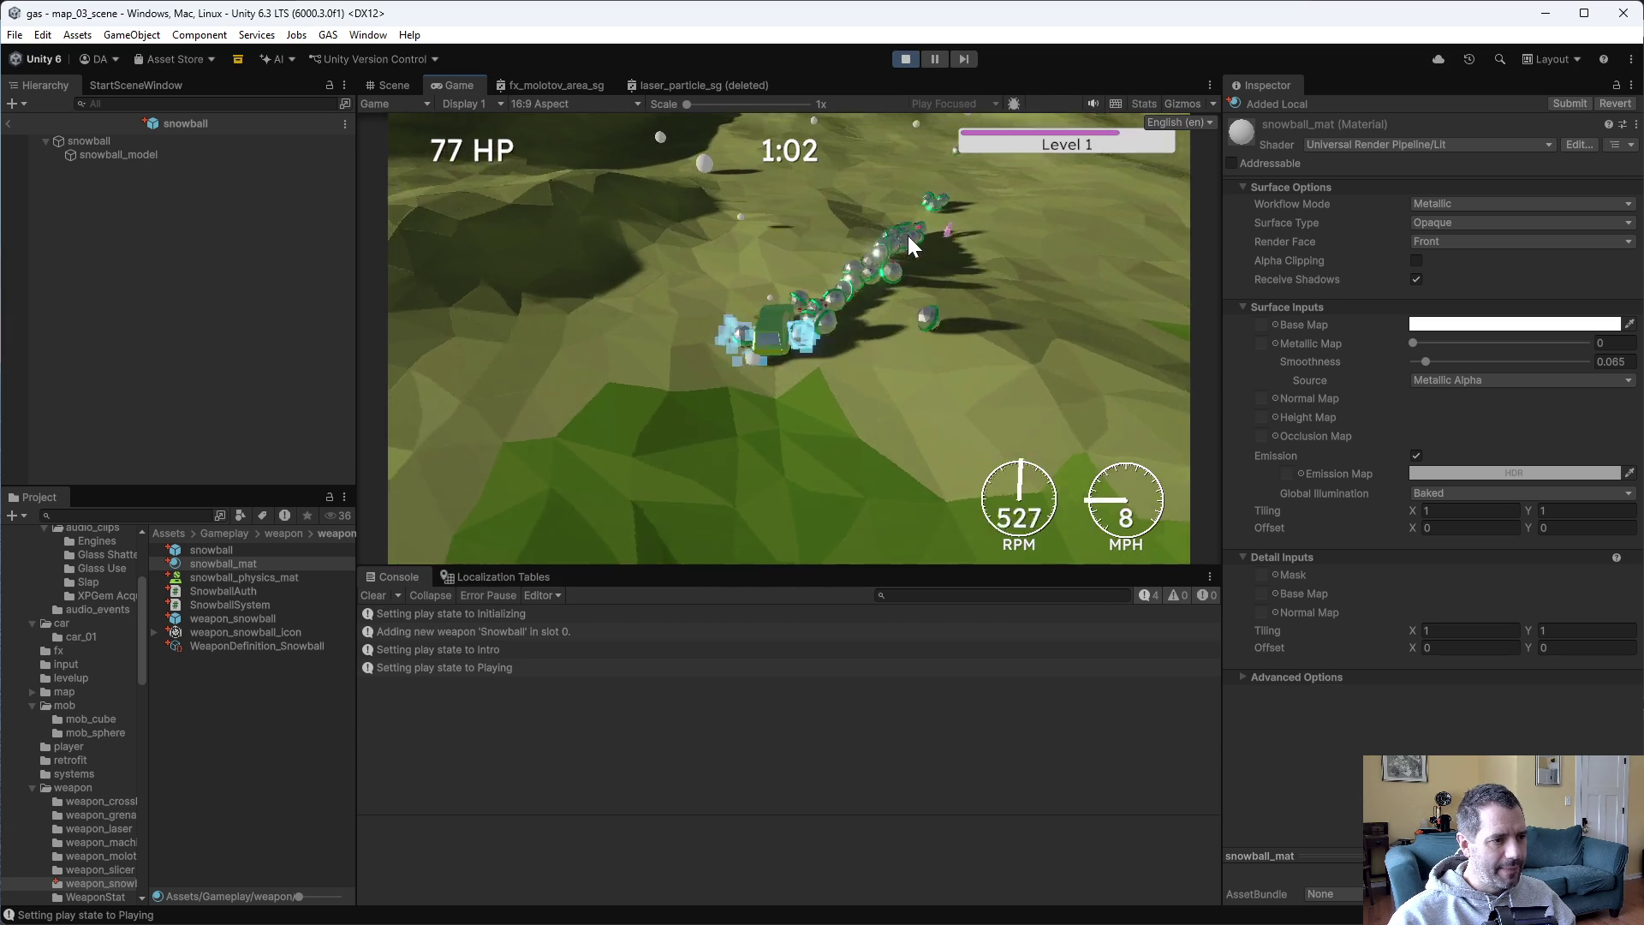
{"action": "left_click", "coordinate": [904, 60]}
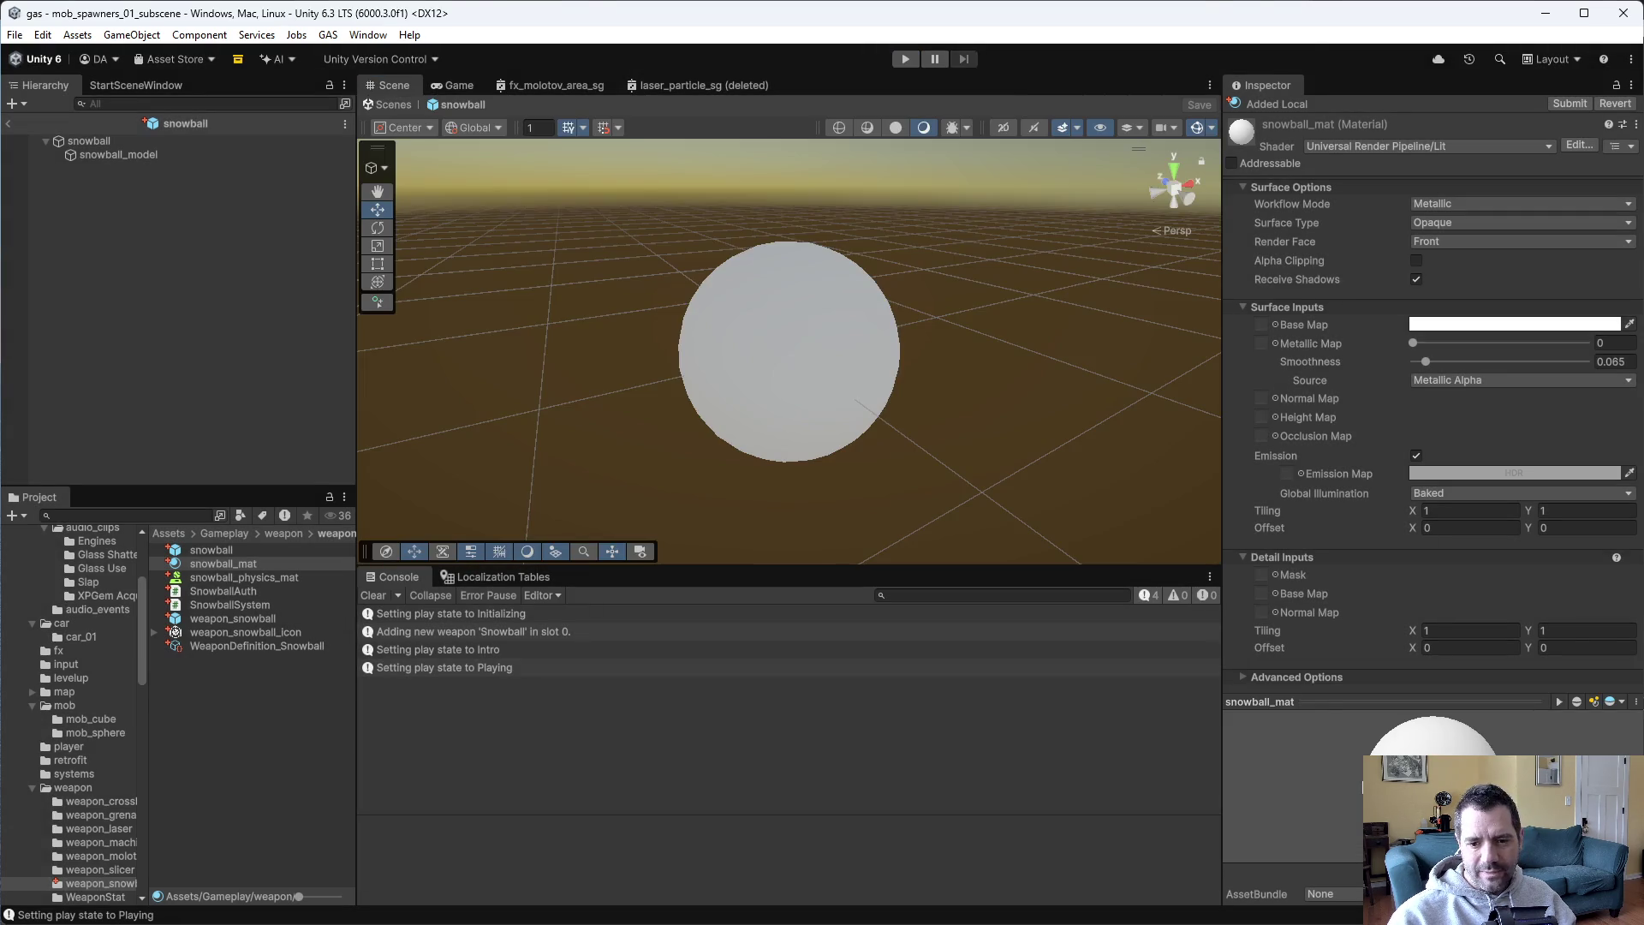
In P4V, review the pending files and start submitting the default changelist.
{"action": "key", "text": "alt+Tab"}
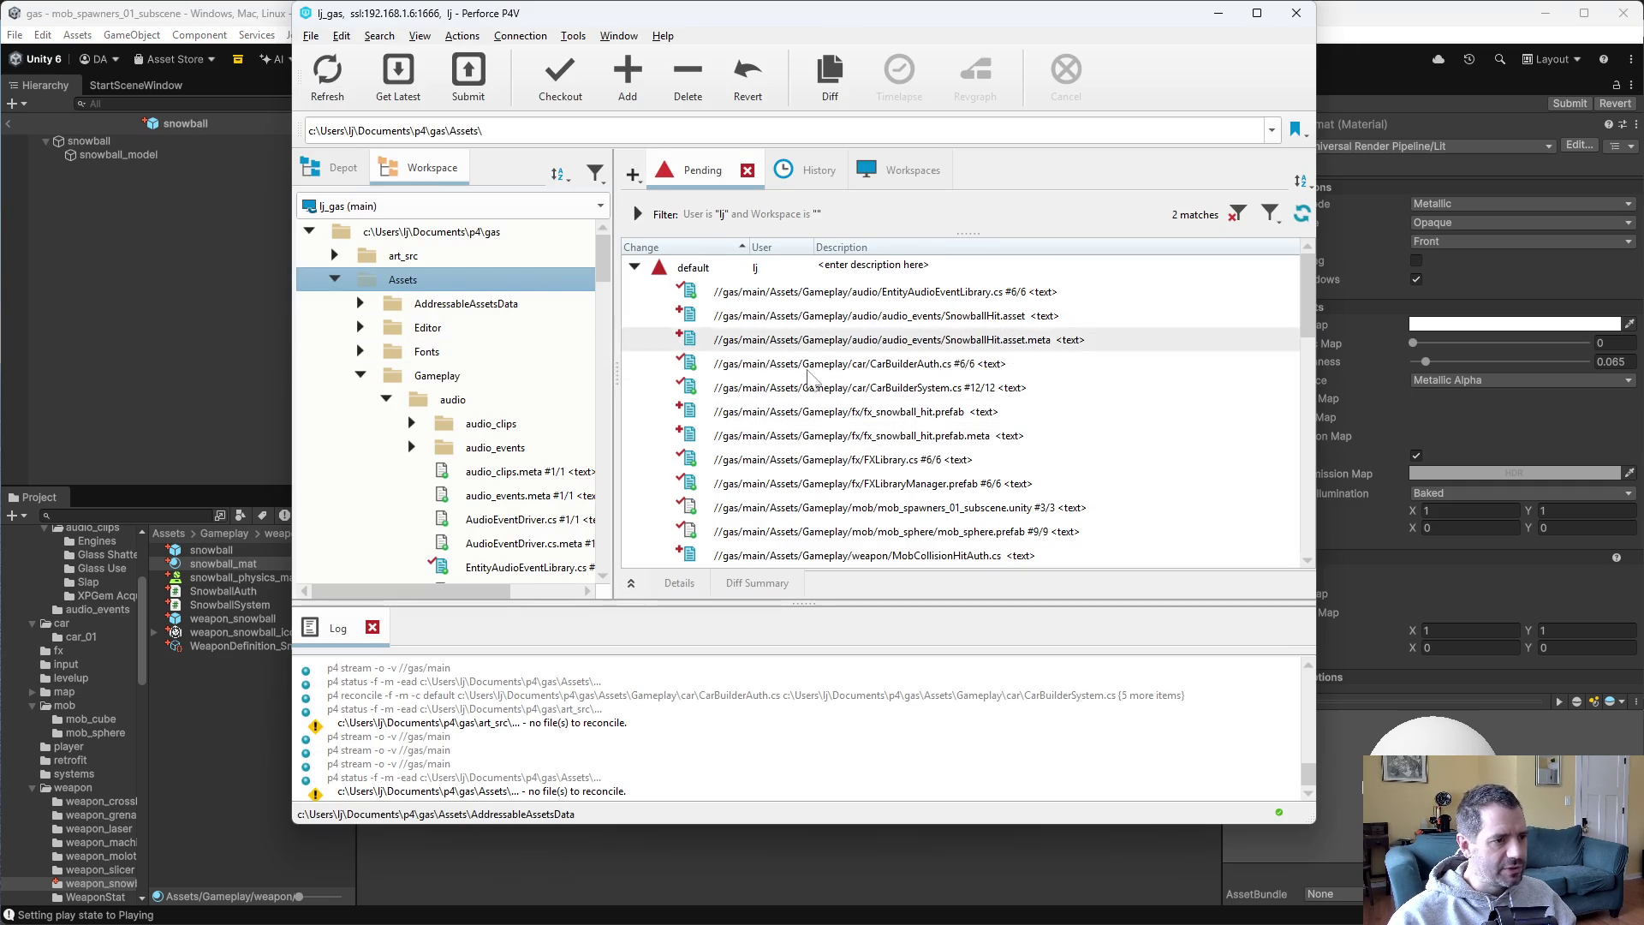
{"action": "scroll", "coordinate": [829, 354], "scroll_direction": "down", "scroll_amount": 10}
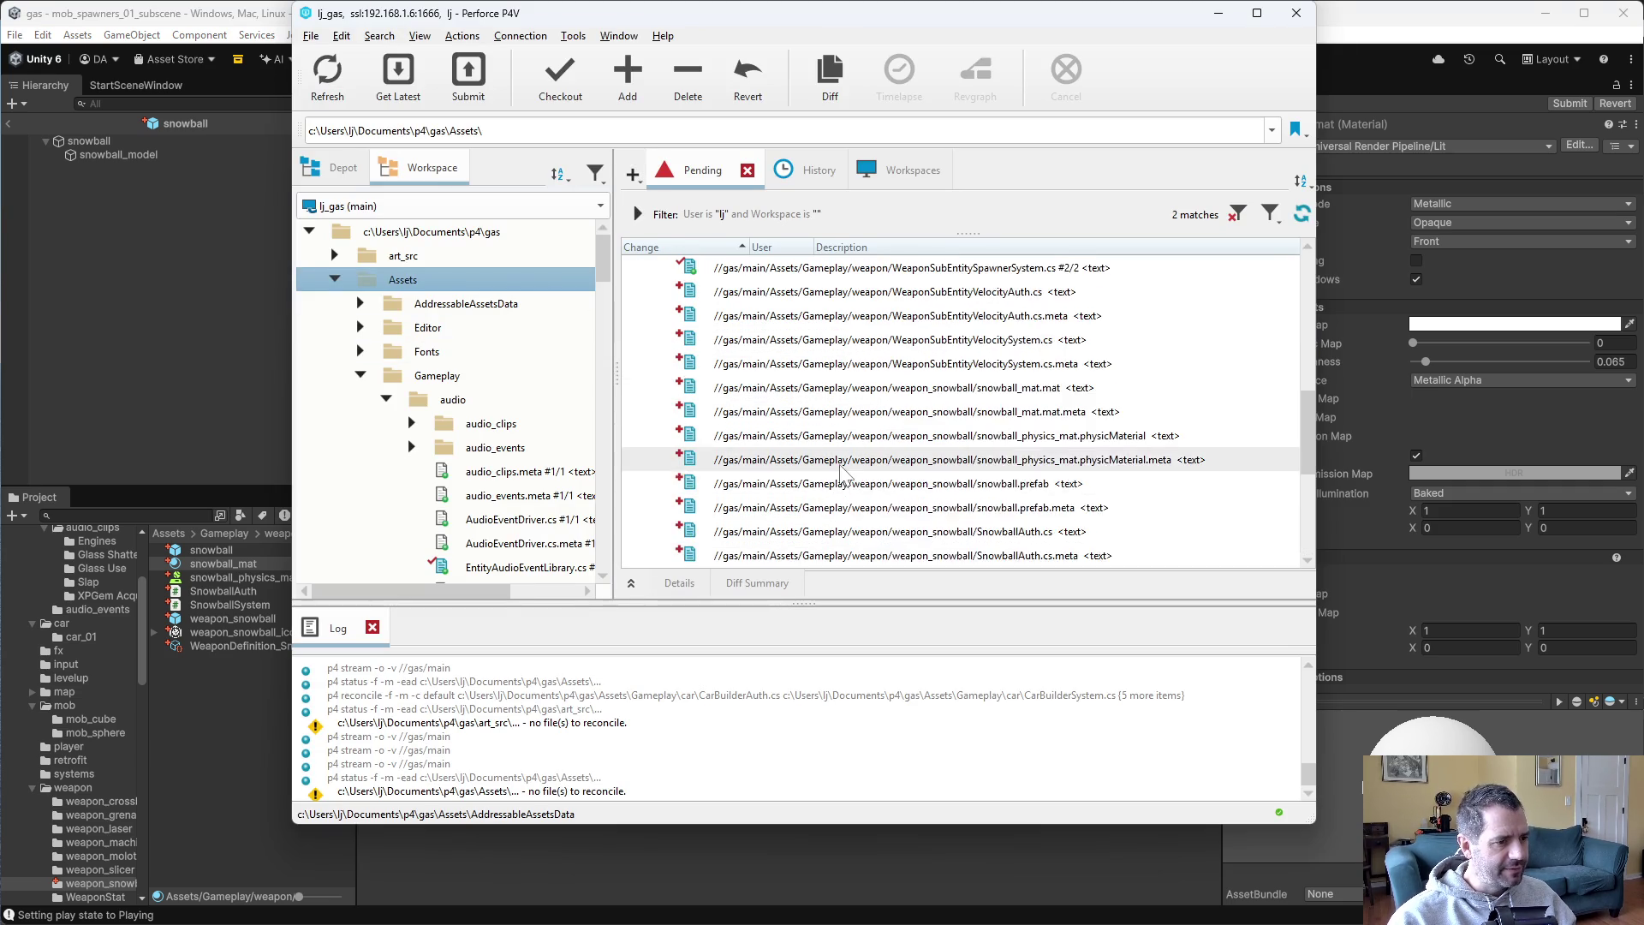
{"action": "scroll", "coordinate": [844, 497], "scroll_direction": "down", "scroll_amount": 3}
{"action": "left_click", "coordinate": [848, 533]}
{"action": "scroll", "coordinate": [848, 549], "scroll_direction": "down", "scroll_amount": 2}
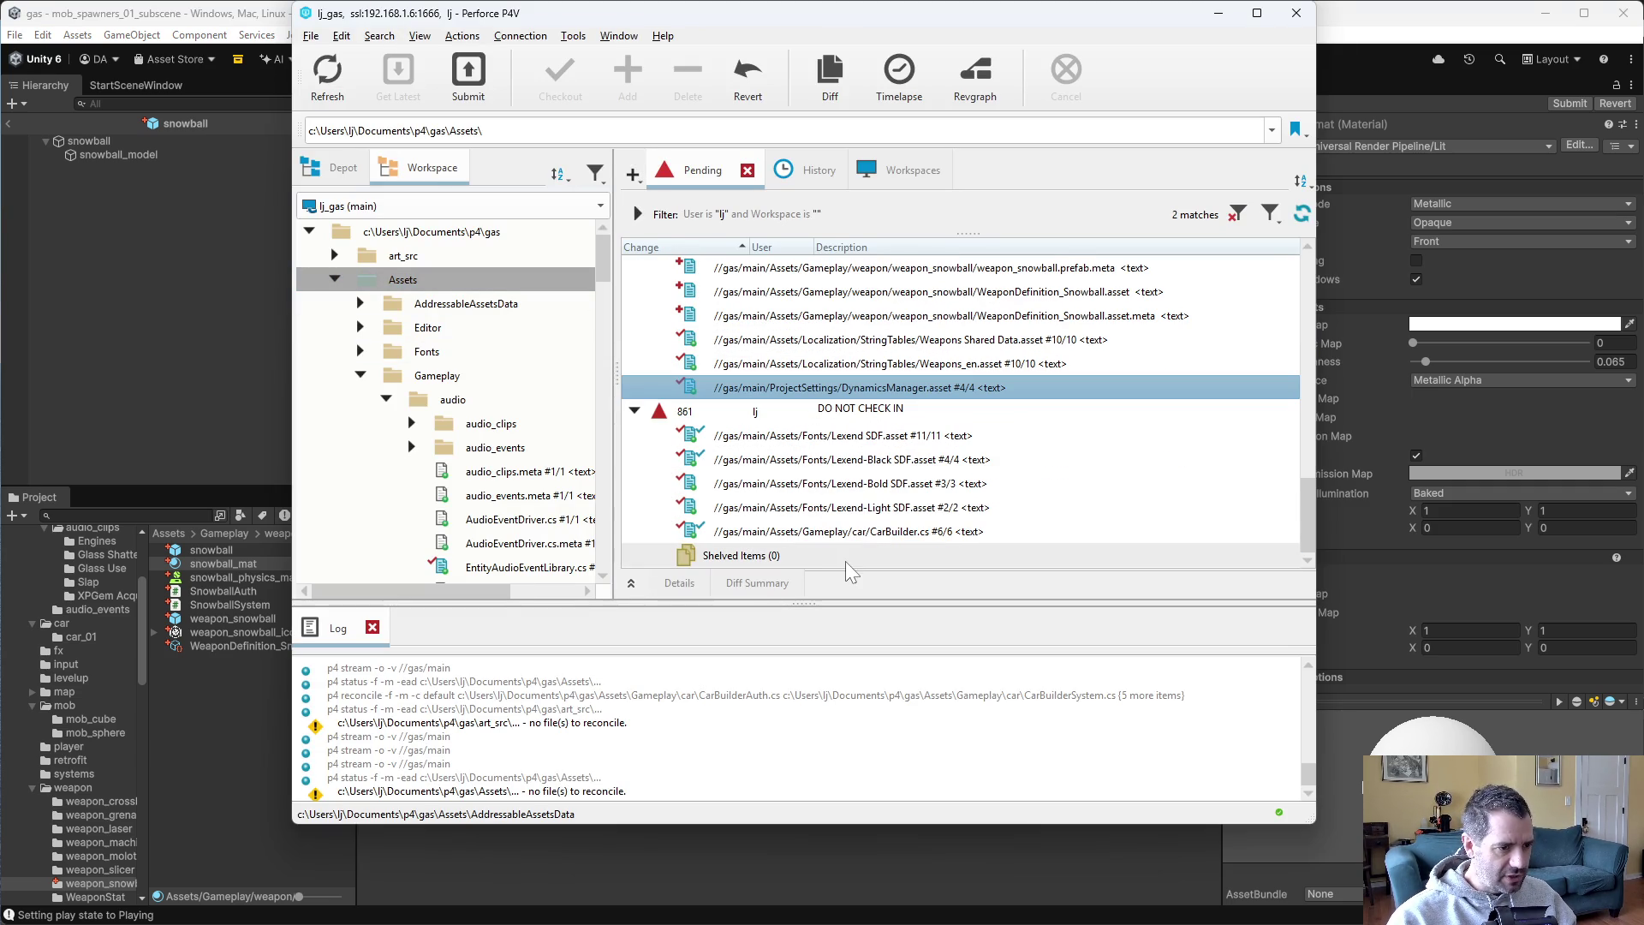
{"action": "scroll", "coordinate": [860, 496], "scroll_direction": "up", "scroll_amount": 10}
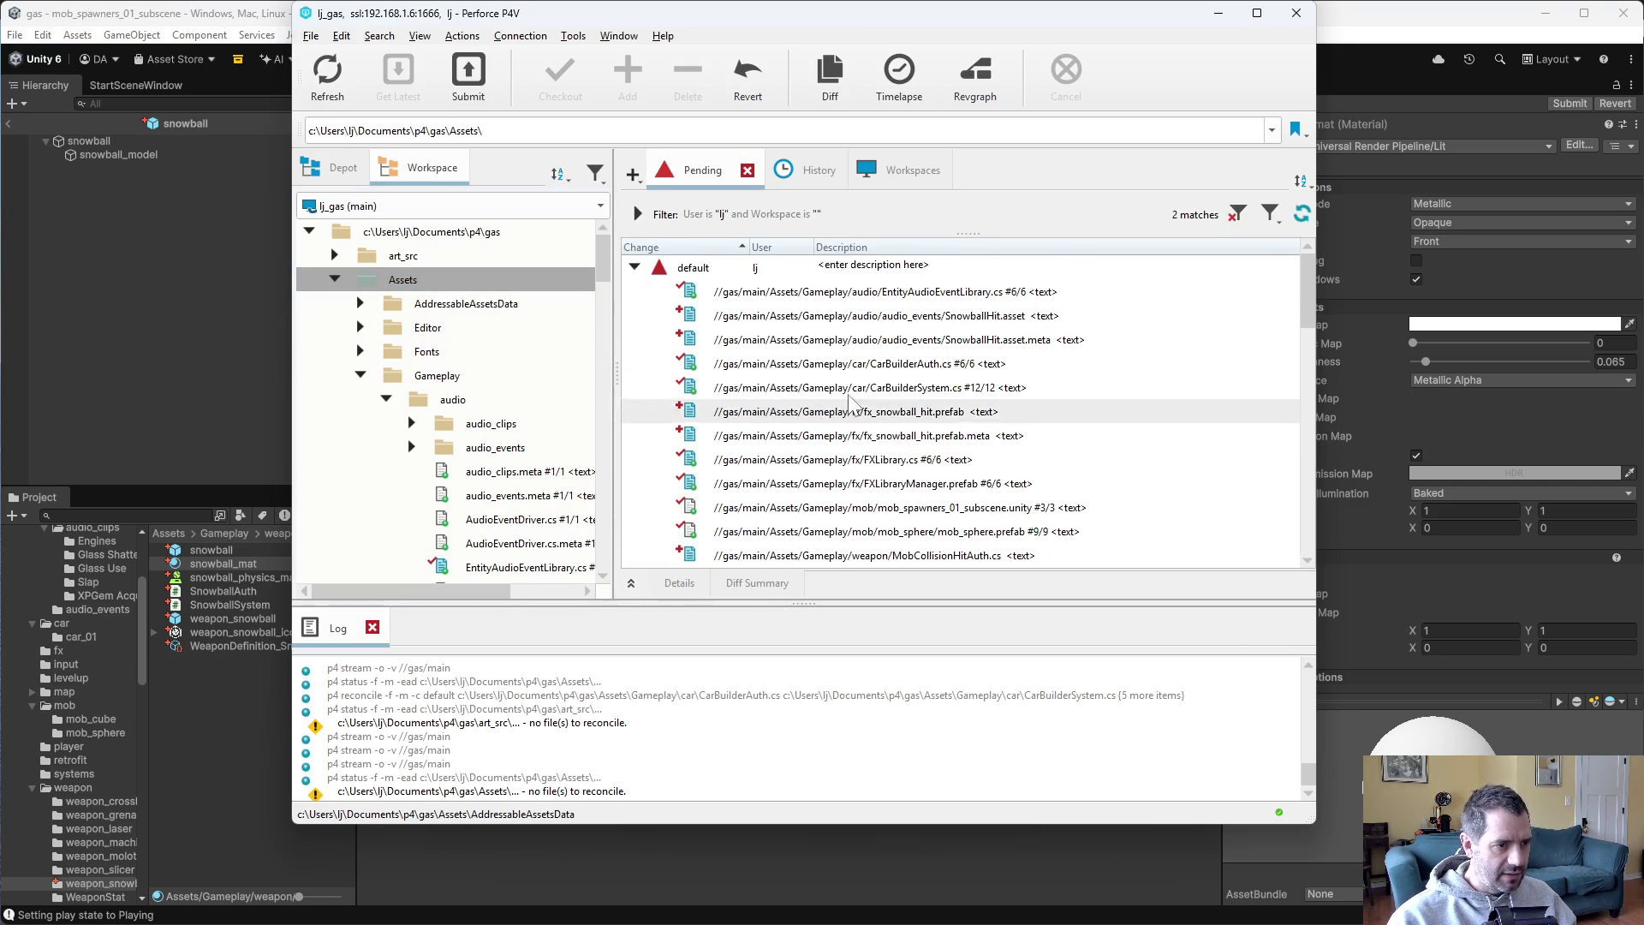
{"action": "left_click", "coordinate": [867, 267]}
{"action": "right_click", "coordinate": [867, 268]}
{"action": "left_click", "coordinate": [899, 273]}
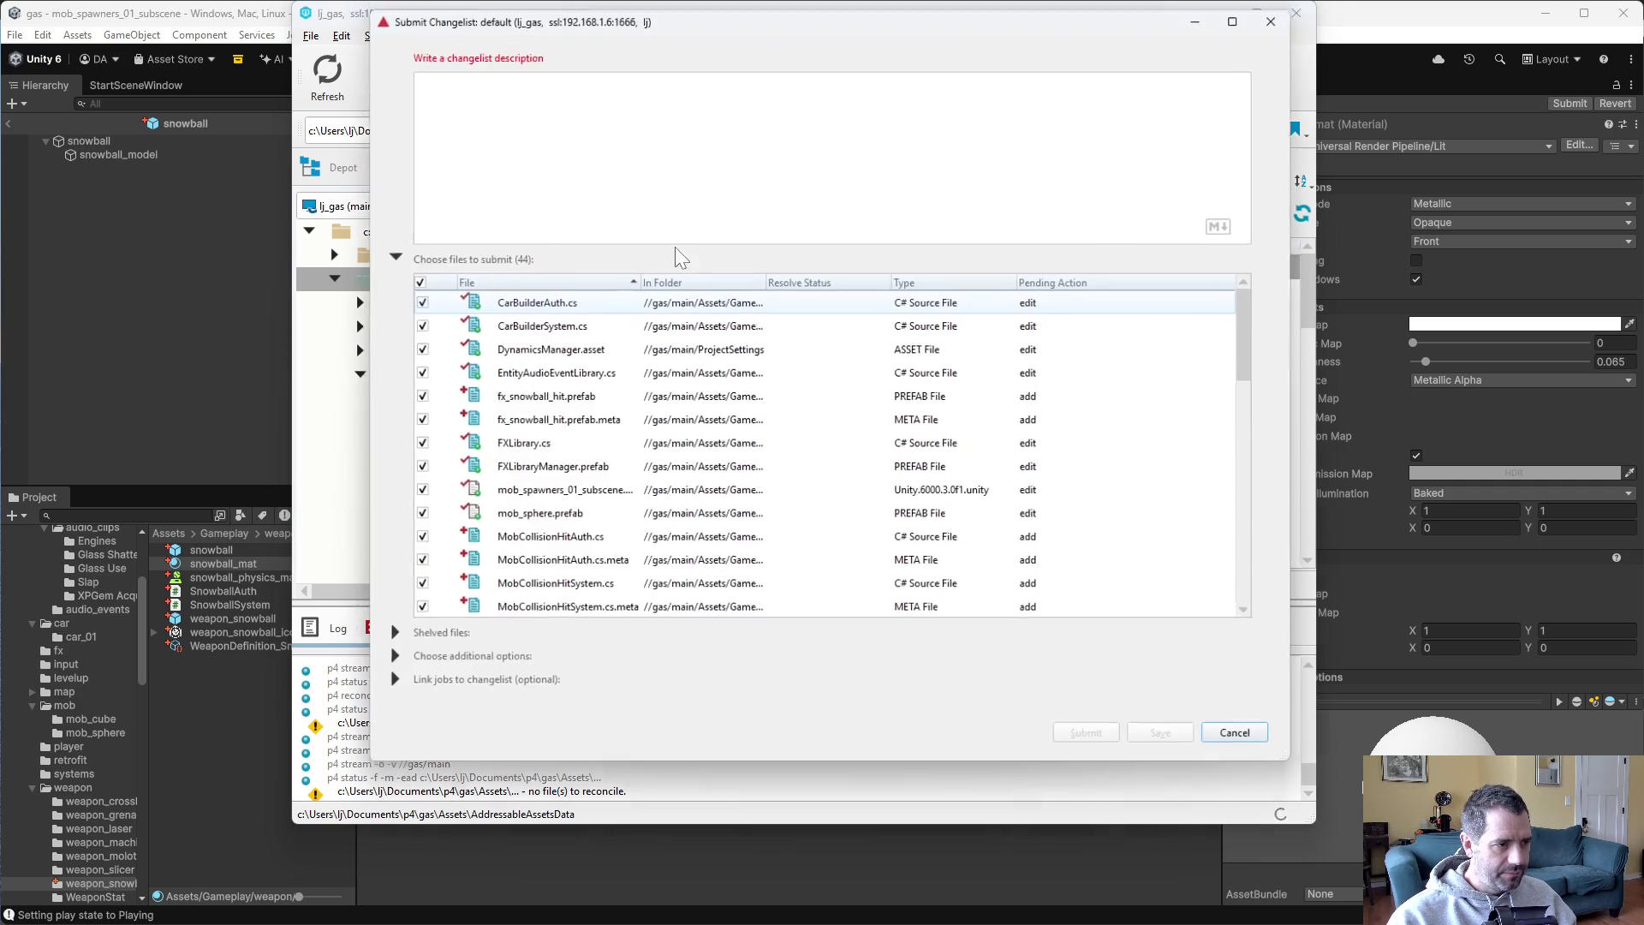
Describe the new snowball weapon and added mob hit collisions, then submit the 44 files.
{"action": "type", "text": "added new snowball weapon"}
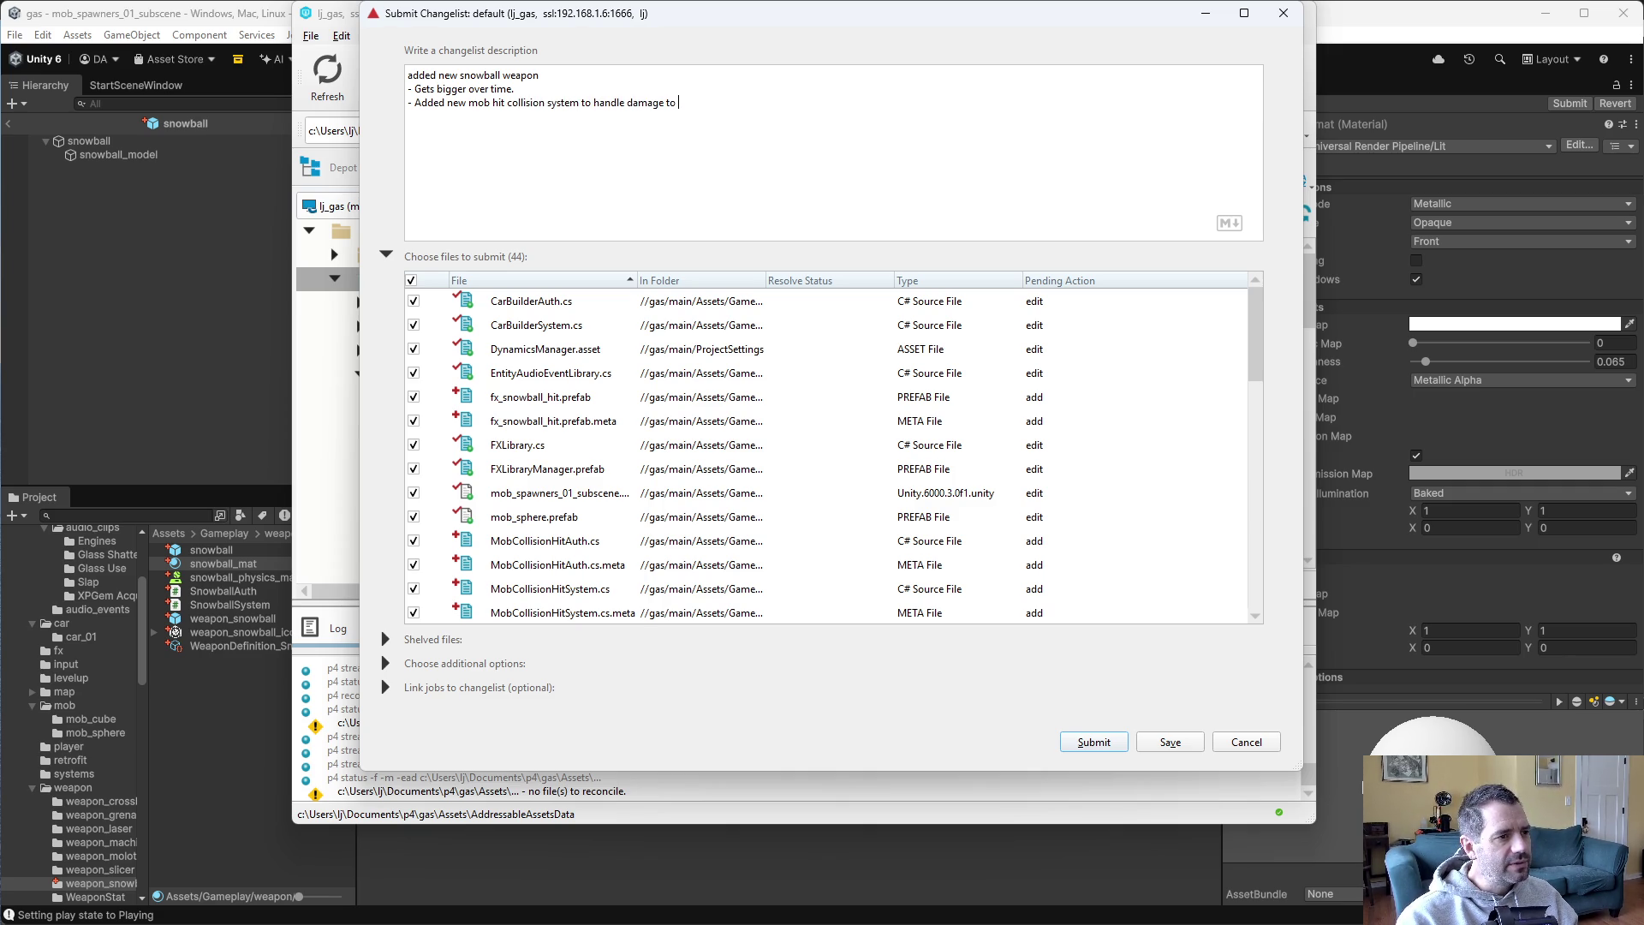
{"action": "type", "text": "ed mobs."}
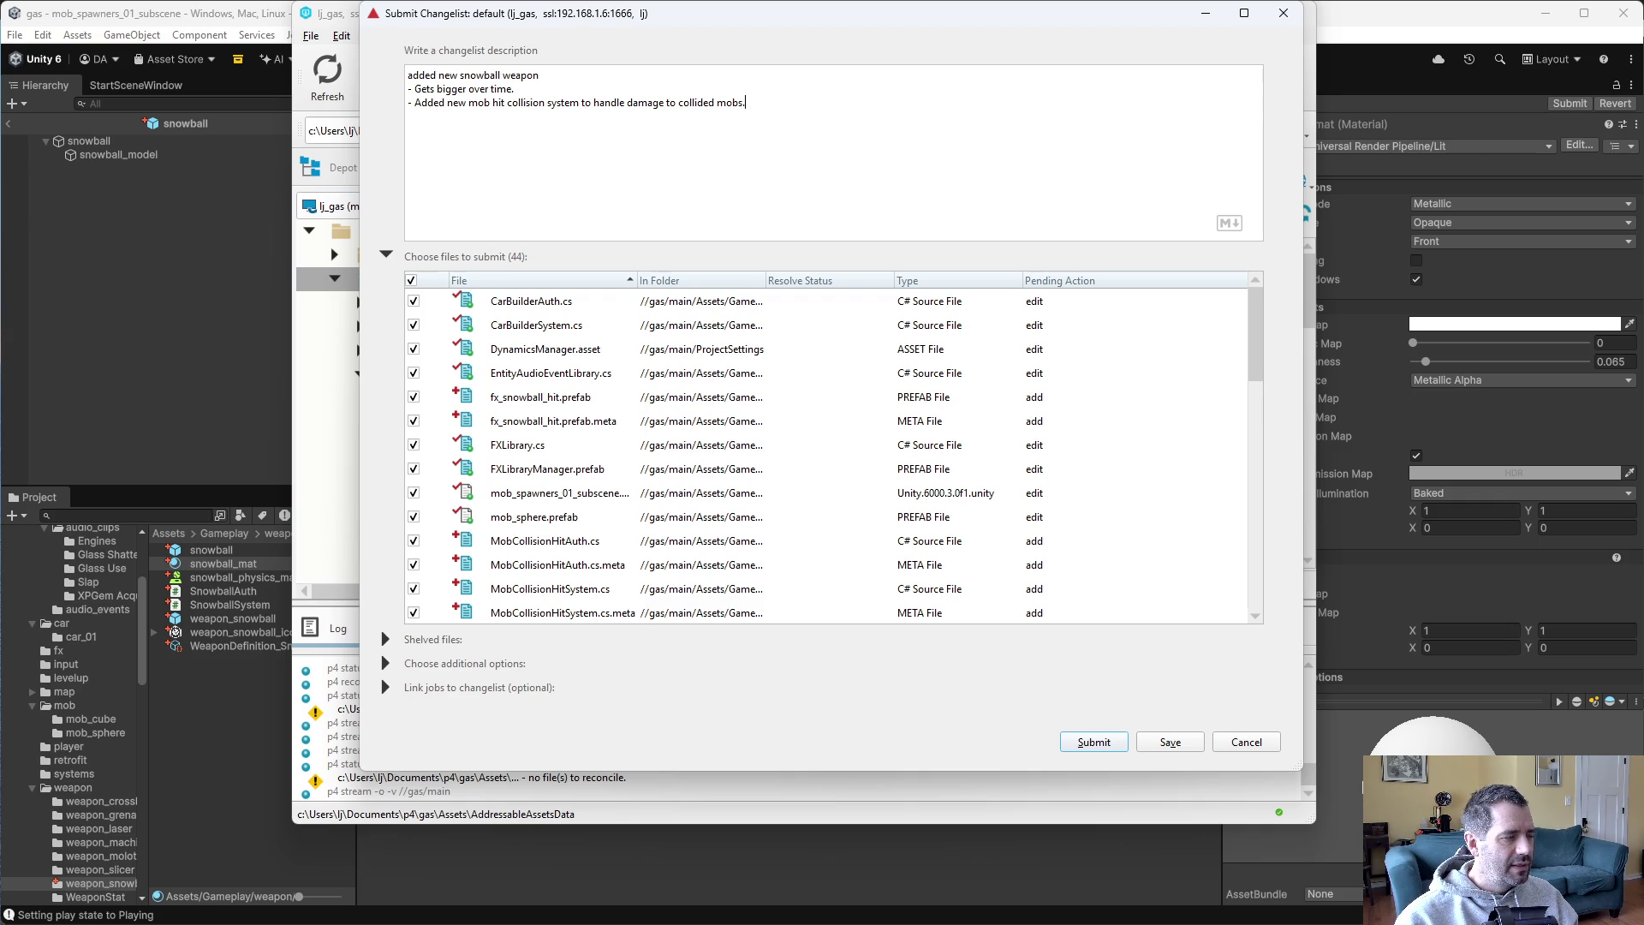
{"action": "scroll", "coordinate": [596, 484], "scroll_direction": "down", "scroll_amount": 5}
{"action": "scroll", "coordinate": [597, 483], "scroll_direction": "down", "scroll_amount": 3}
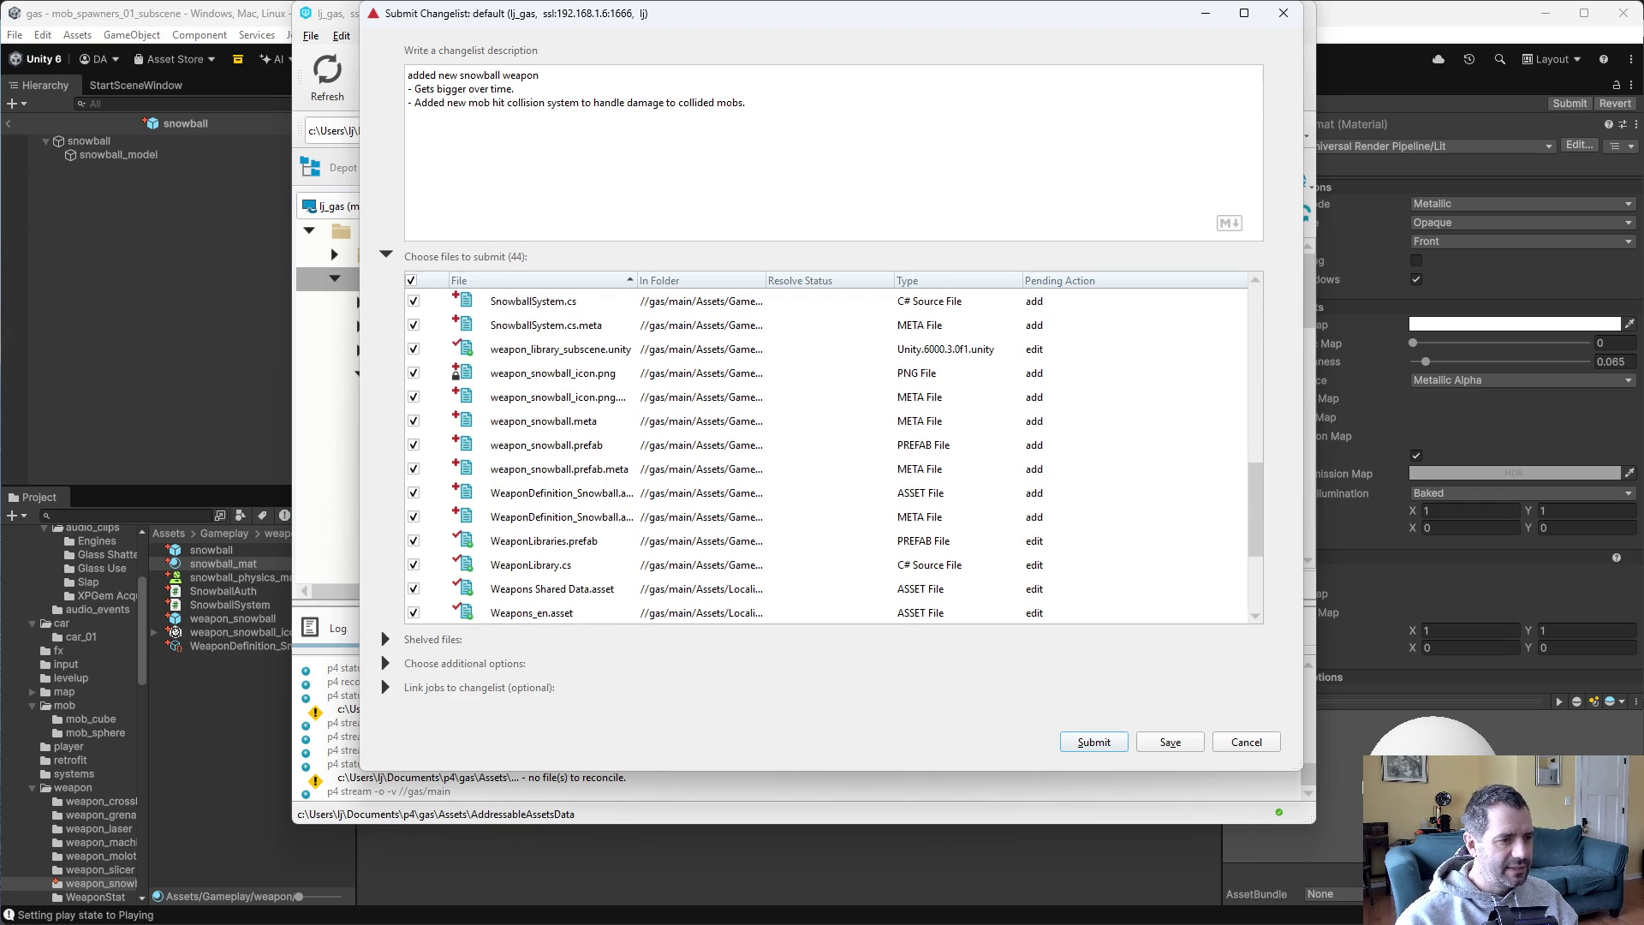
{"action": "scroll", "coordinate": [754, 574], "scroll_direction": "up", "scroll_amount": 7}
{"action": "scroll", "coordinate": [754, 573], "scroll_direction": "down", "scroll_amount": 7}
{"action": "scroll", "coordinate": [754, 573], "scroll_direction": "up", "scroll_amount": 5}
{"action": "scroll", "coordinate": [754, 574], "scroll_direction": "up", "scroll_amount": 3}
{"action": "scroll", "coordinate": [754, 574], "scroll_direction": "down", "scroll_amount": 7}
{"action": "scroll", "coordinate": [754, 574], "scroll_direction": "up", "scroll_amount": 7}
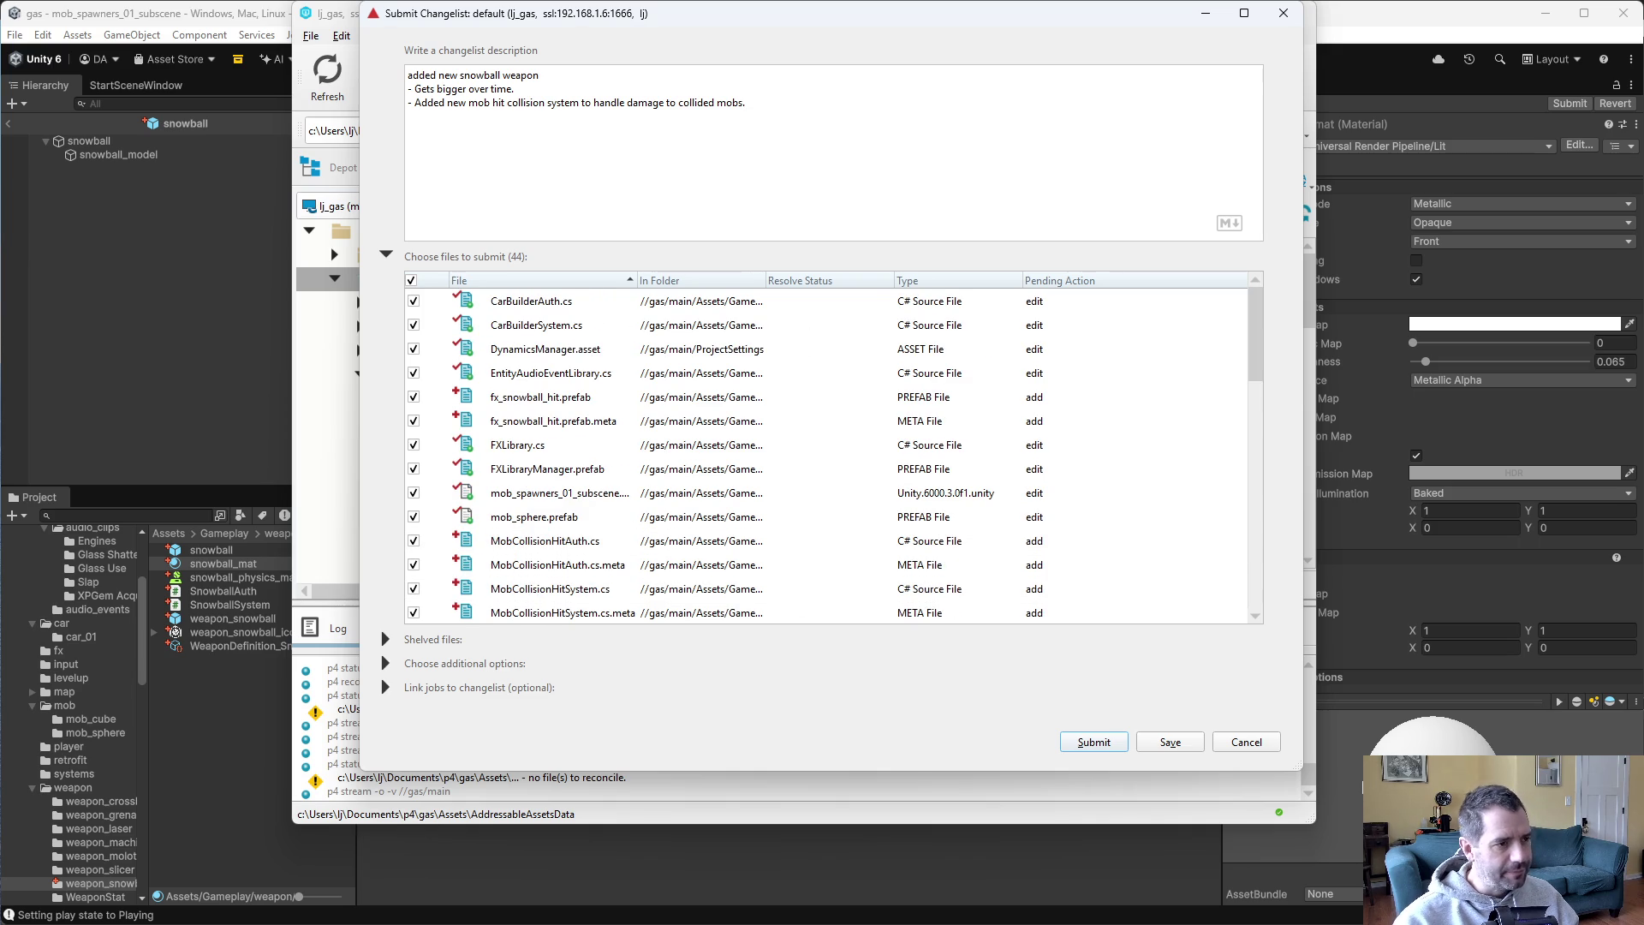
{"action": "left_click", "coordinate": [1106, 745]}
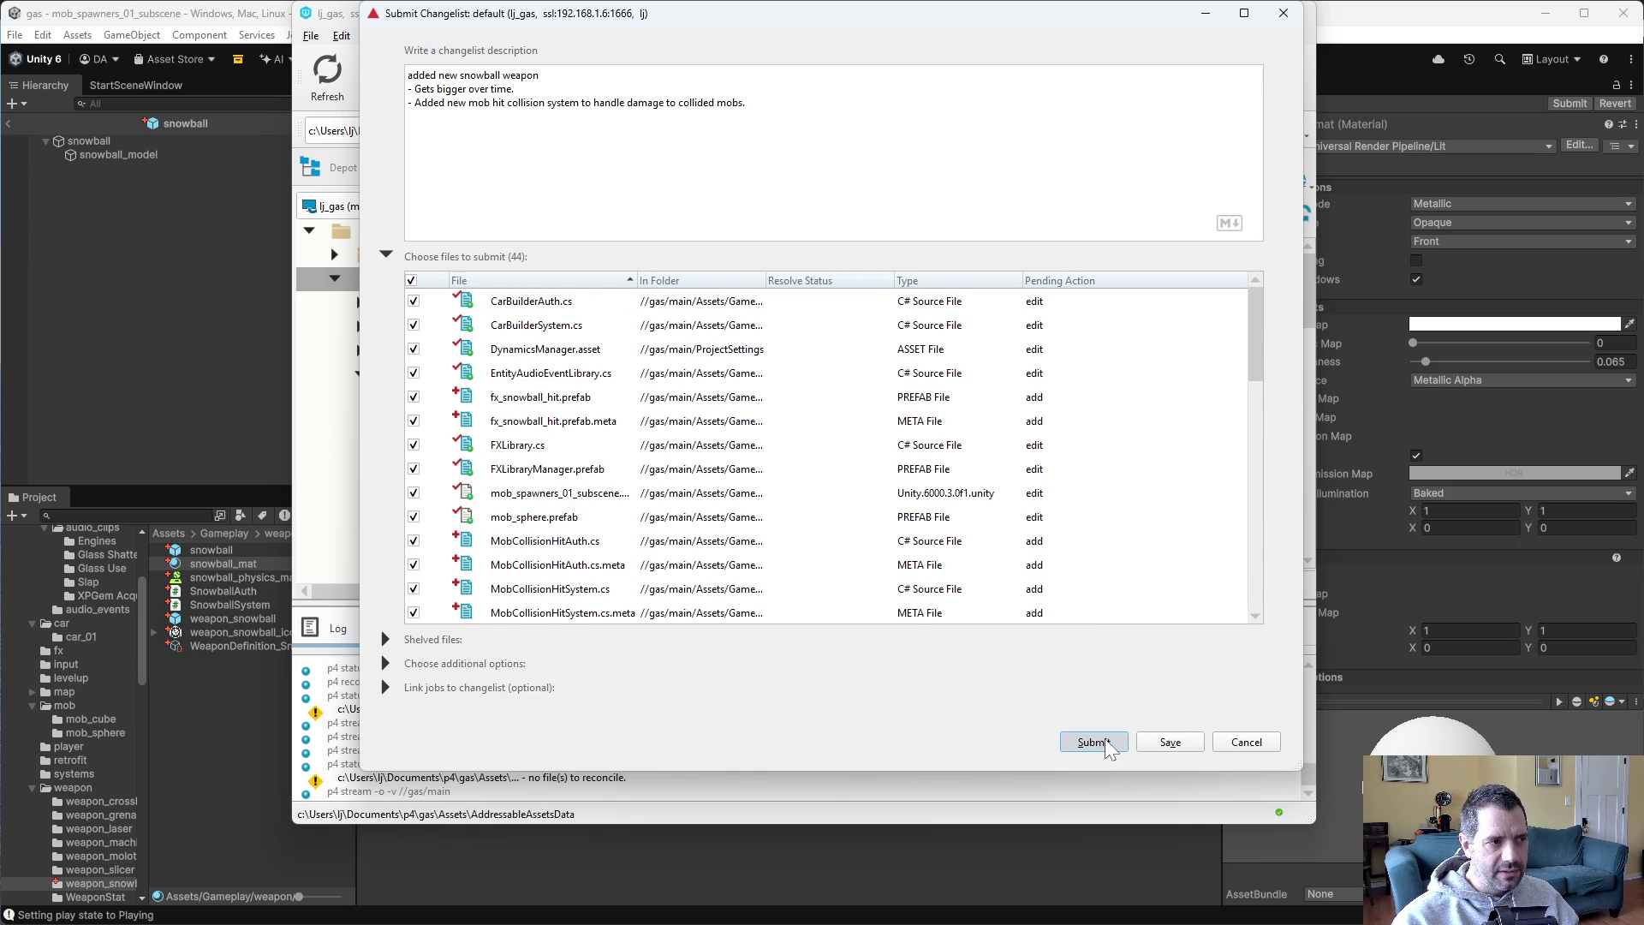